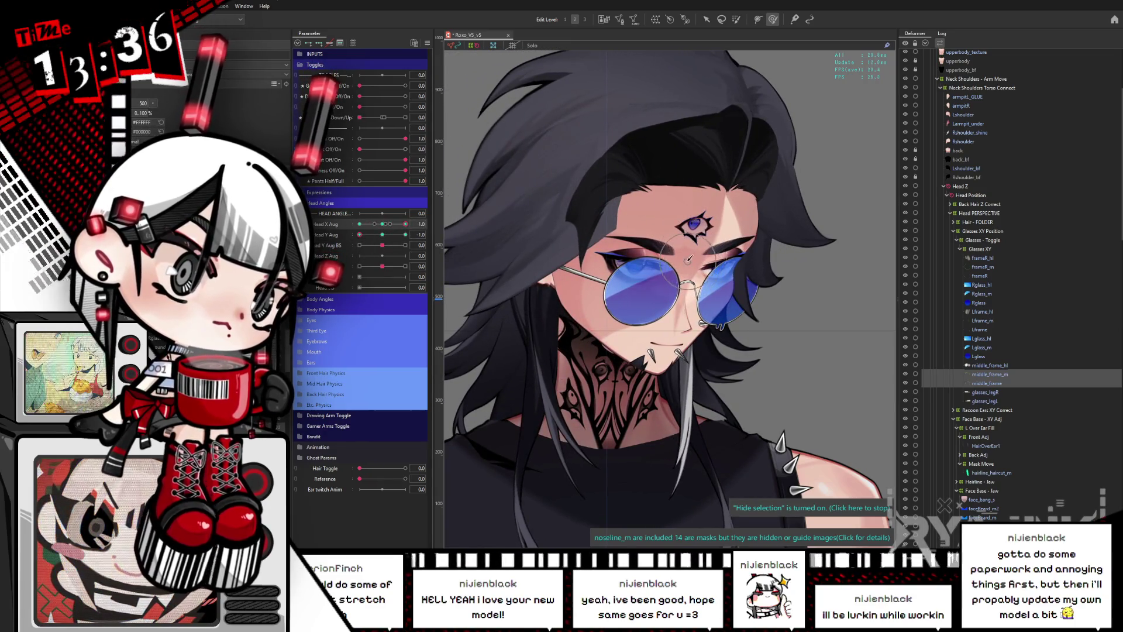
Sweep Head X Aug end to end on the nose mesh, reset the head forward, and save.
{"action": "left_click", "coordinate": [695, 267]}
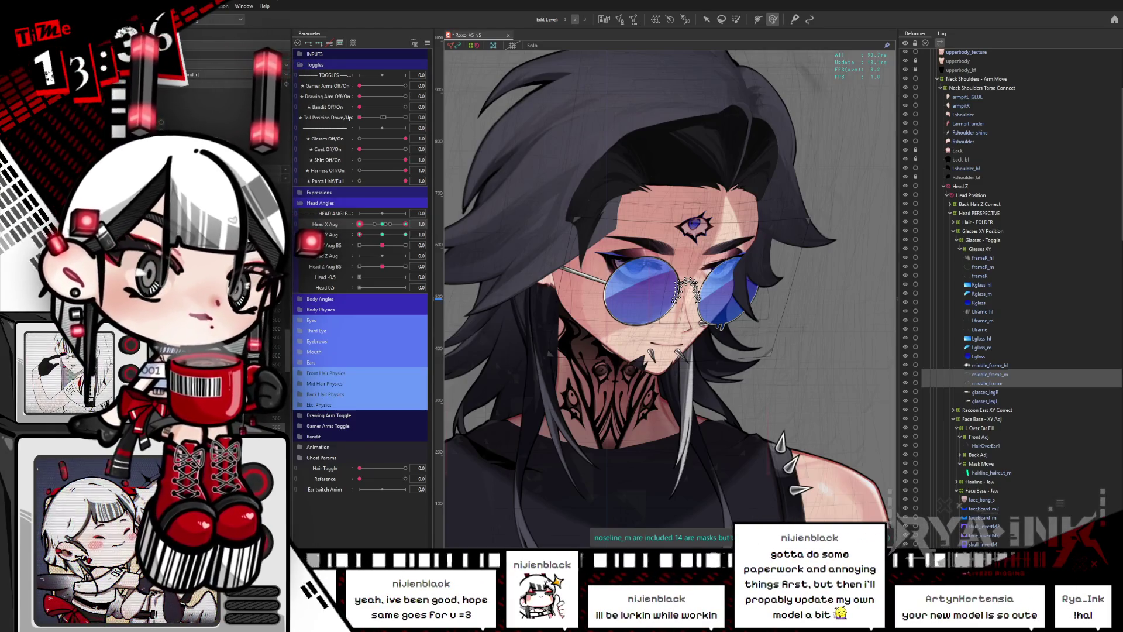
{"action": "mouse_move", "coordinate": [406, 224]}
{"action": "left_mouse_down"}
{"action": "mouse_move", "coordinate": [360, 224]}
{"action": "mouse_move", "coordinate": [404, 229]}
{"action": "left_mouse_up"}
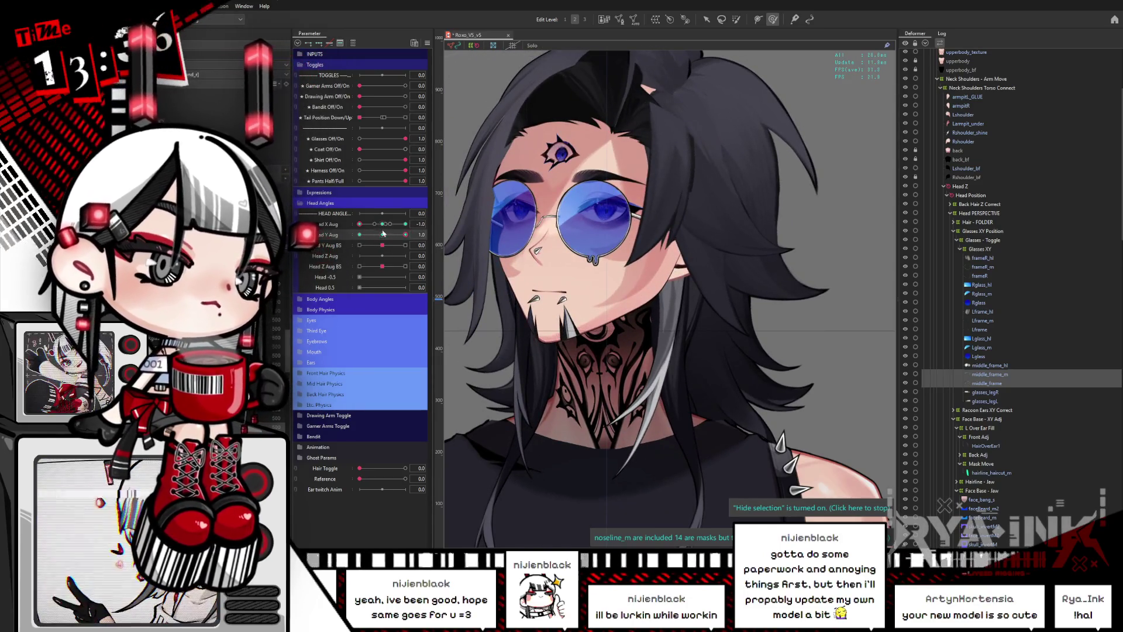
{"action": "left_click", "coordinate": [384, 233]}
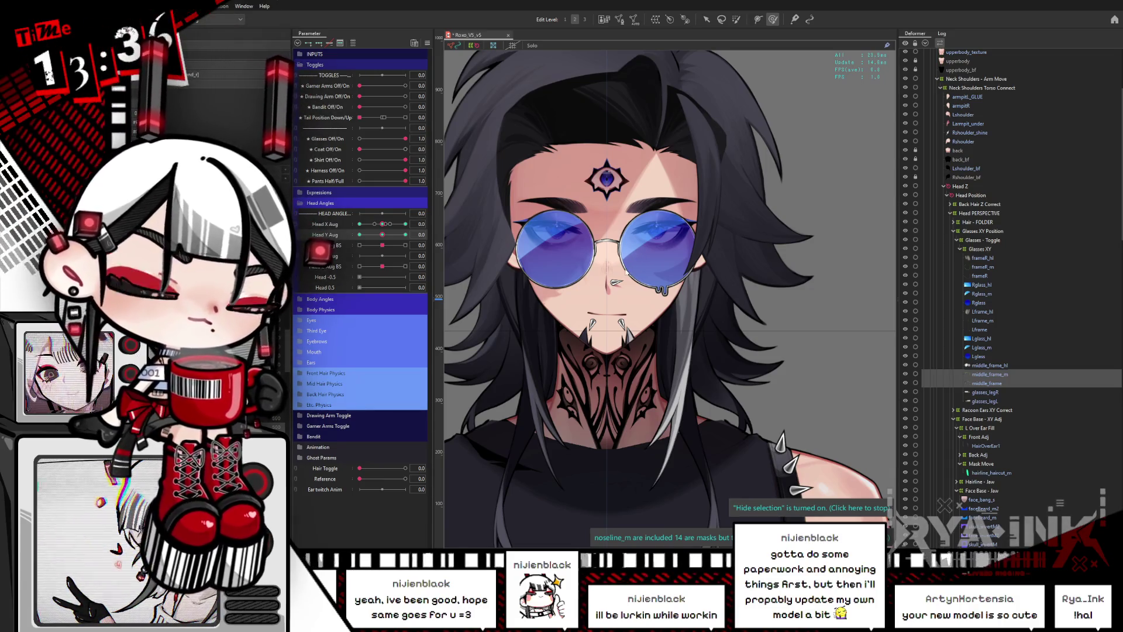
{"action": "key", "text": "ctrl+s"}
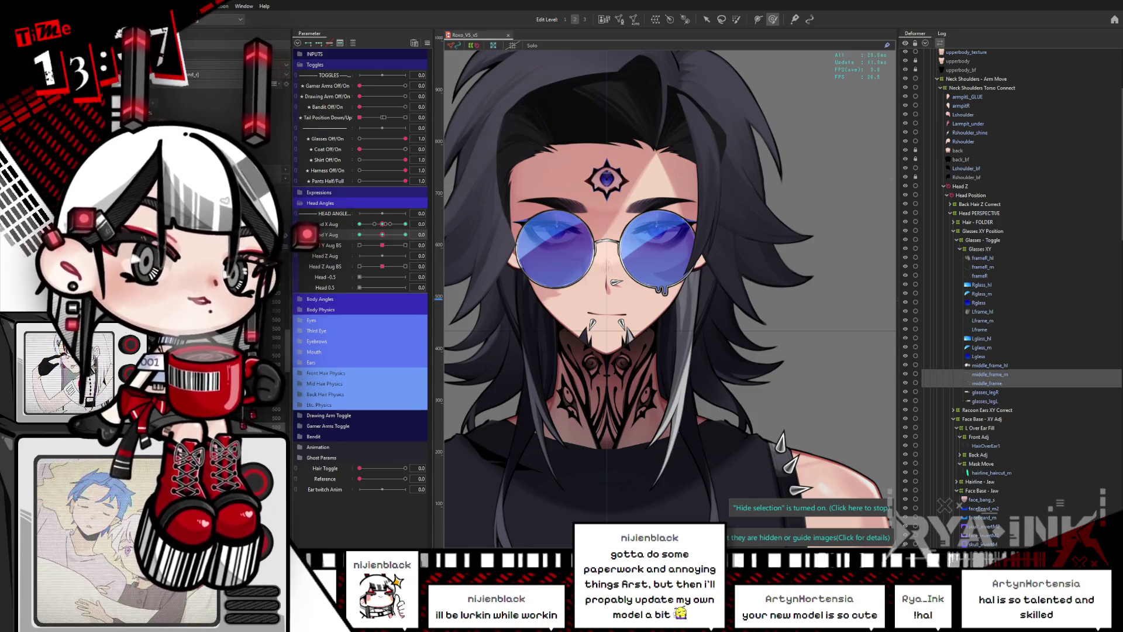
{"action": "left_click", "coordinate": [693, 252]}
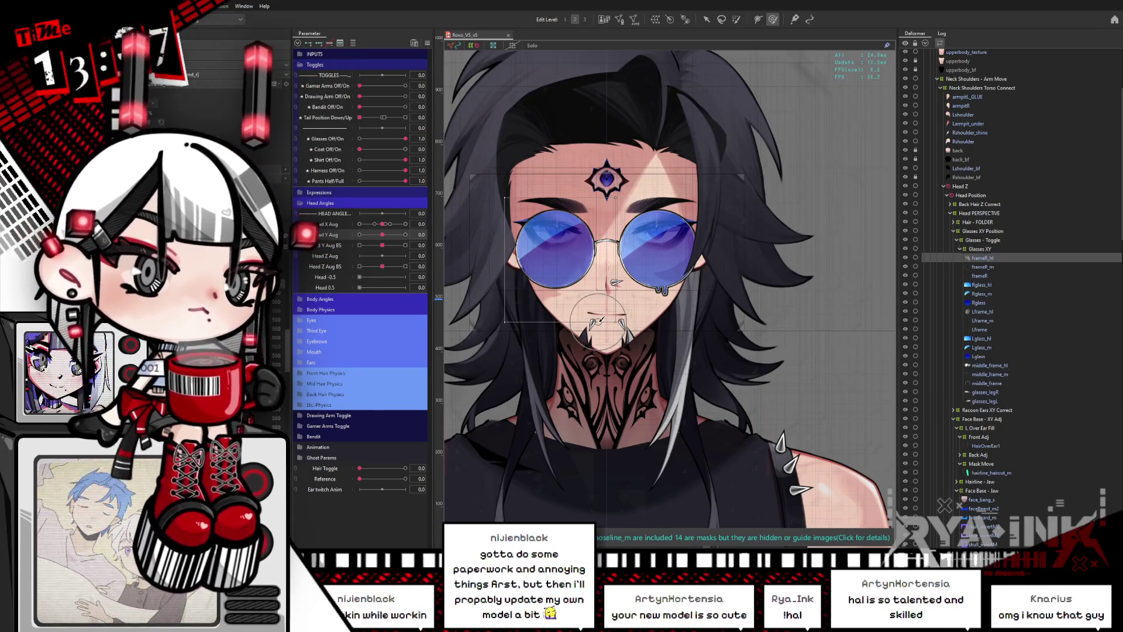
Select the frameR_hl and Lframe_hl highlight deformers and test the head turning to each side.
{"action": "scroll", "coordinate": [502, 223], "scroll_direction": "up", "scroll_amount": 1}
{"action": "scroll", "coordinate": [620, 164], "scroll_direction": "up", "scroll_amount": 1}
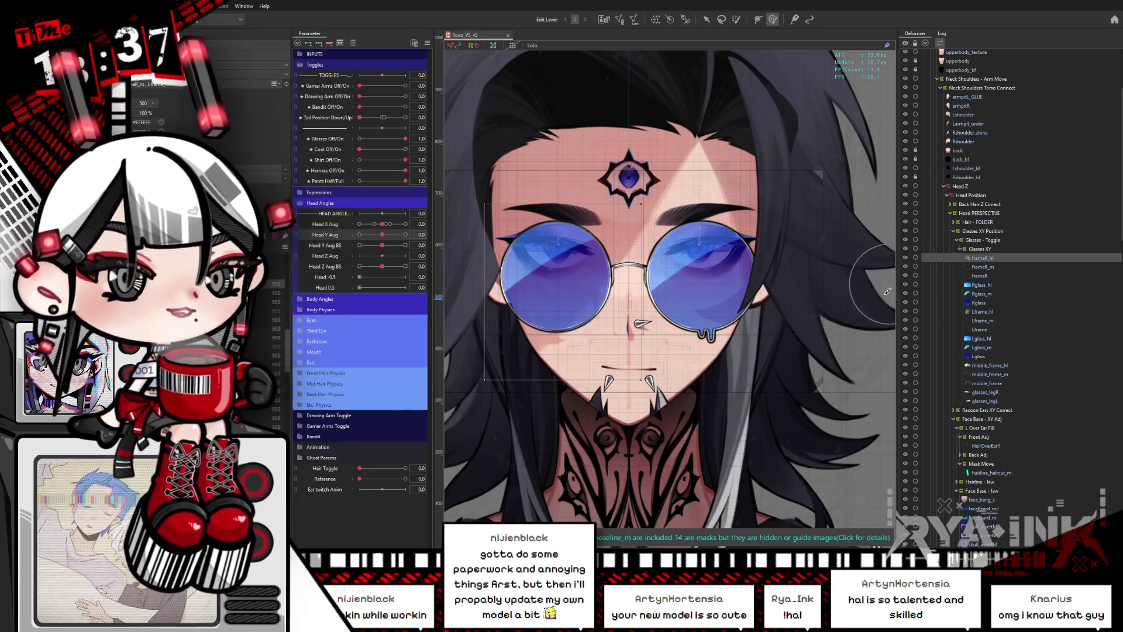
{"action": "left_click", "coordinate": [993, 258]}
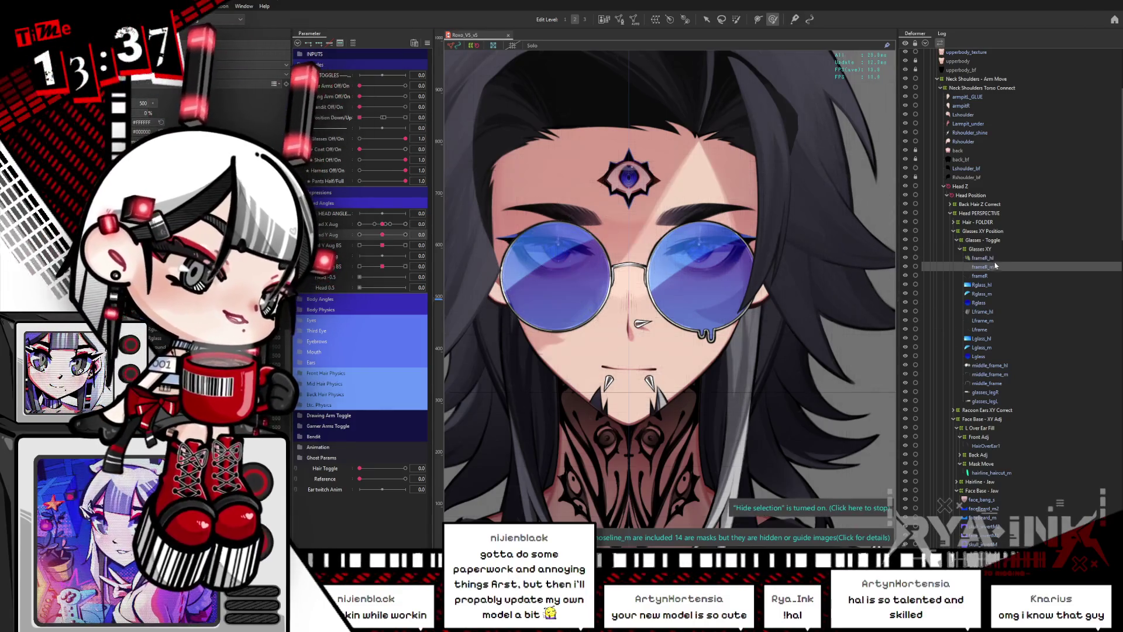
{"action": "left_click", "coordinate": [983, 312], "text": "ctrl"}
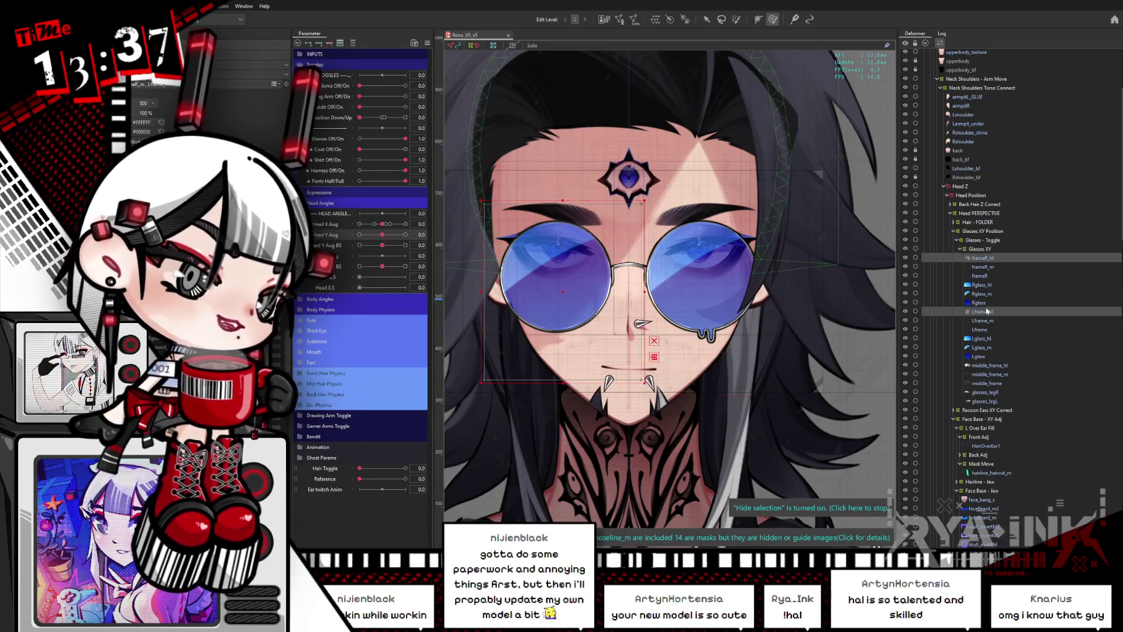
{"action": "left_click", "coordinate": [706, 19]}
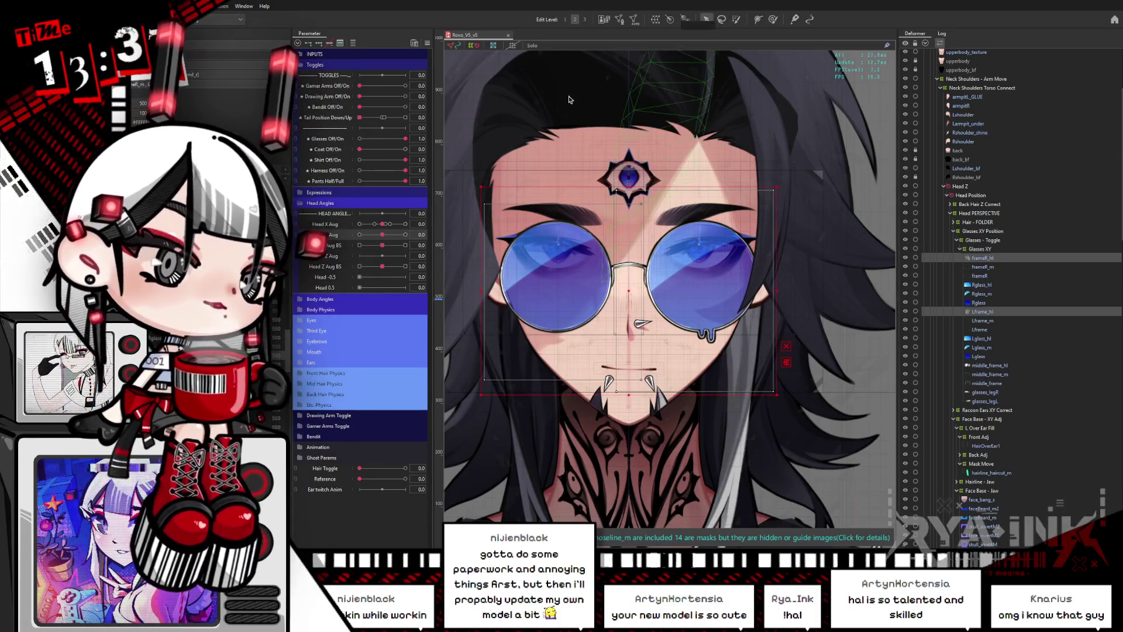
{"action": "left_click_drag", "start_coordinate": [383, 224], "coordinate": [359, 231]}
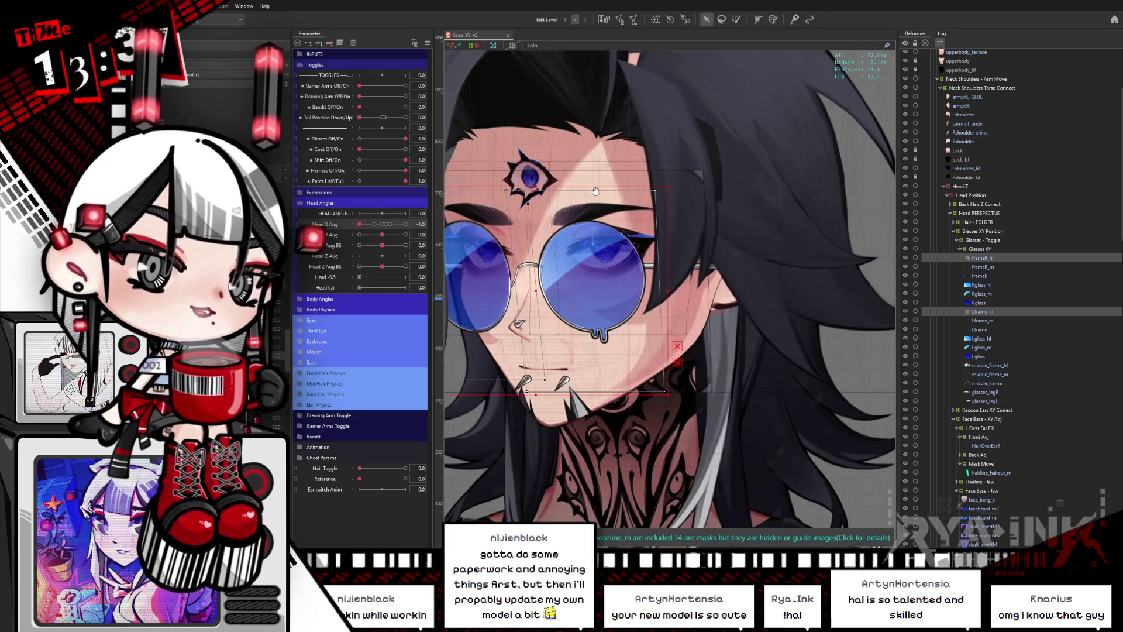
{"action": "left_click_drag", "start_coordinate": [436, 194], "coordinate": [527, 181]}
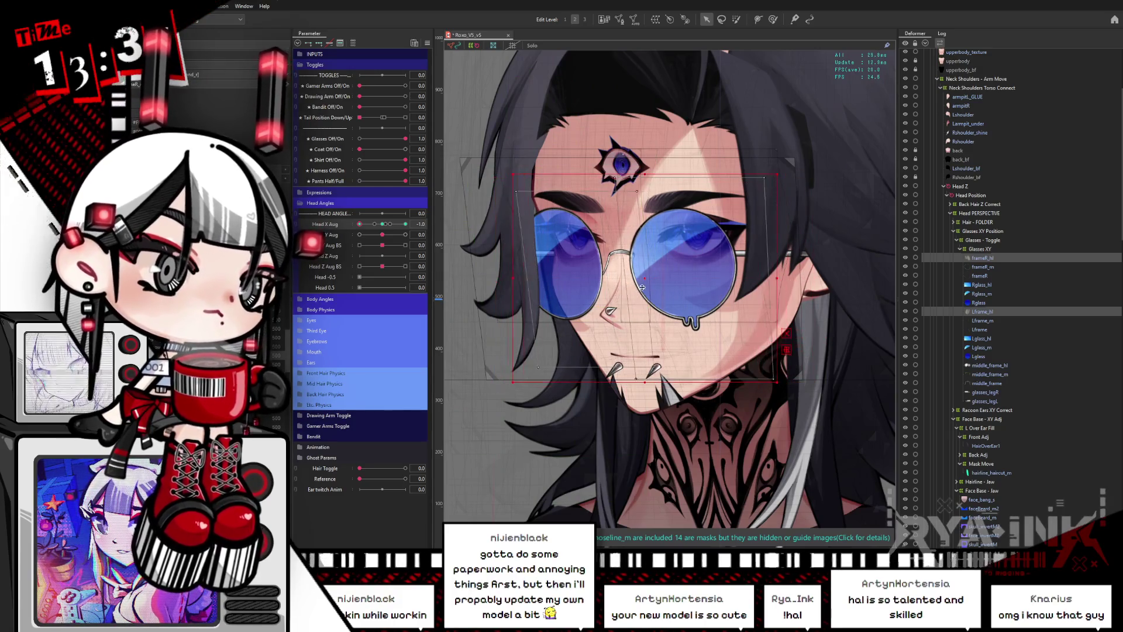
{"action": "left_click_drag", "start_coordinate": [360, 224], "coordinate": [382, 224]}
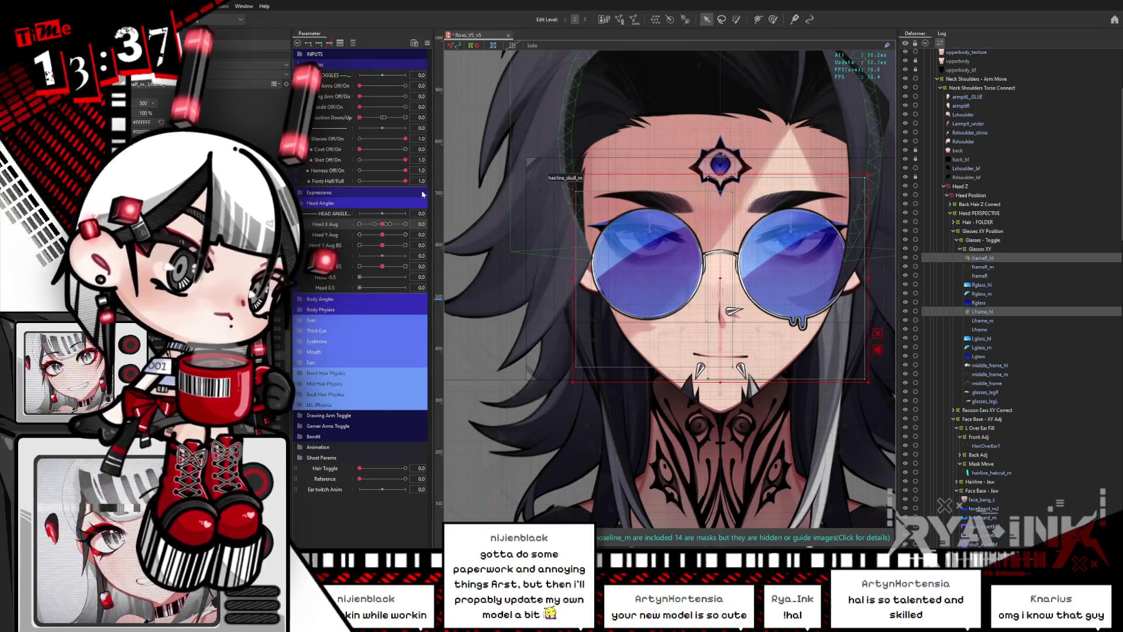
Shift and widen the highlight deformers to fit the head at Head X Aug ±1.
{"action": "left_click", "coordinate": [406, 224]}
{"action": "left_click_drag", "start_coordinate": [786, 281], "coordinate": [668, 235]}
{"action": "left_click", "coordinate": [382, 224]}
{"action": "left_click", "coordinate": [406, 224]}
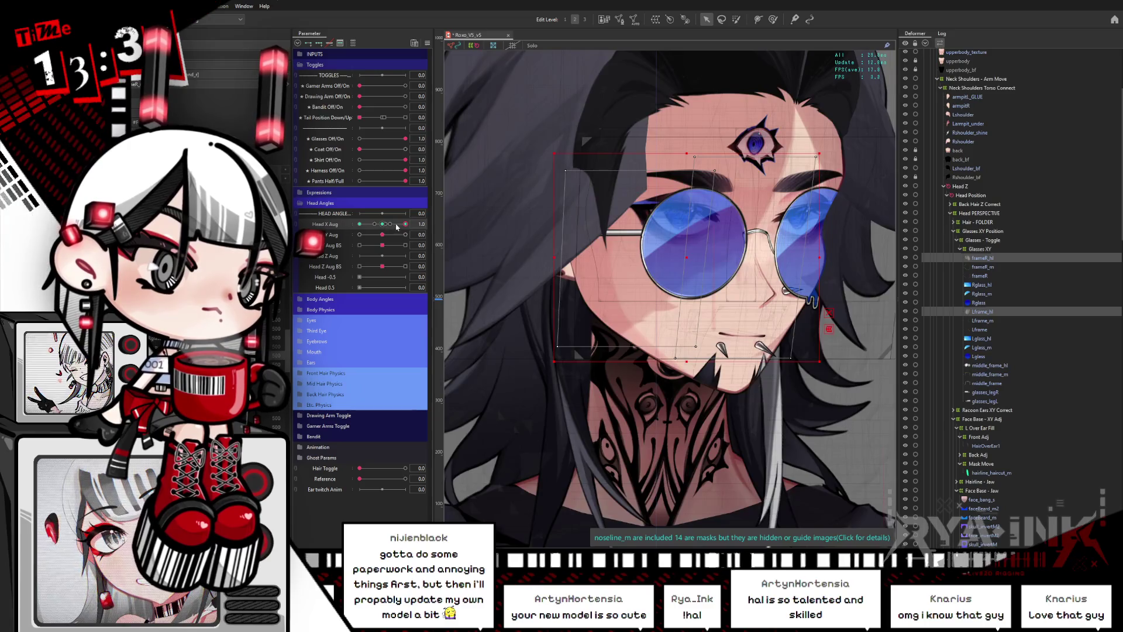
{"action": "left_click", "coordinate": [359, 224]}
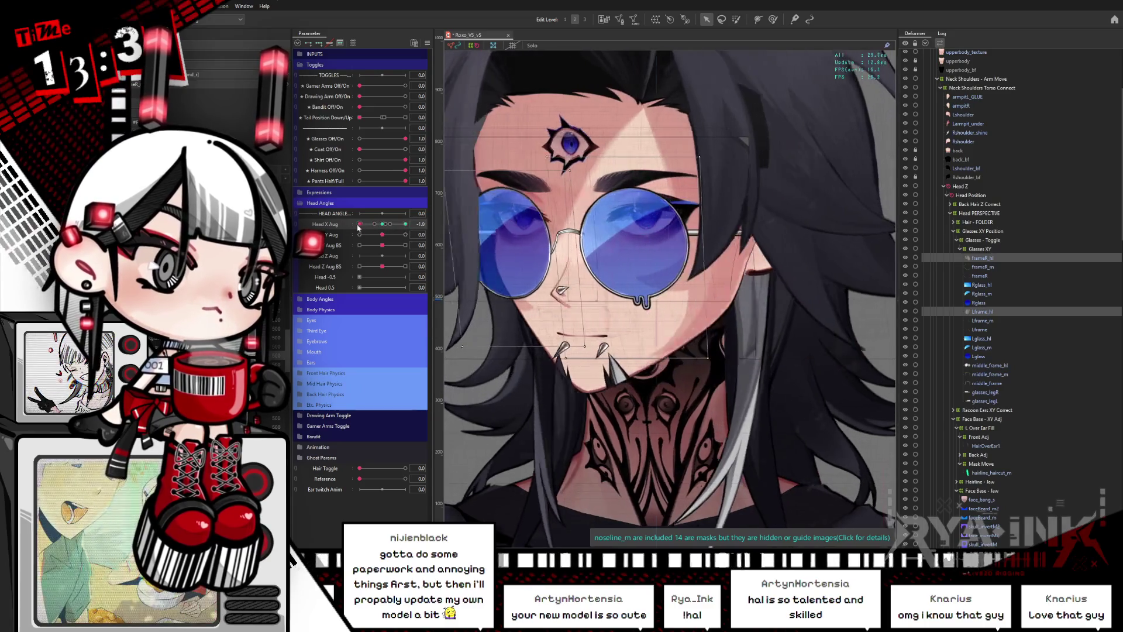
{"action": "left_click", "coordinate": [593, 338]}
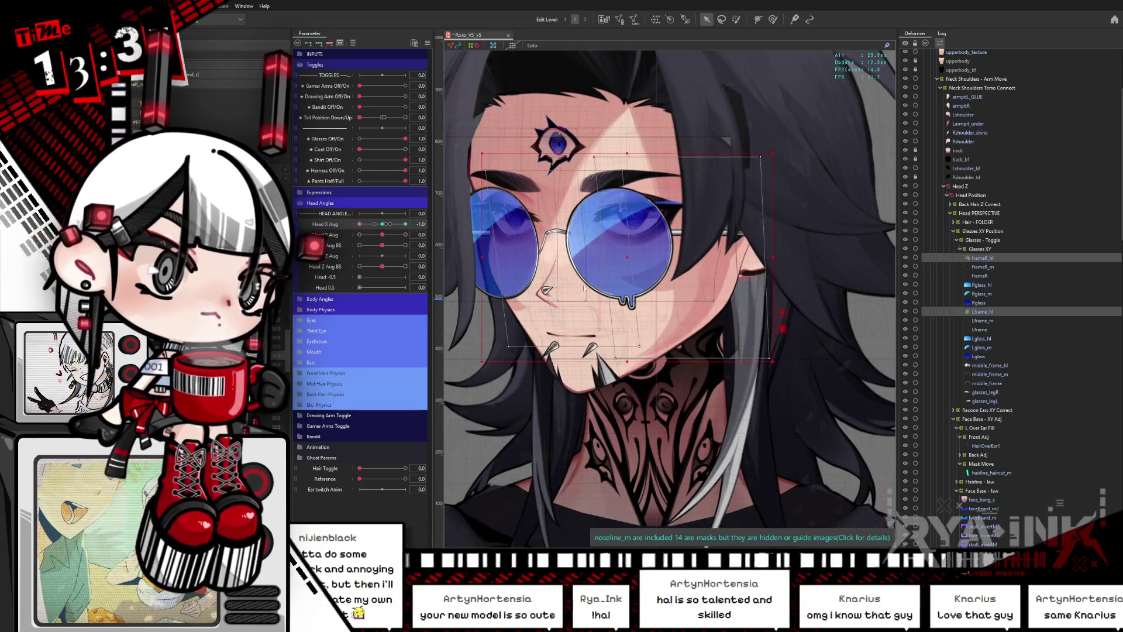
{"action": "left_click", "coordinate": [375, 224]}
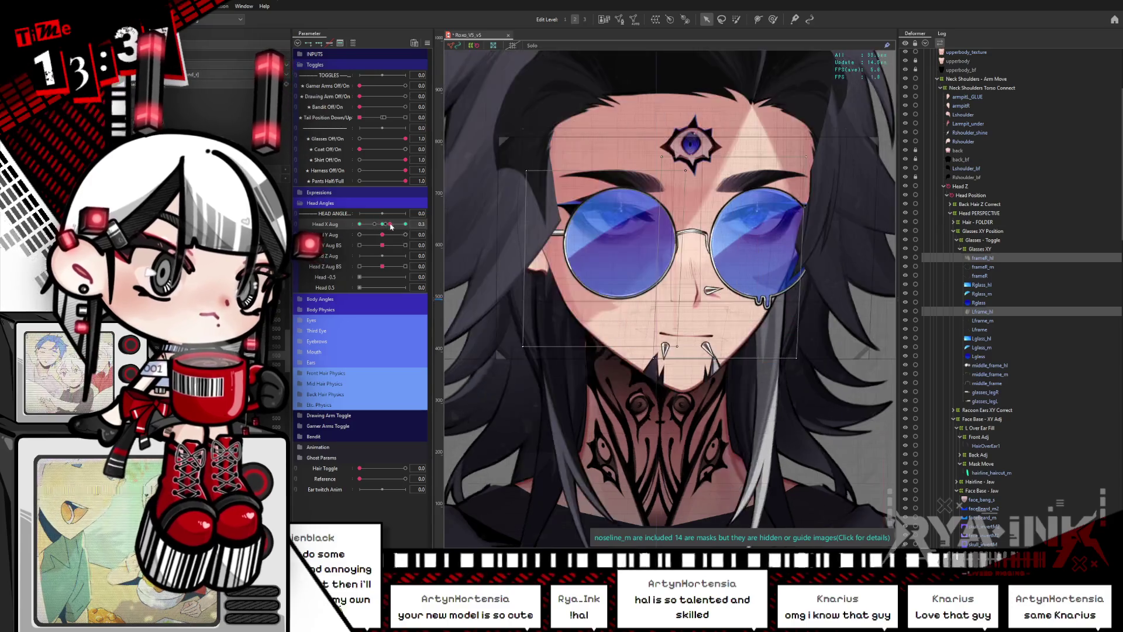
{"action": "left_click_drag", "start_coordinate": [376, 233], "coordinate": [416, 233]}
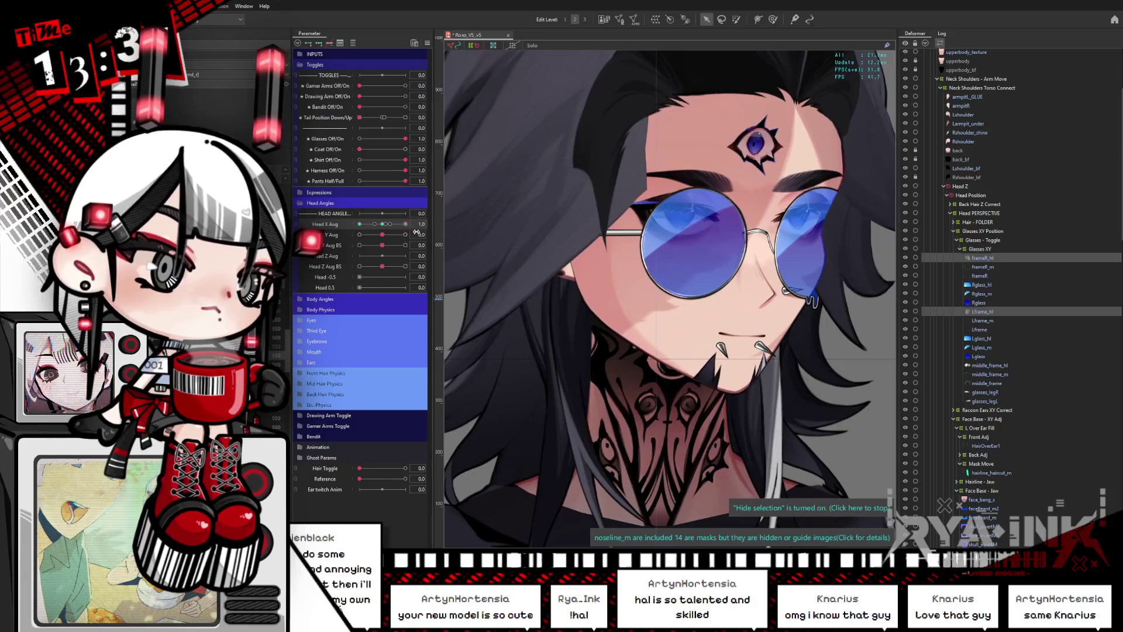
Tilt the head up and down with Head Y Aug while checking the face and glasses deformers.
{"action": "left_click", "coordinate": [381, 227]}
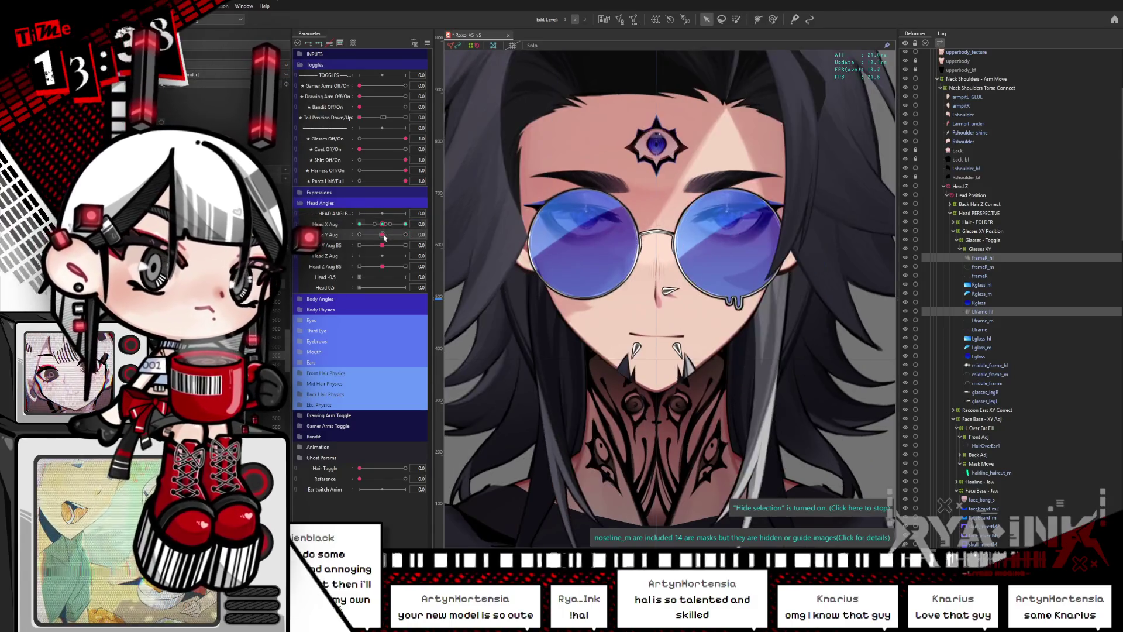
{"action": "mouse_move", "coordinate": [385, 235]}
{"action": "left_mouse_down"}
{"action": "mouse_move", "coordinate": [406, 235]}
{"action": "mouse_move", "coordinate": [361, 235]}
{"action": "mouse_move", "coordinate": [406, 234]}
{"action": "left_mouse_up"}
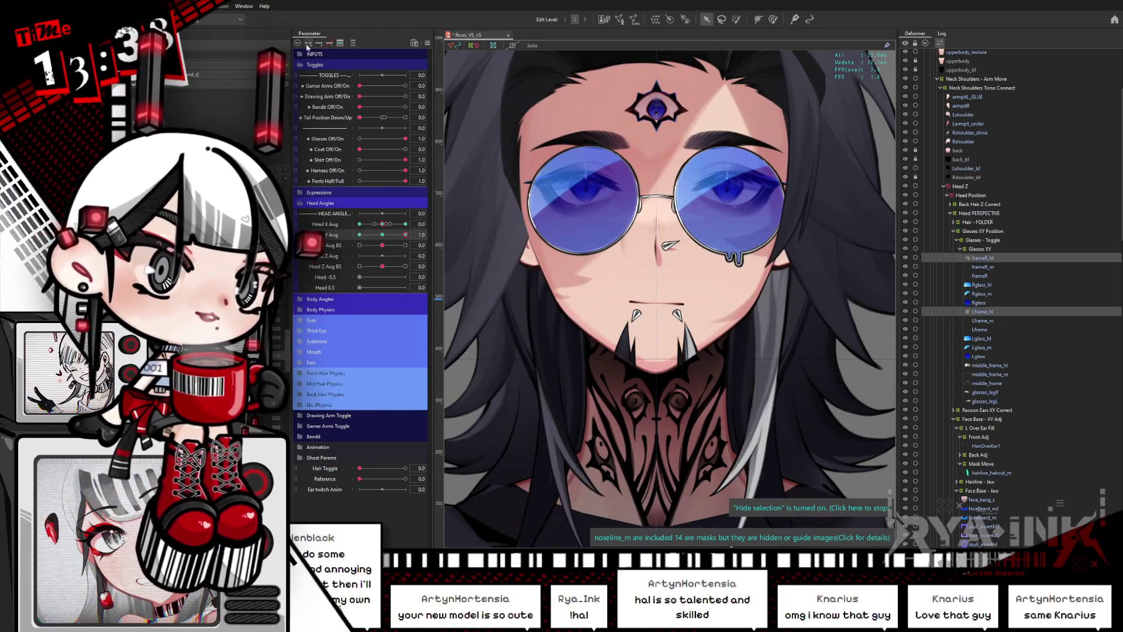
{"action": "left_click", "coordinate": [658, 244]}
{"action": "left_click", "coordinate": [658, 245]}
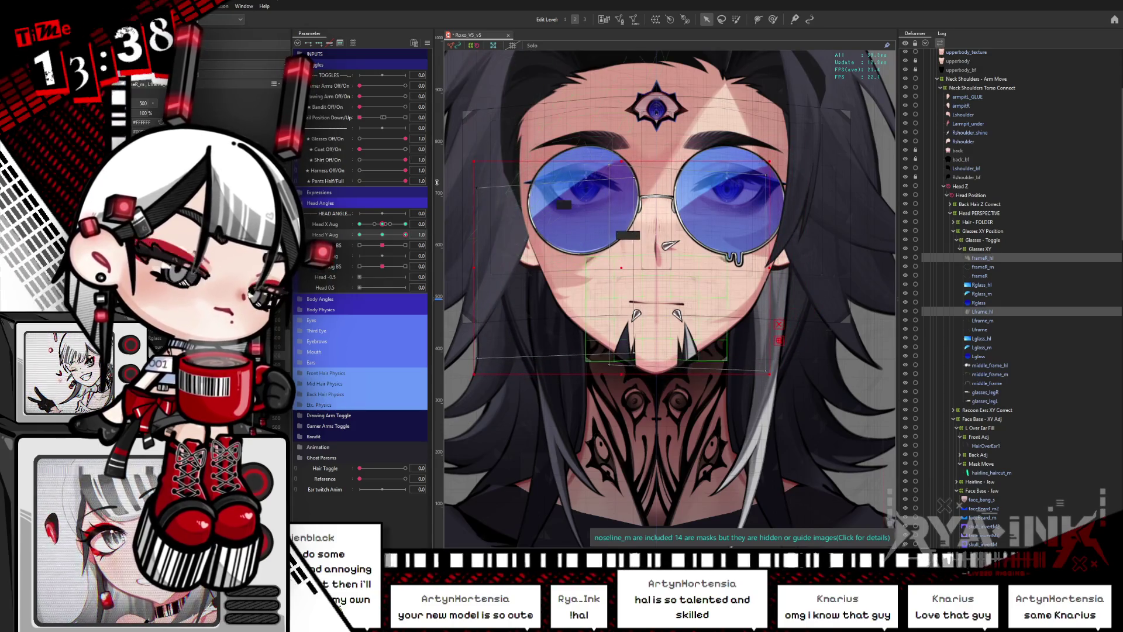
{"action": "left_click_drag", "start_coordinate": [406, 235], "coordinate": [337, 247]}
{"action": "left_click", "coordinate": [651, 341]}
{"action": "mouse_move", "coordinate": [400, 239]}
{"action": "left_mouse_down"}
{"action": "mouse_move", "coordinate": [368, 256]}
{"action": "mouse_move", "coordinate": [386, 257]}
{"action": "left_mouse_up"}
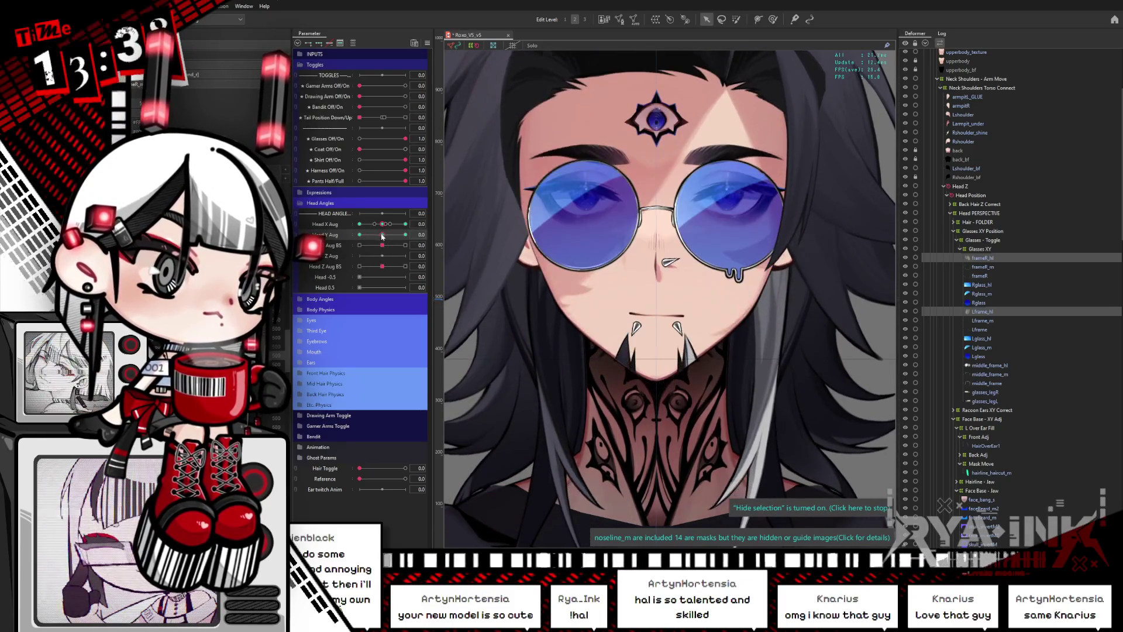
{"action": "left_click", "coordinate": [428, 44]}
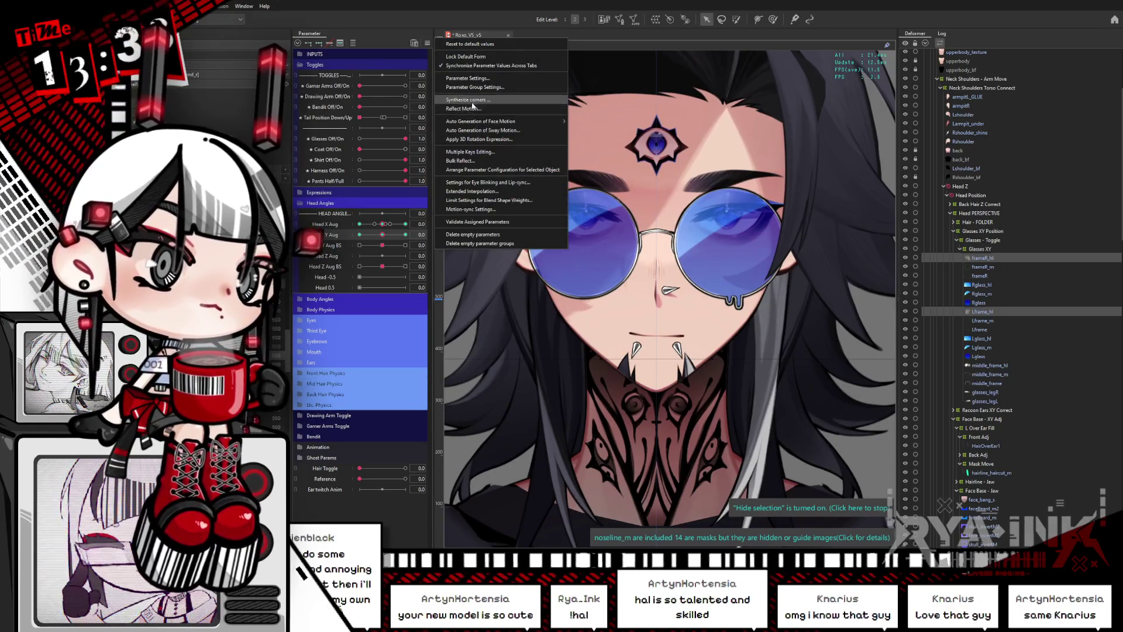
Reset parameters to defaults, then set Hair Toggle to 0 and Glasses Off/On to 1.
{"action": "left_click", "coordinate": [603, 333]}
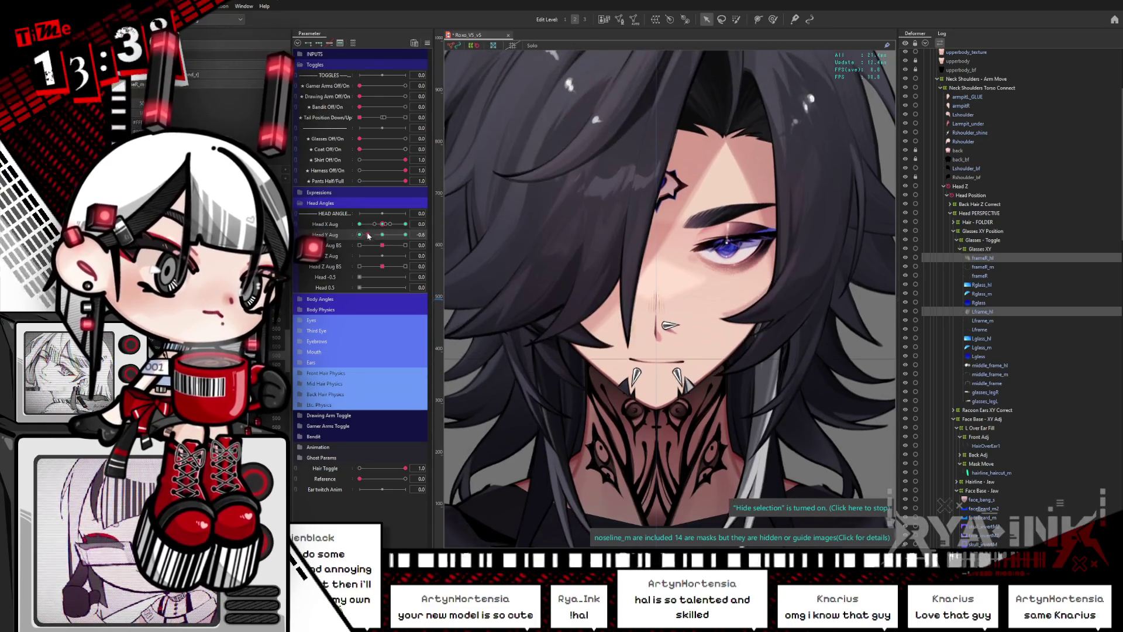
{"action": "left_click", "coordinate": [358, 469]}
{"action": "left_click", "coordinate": [405, 139]}
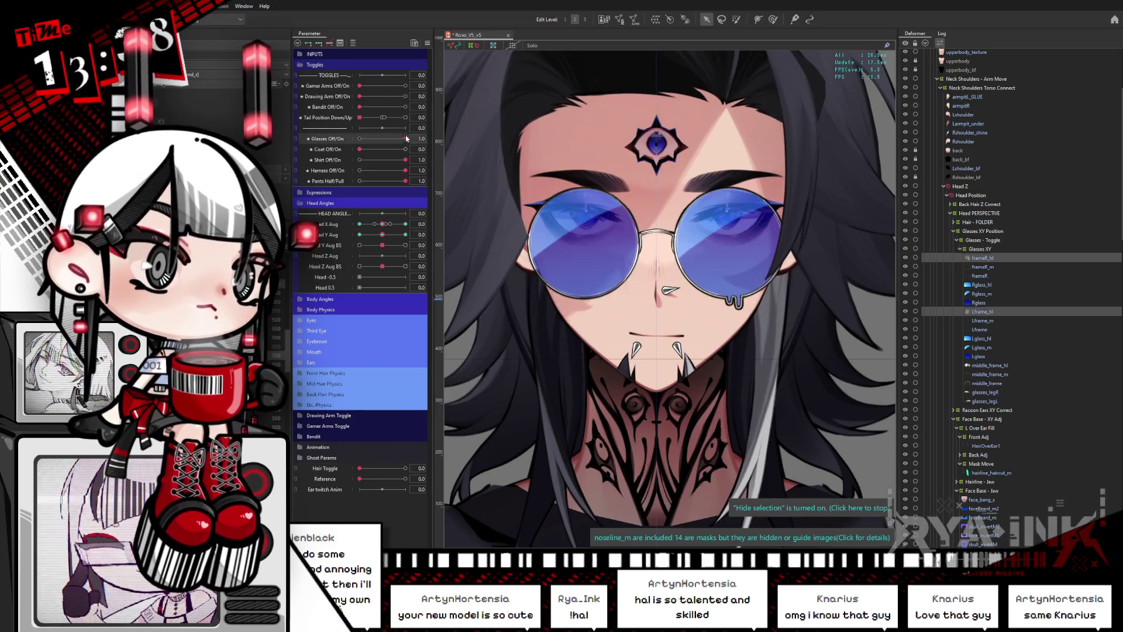
Tilt the head down and partway back up to recheck the glasses.
{"action": "left_click", "coordinate": [359, 224]}
{"action": "mouse_move", "coordinate": [384, 234]}
{"action": "left_mouse_down"}
{"action": "mouse_move", "coordinate": [367, 245]}
{"action": "mouse_move", "coordinate": [382, 246]}
{"action": "mouse_move", "coordinate": [359, 246]}
{"action": "left_mouse_up"}
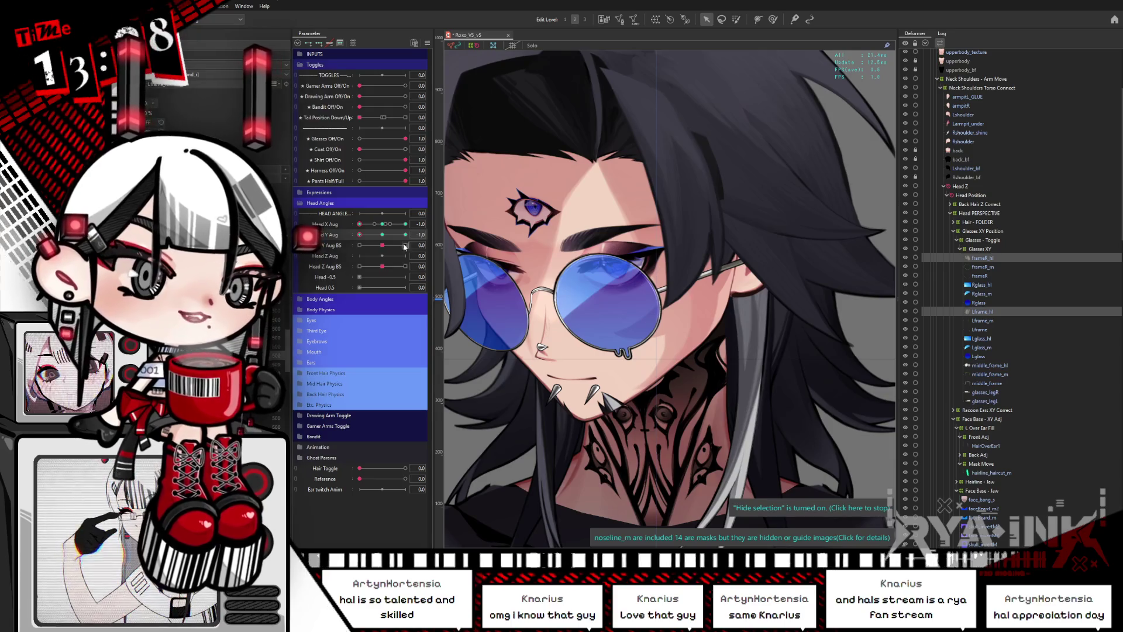
{"action": "mouse_move", "coordinate": [385, 235]}
{"action": "left_mouse_down"}
{"action": "mouse_move", "coordinate": [373, 249]}
{"action": "mouse_move", "coordinate": [394, 253]}
{"action": "mouse_move", "coordinate": [375, 217]}
{"action": "left_mouse_up"}
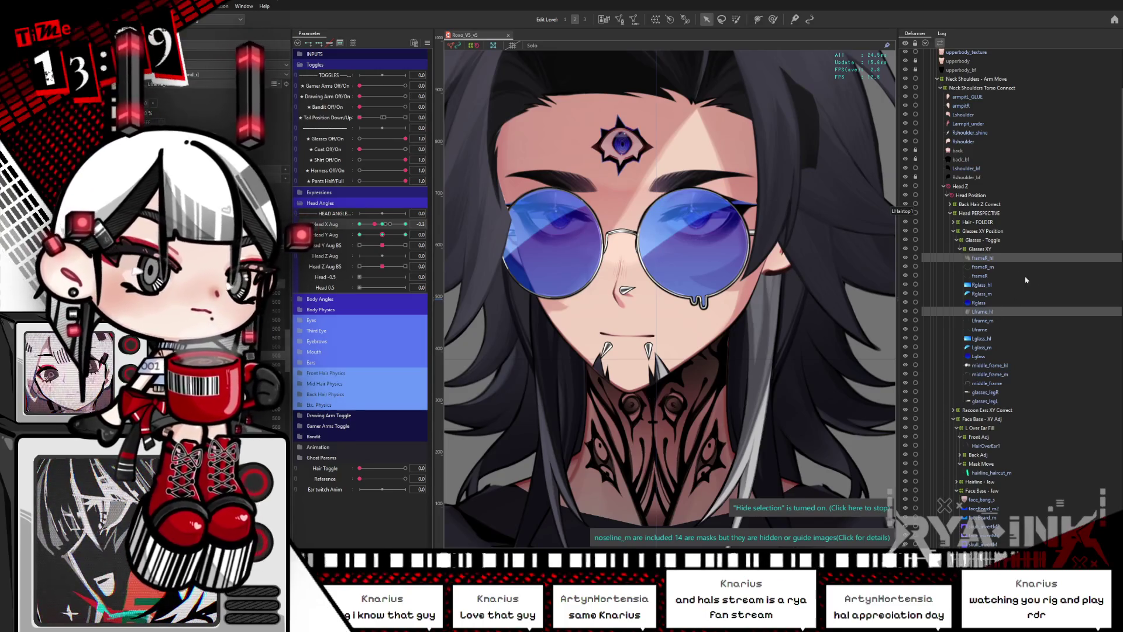
{"action": "left_click", "coordinate": [989, 258]}
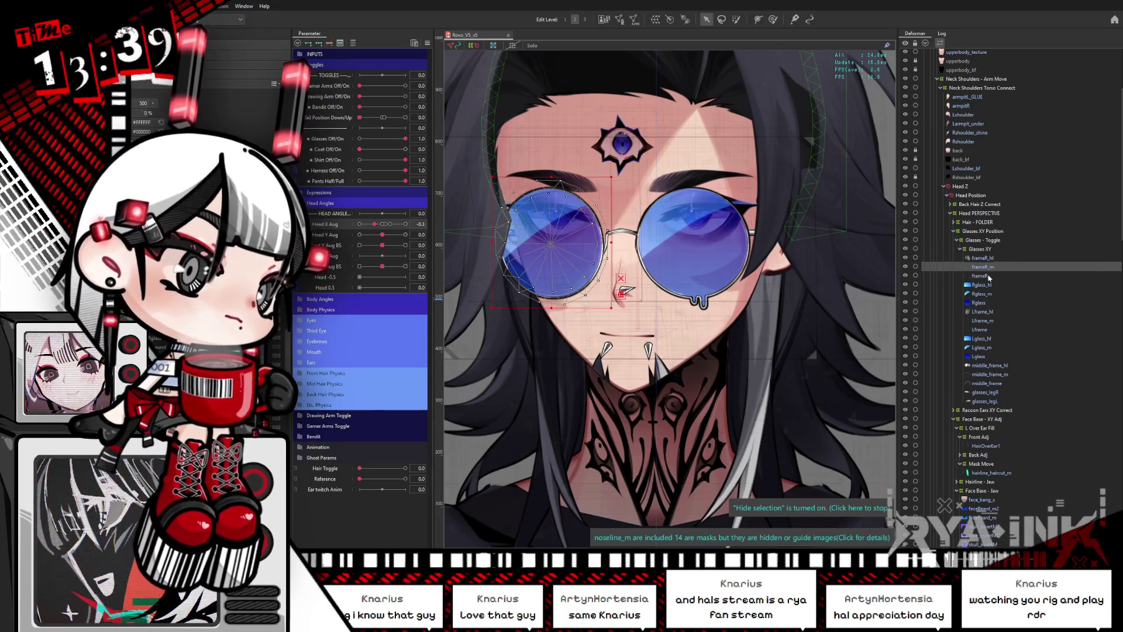
Nudge the Rglass_hl highlight down and right, then select the Lglass_m lens mesh.
{"action": "left_click", "coordinate": [988, 277]}
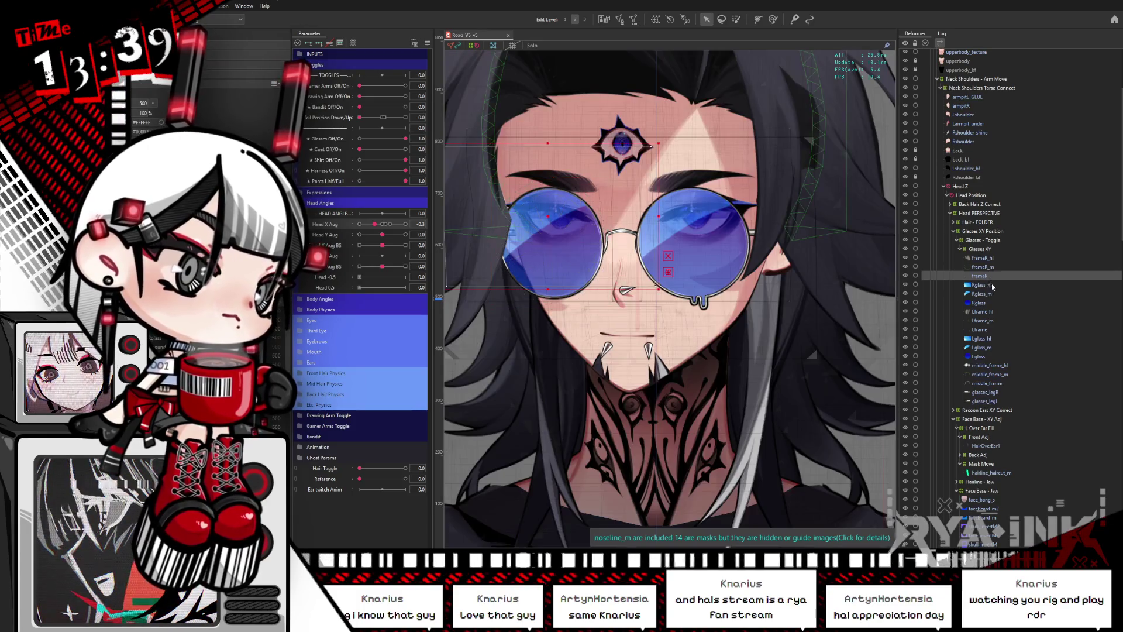
{"action": "left_click", "coordinate": [989, 285]}
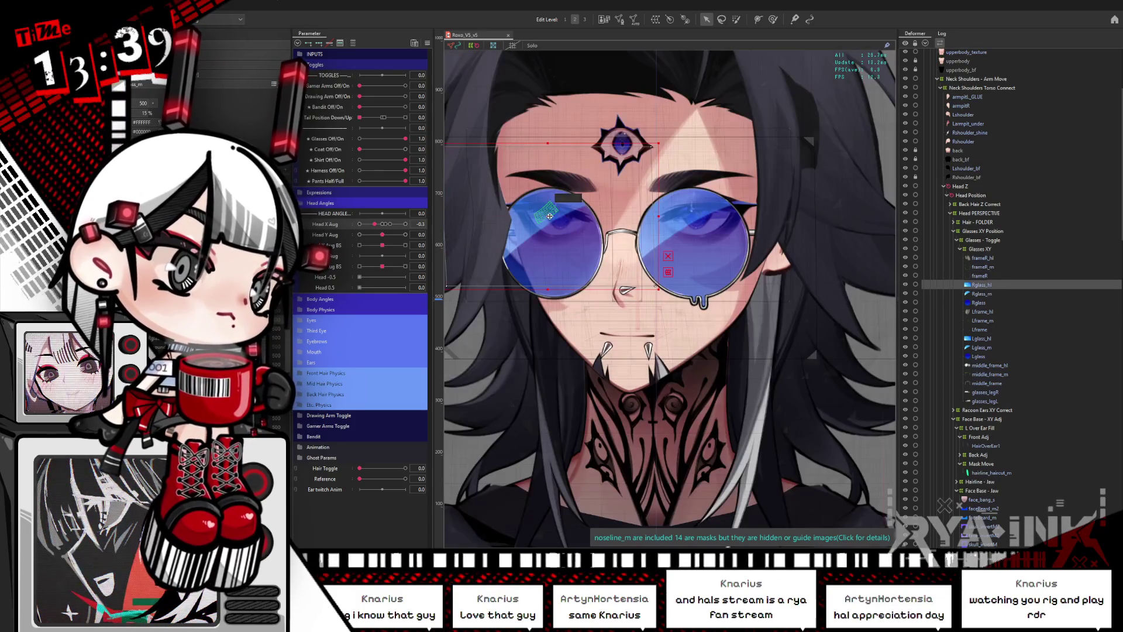
{"action": "mouse_move", "coordinate": [553, 224]}
{"action": "left_mouse_down"}
{"action": "mouse_move", "coordinate": [569, 289]}
{"action": "mouse_move", "coordinate": [552, 224]}
{"action": "left_mouse_up"}
{"action": "left_click", "coordinate": [984, 295]}
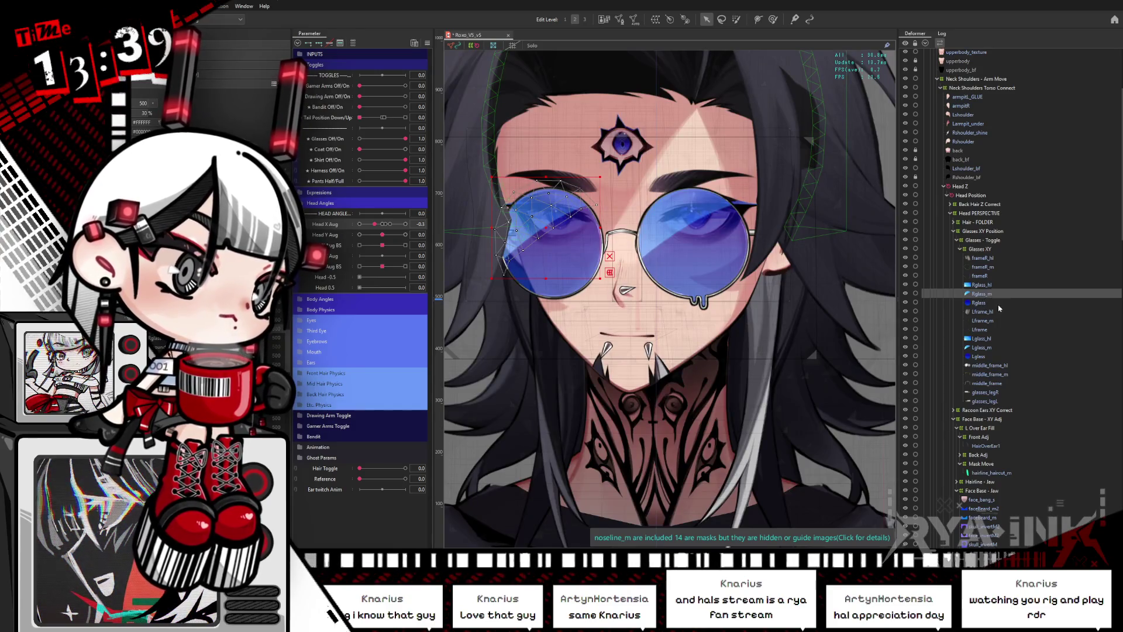
{"action": "left_click", "coordinate": [982, 347]}
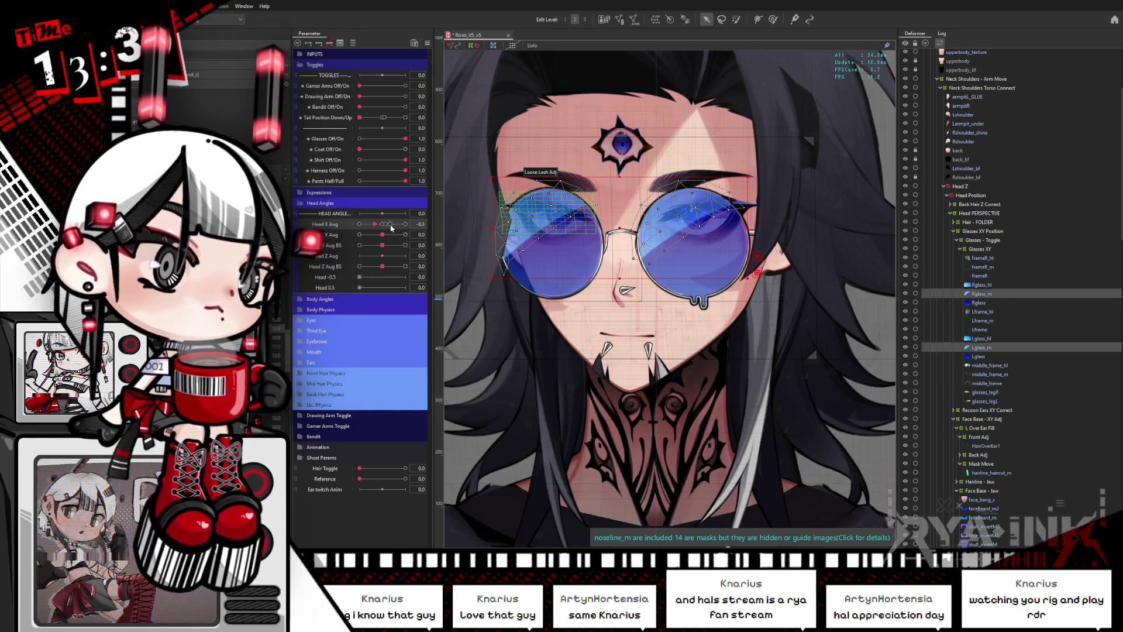
{"action": "left_click", "coordinate": [382, 227]}
At Head X Aug -1.0, move the left lens mesh vertices to fit the turned head.
{"action": "left_click_drag", "start_coordinate": [383, 231], "coordinate": [357, 233]}
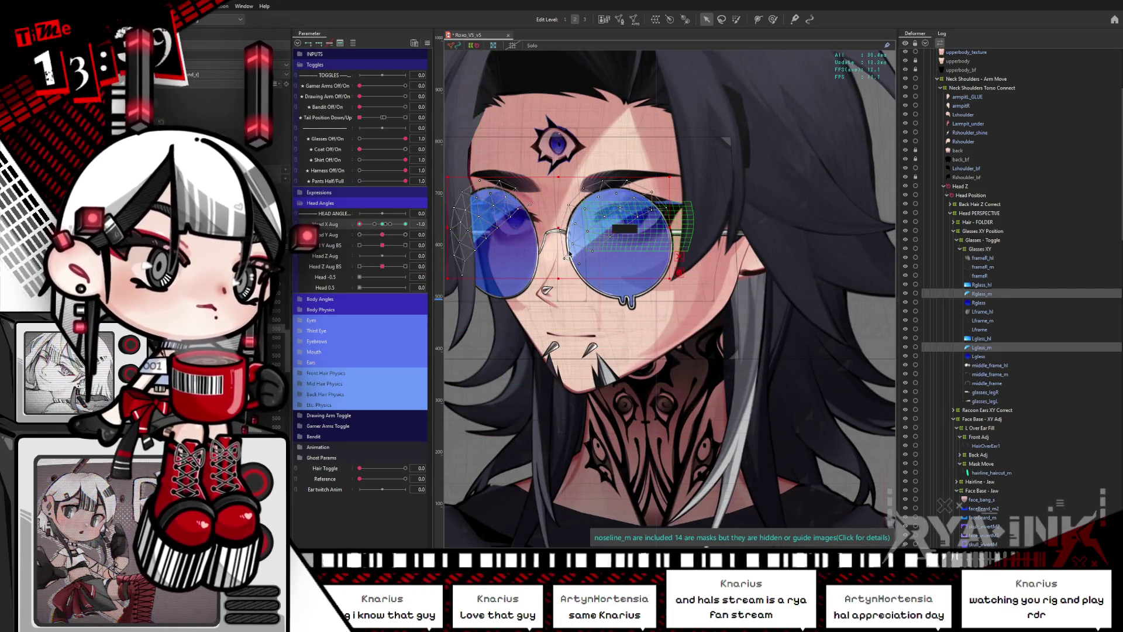
{"action": "left_click", "coordinate": [960, 294]}
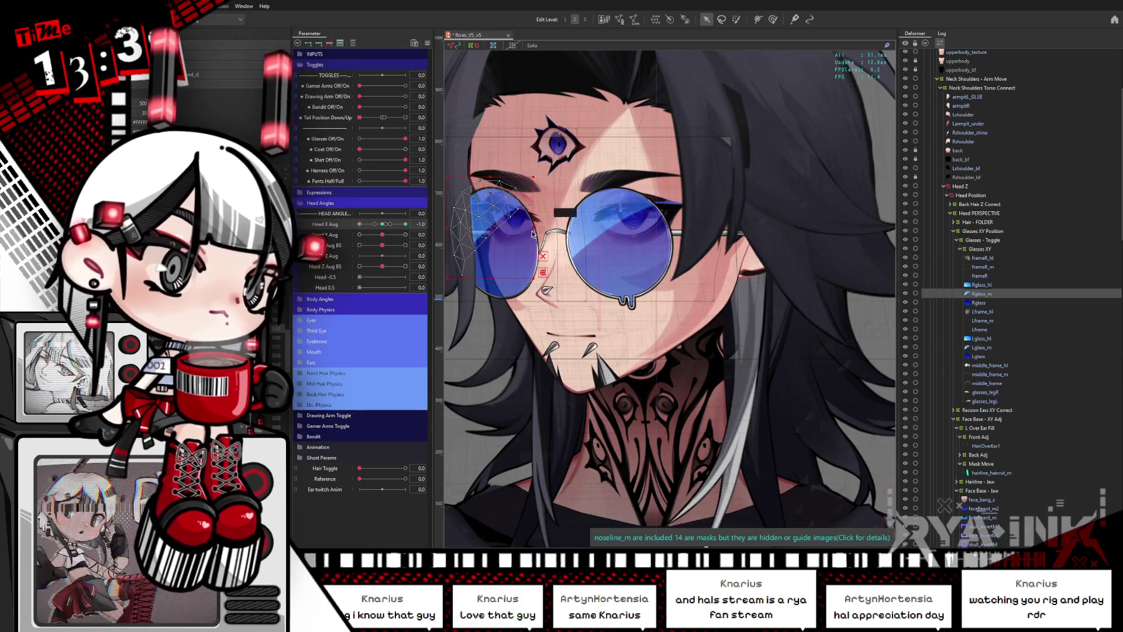
{"action": "left_click", "coordinate": [498, 248]}
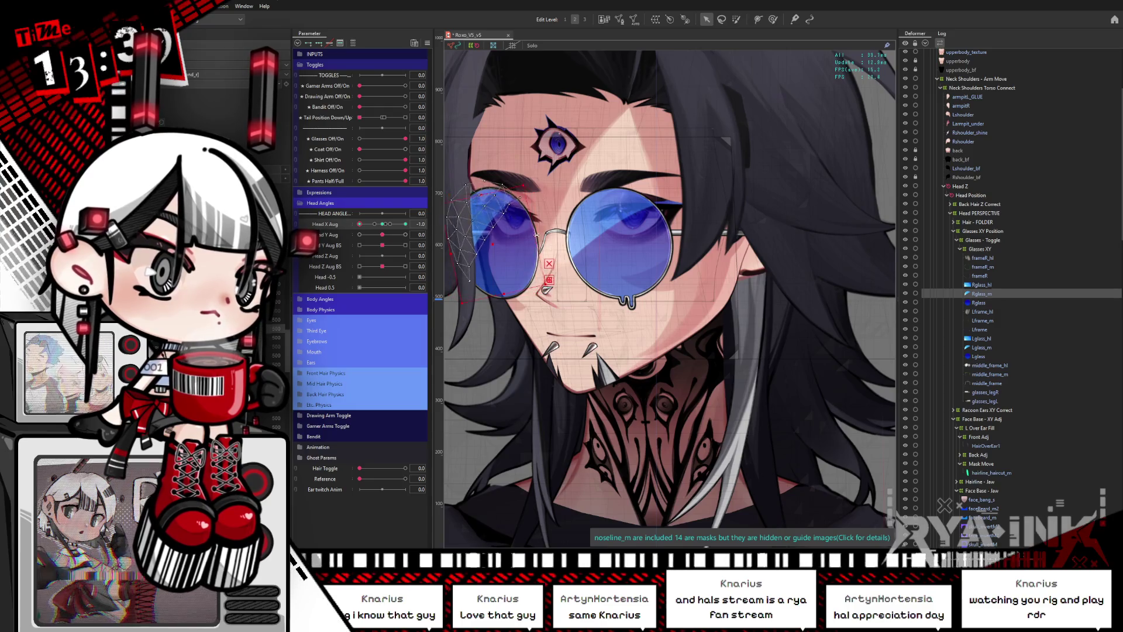
{"action": "left_click_drag", "start_coordinate": [462, 240], "coordinate": [478, 215]}
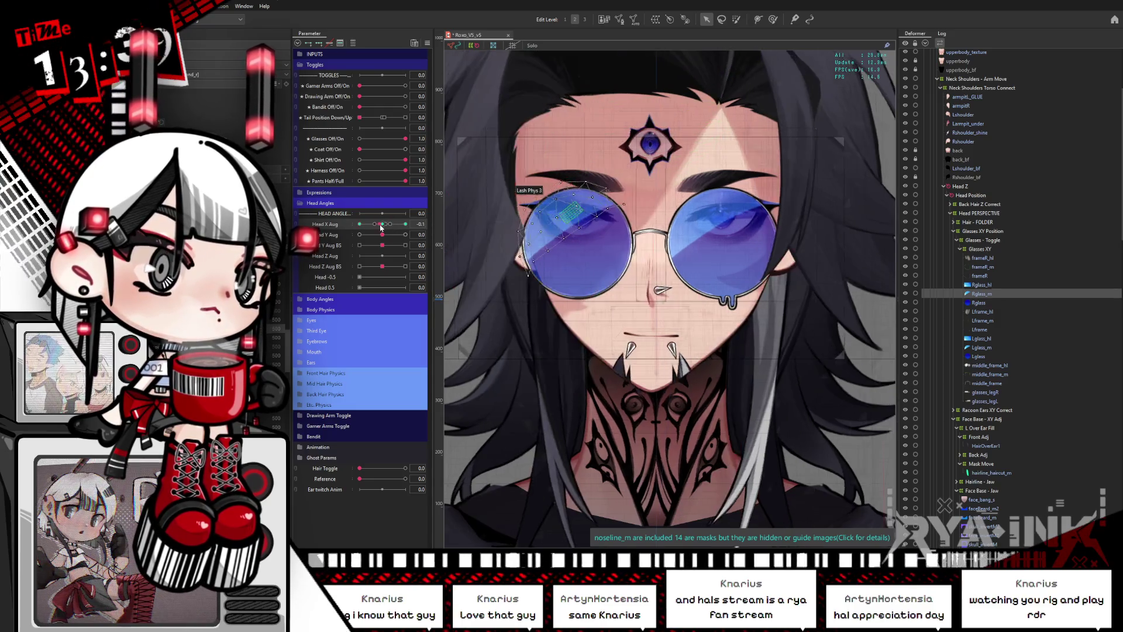
{"action": "left_click", "coordinate": [493, 227]}
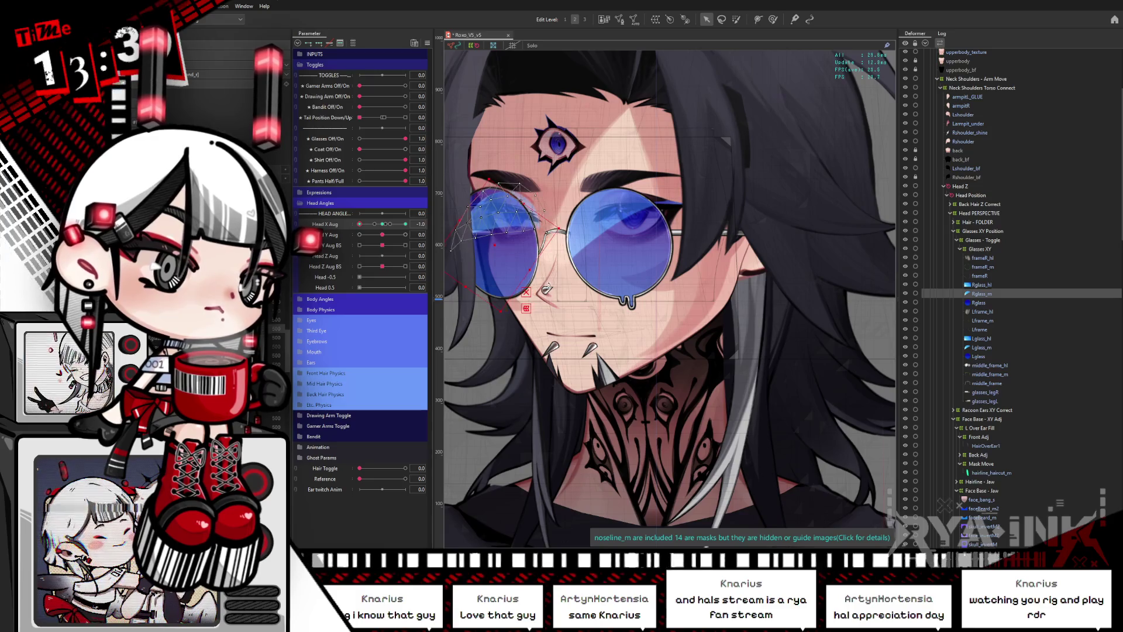
{"action": "left_click", "coordinate": [359, 236]}
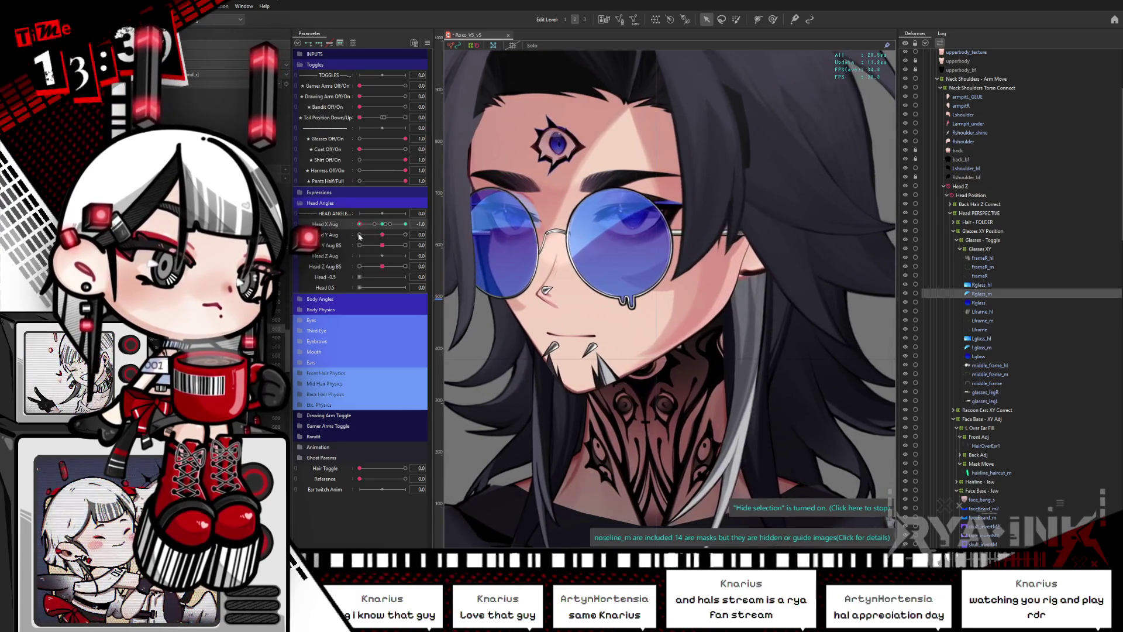
{"action": "left_click", "coordinate": [773, 19]}
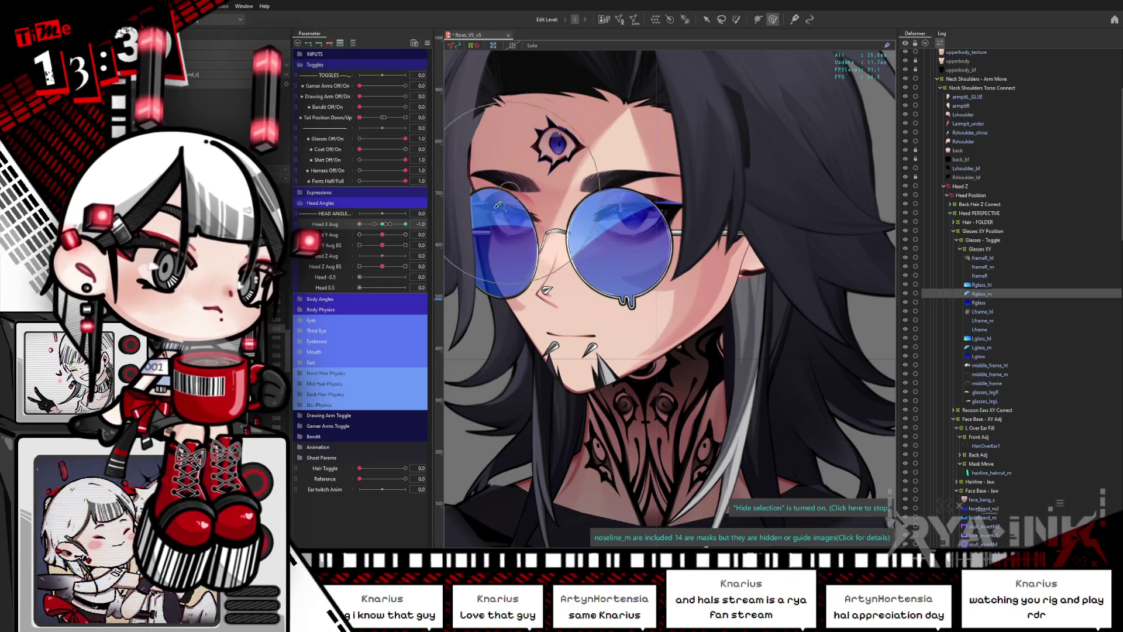
At Head X Aug 1.0, rotate the Rglass_m lens mesh about 40°, then ease the turn to 0.8.
{"action": "left_click_drag", "start_coordinate": [359, 224], "coordinate": [419, 231]}
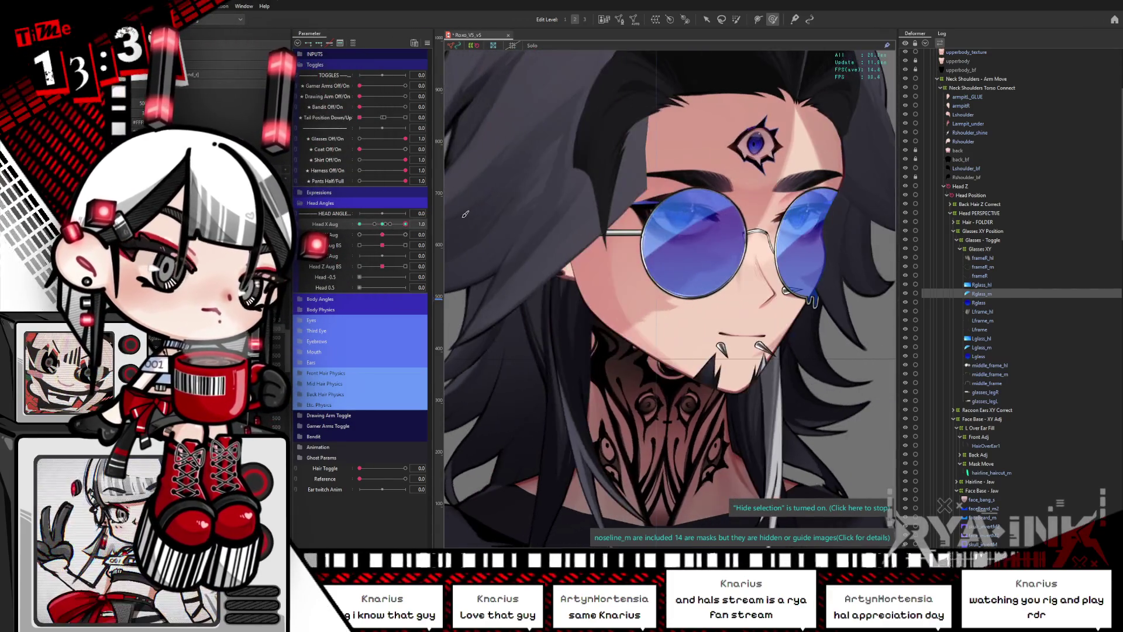
{"action": "left_click", "coordinate": [706, 19]}
{"action": "left_click", "coordinate": [699, 225]}
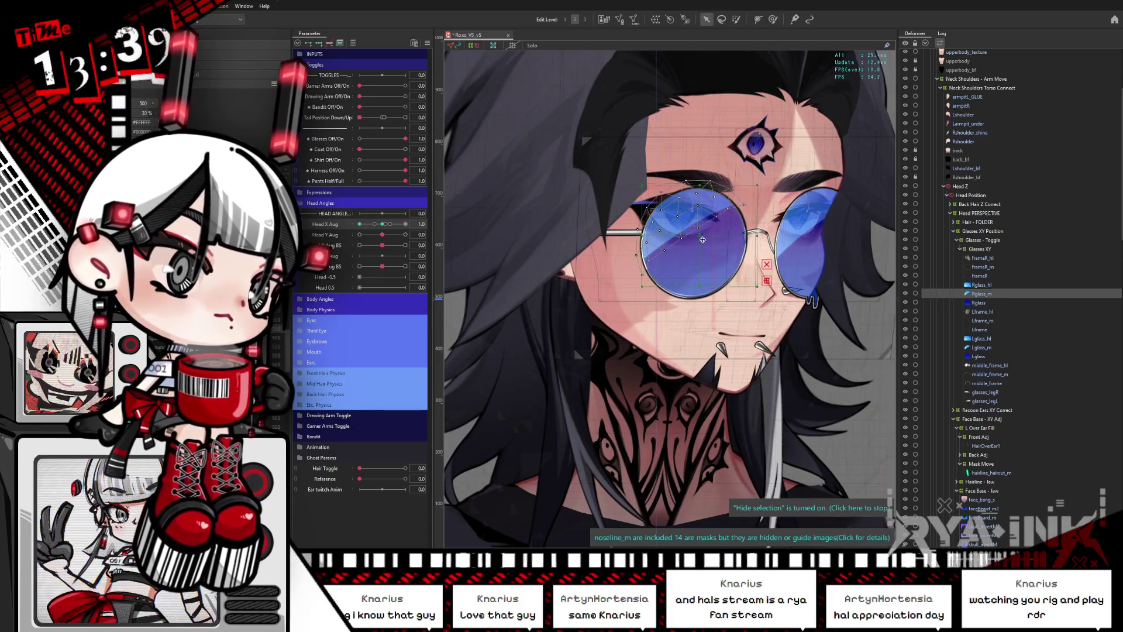
{"action": "left_click_drag", "start_coordinate": [787, 196], "coordinate": [772, 190]}
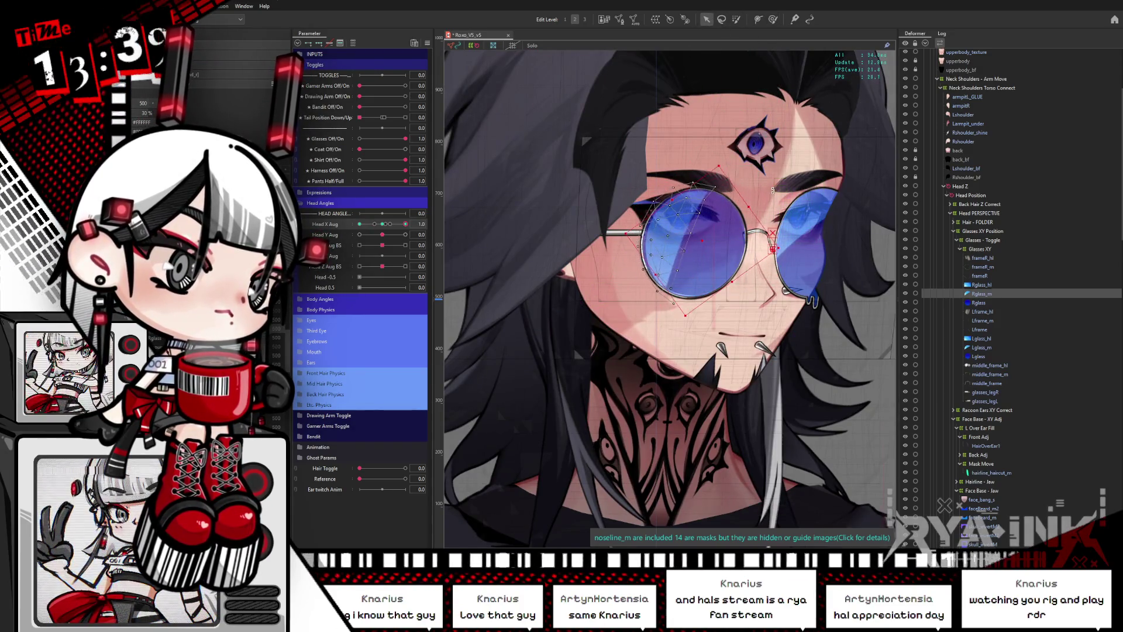
{"action": "left_click", "coordinate": [769, 21]}
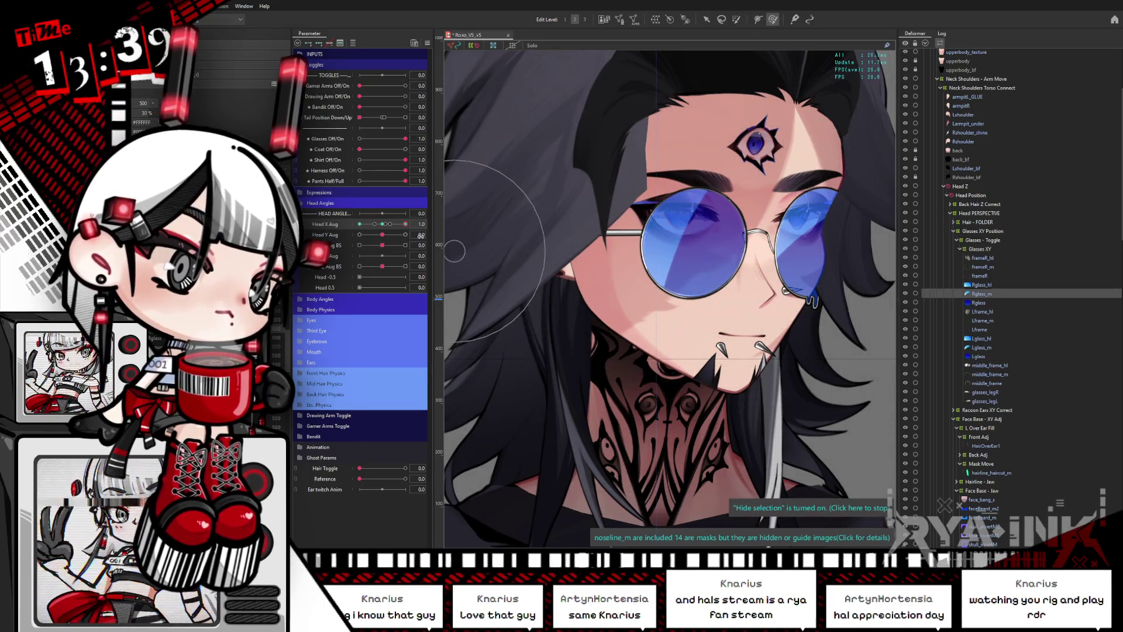
{"action": "left_click_drag", "start_coordinate": [405, 224], "coordinate": [379, 232]}
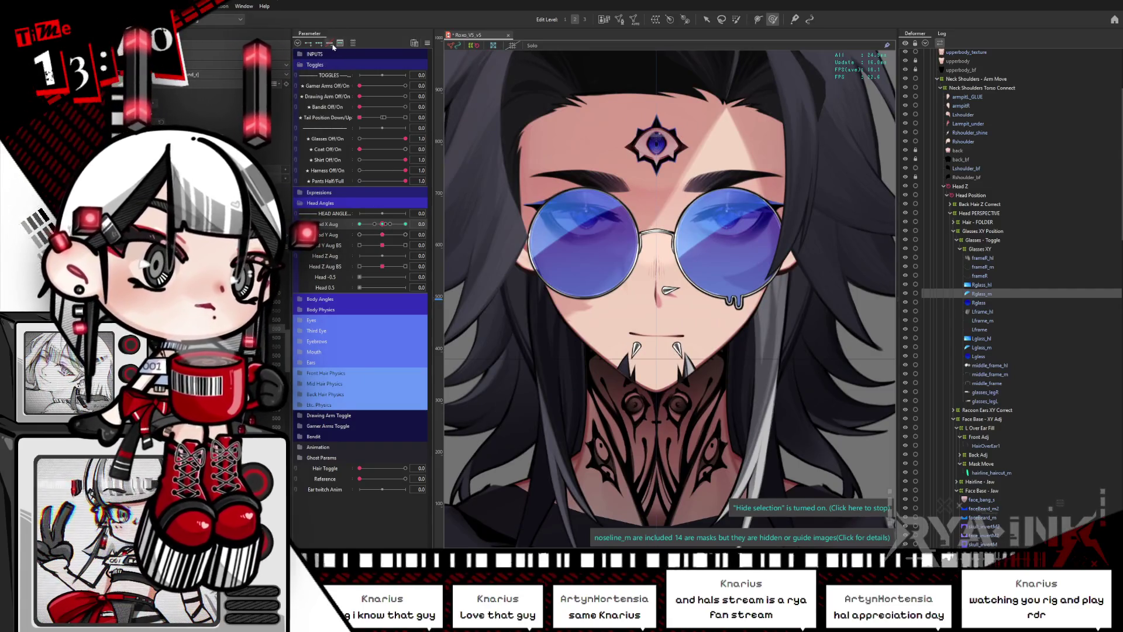
{"action": "left_click", "coordinate": [987, 302]}
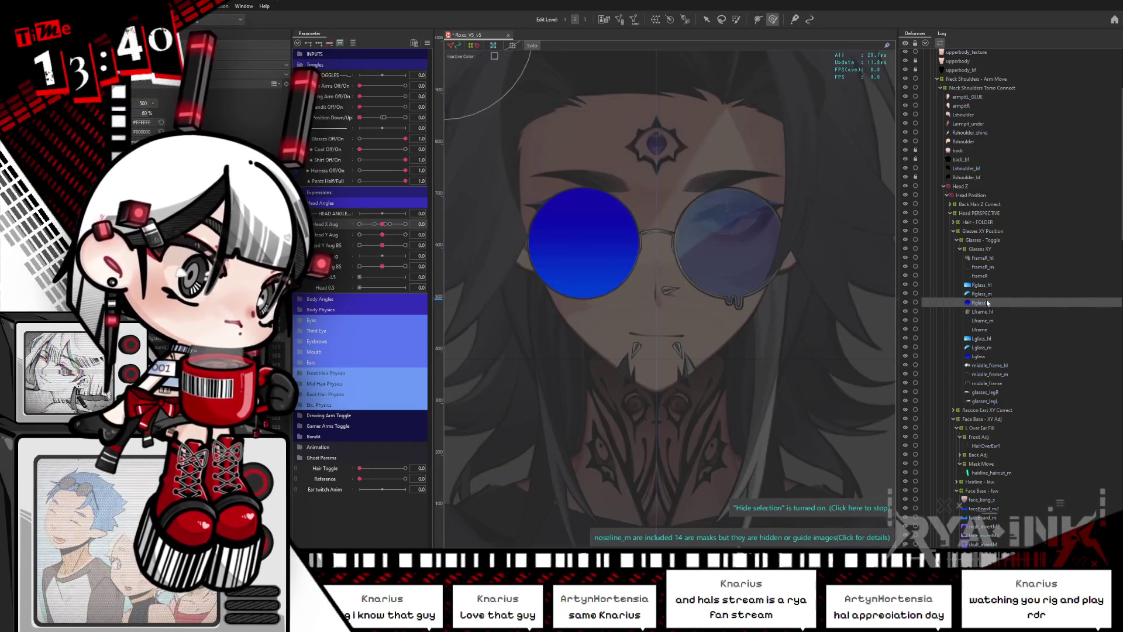
{"action": "left_click", "coordinate": [990, 295]}
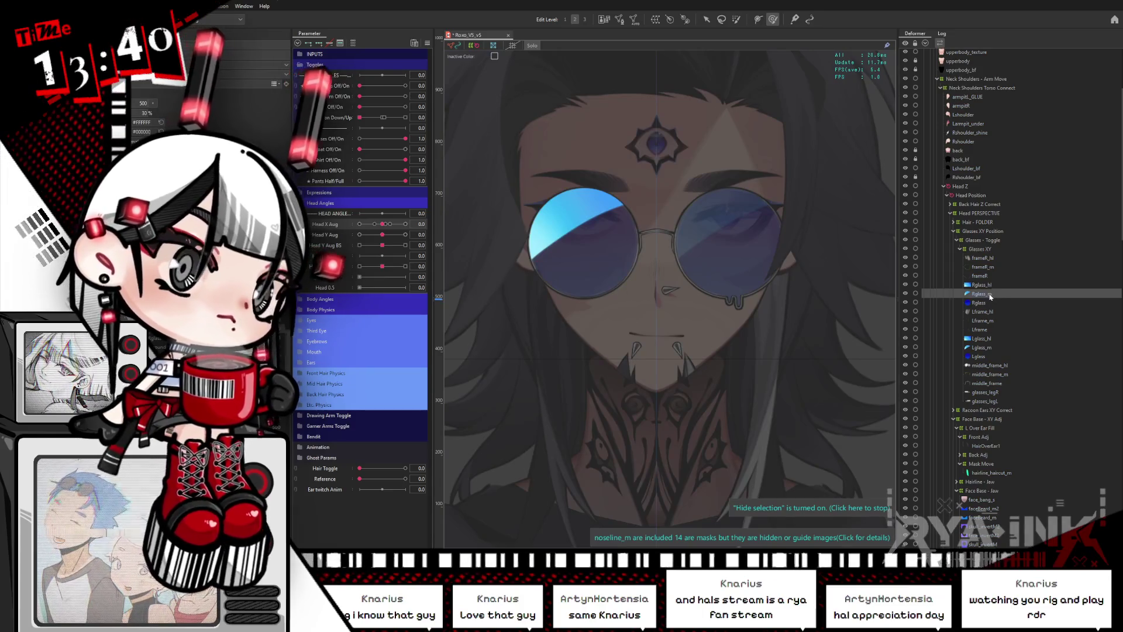
{"action": "left_click", "coordinate": [991, 298], "text": "ctrl"}
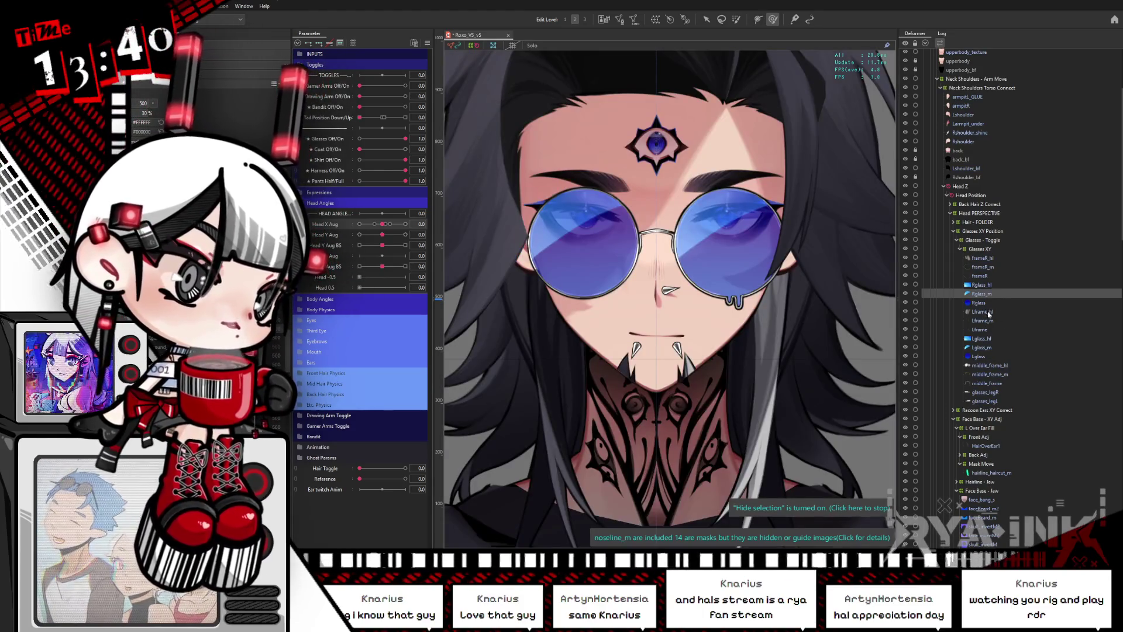
{"action": "left_click", "coordinate": [988, 312]}
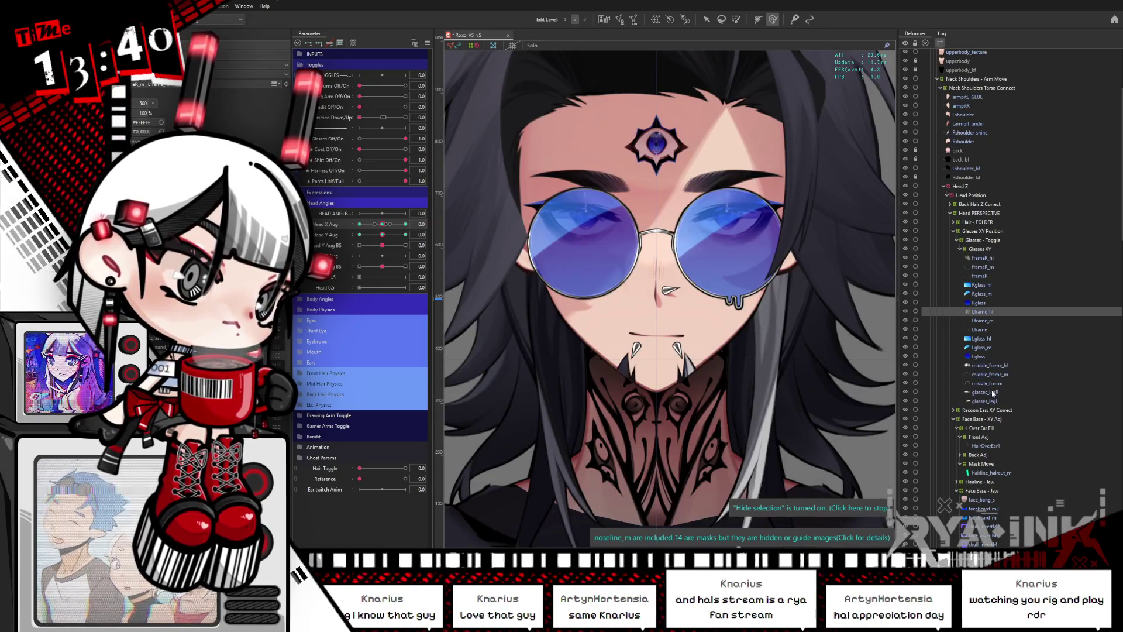
{"action": "left_click", "coordinate": [990, 365]}
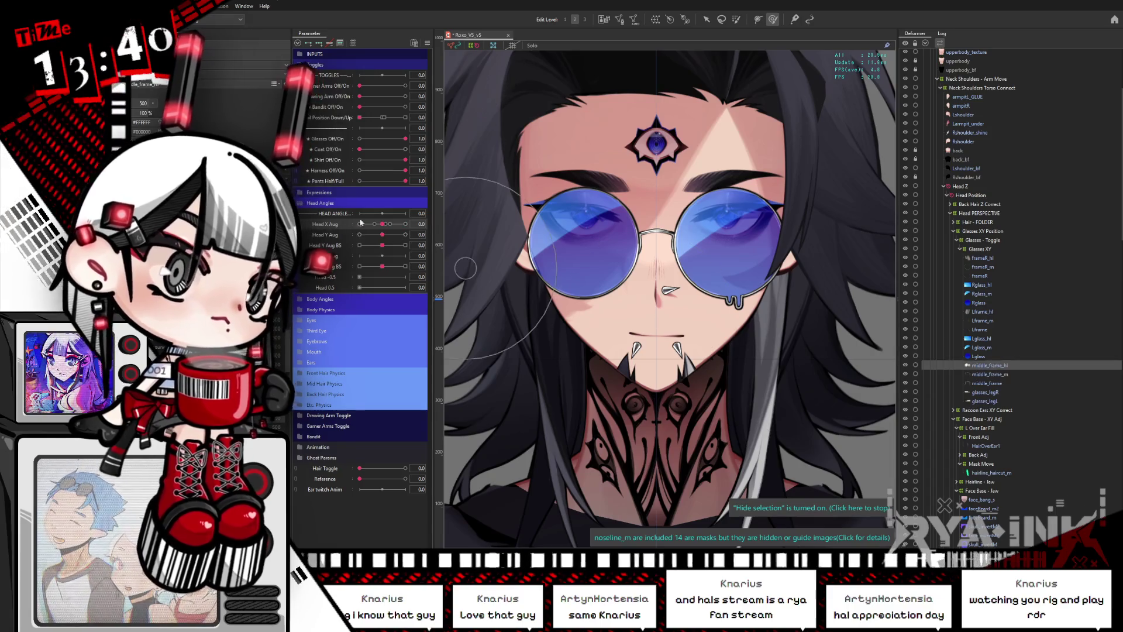
{"action": "left_click_drag", "start_coordinate": [382, 224], "coordinate": [359, 224]}
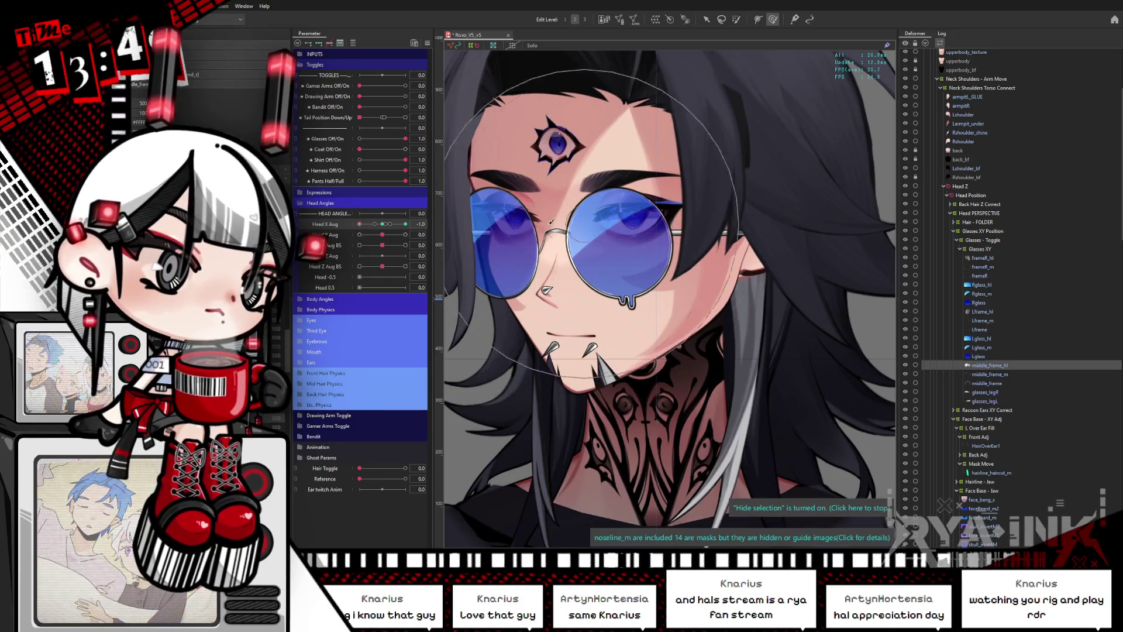
{"action": "left_click", "coordinate": [405, 224]}
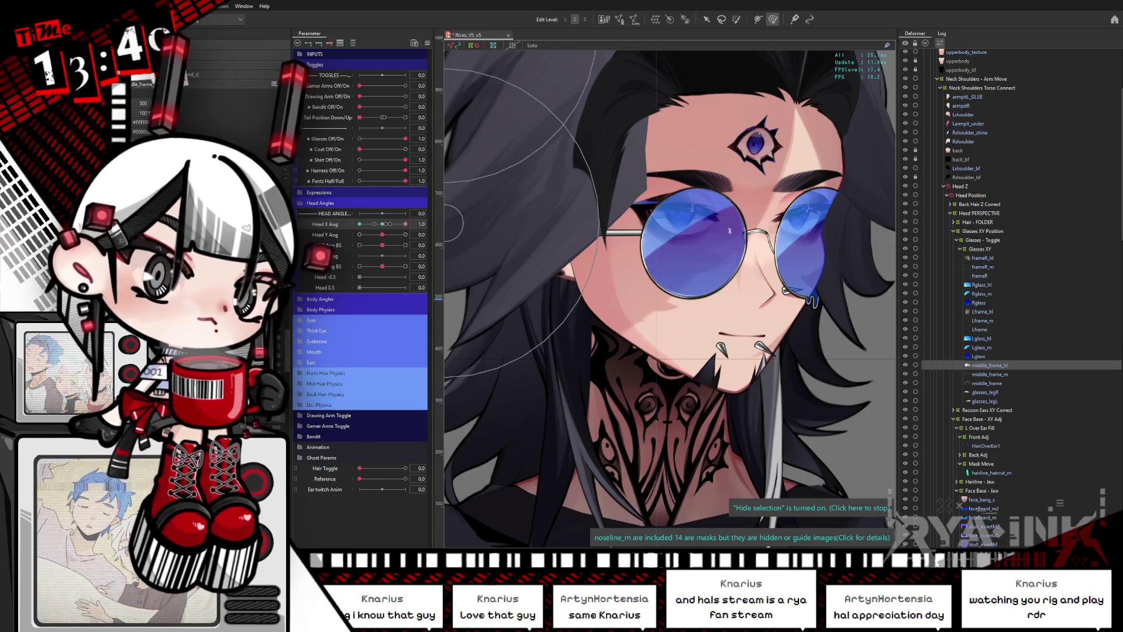
{"action": "mouse_move", "coordinate": [384, 226]}
{"action": "left_mouse_down"}
{"action": "mouse_move", "coordinate": [348, 234]}
{"action": "mouse_move", "coordinate": [386, 237]}
{"action": "left_mouse_up"}
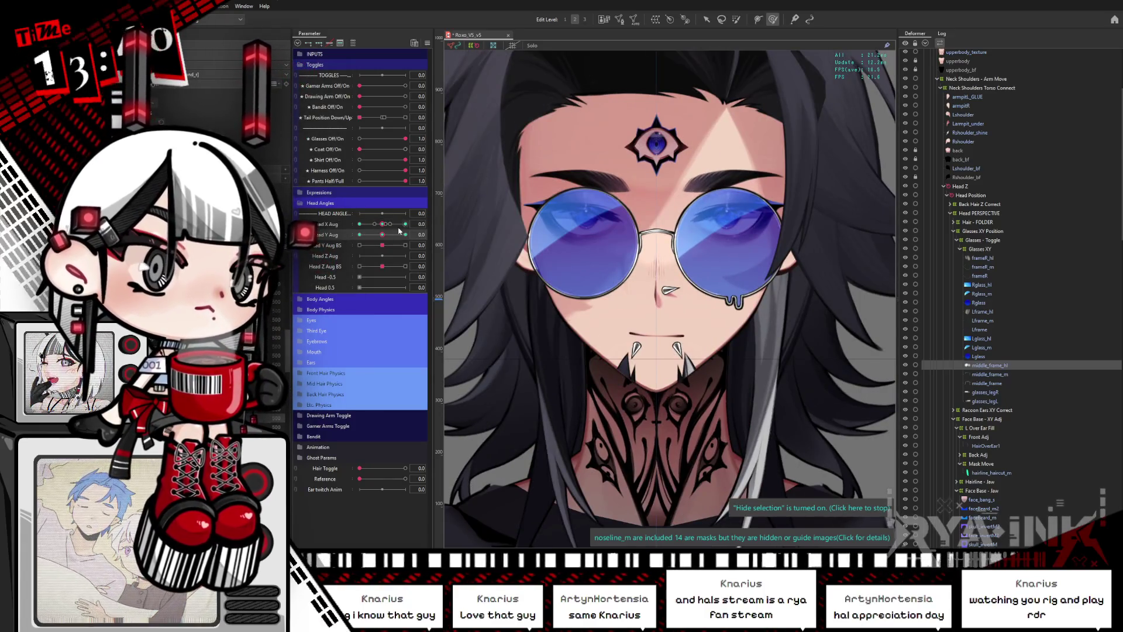
Move the middle_frame bridge vertices to follow the head at Head Y Aug 1.0 and -1.0.
{"action": "left_click", "coordinate": [405, 235]}
{"action": "left_click", "coordinate": [663, 192]}
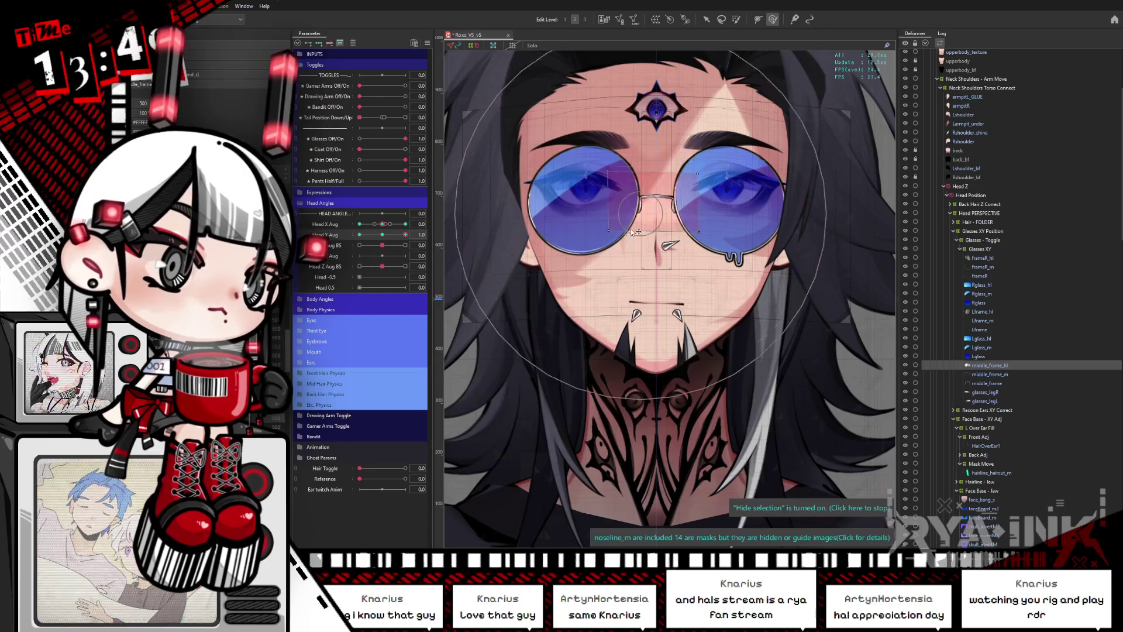
{"action": "left_click_drag", "start_coordinate": [697, 173], "coordinate": [593, 244]}
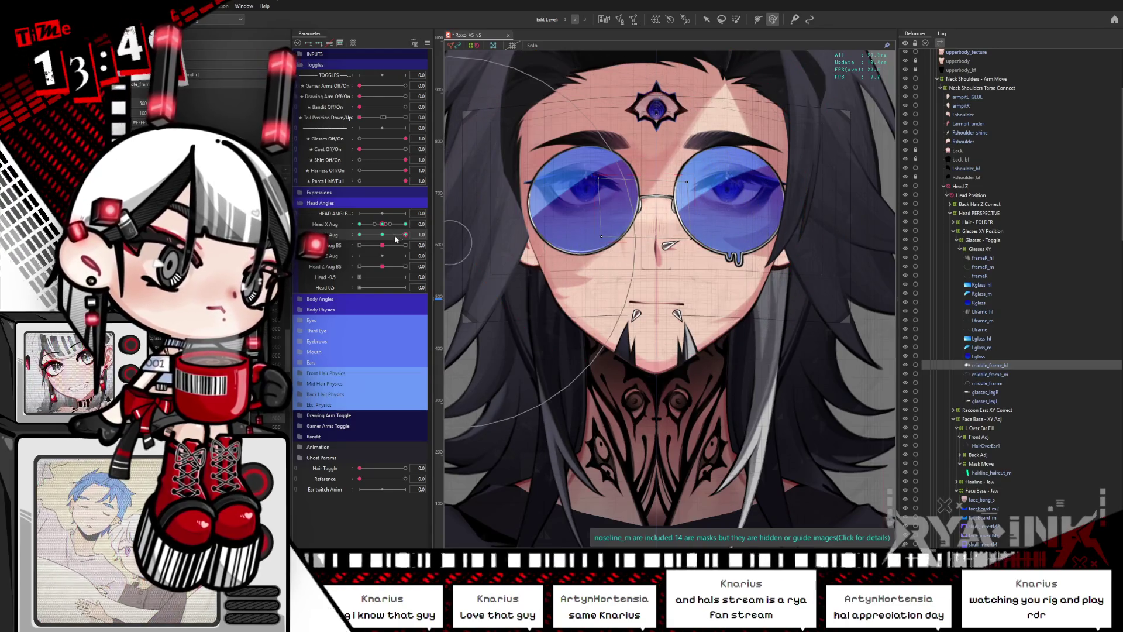
{"action": "left_click_drag", "start_coordinate": [405, 235], "coordinate": [344, 237]}
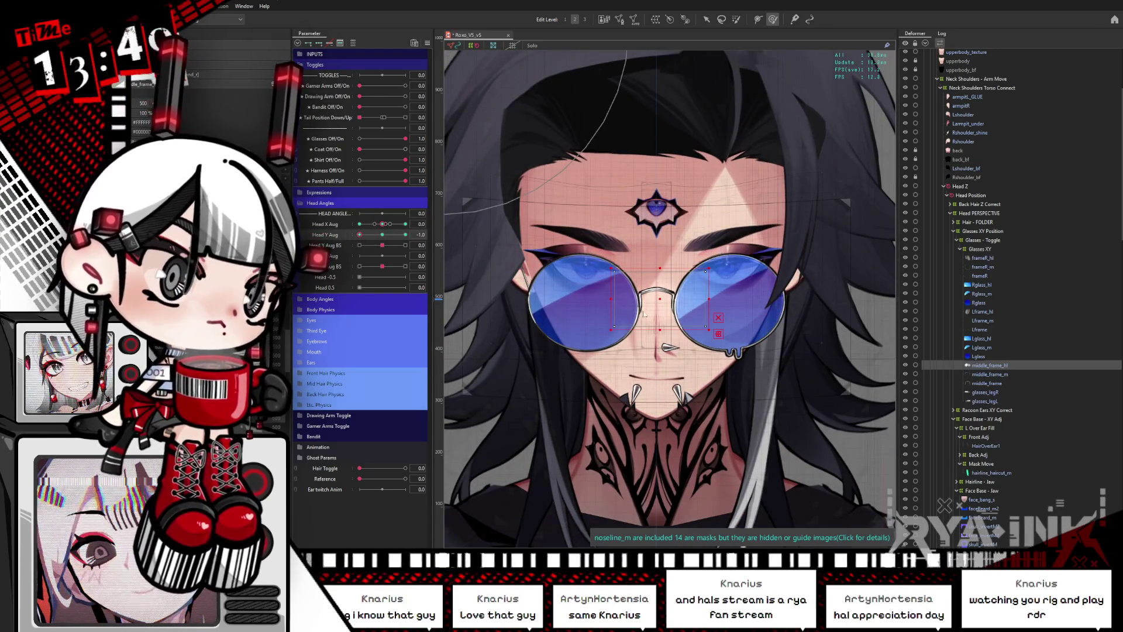
{"action": "left_click_drag", "start_coordinate": [644, 315], "coordinate": [672, 329]}
{"action": "mouse_move", "coordinate": [392, 236]}
{"action": "left_mouse_down"}
{"action": "mouse_move", "coordinate": [404, 237]}
{"action": "mouse_move", "coordinate": [370, 239]}
{"action": "mouse_move", "coordinate": [386, 237]}
{"action": "left_mouse_up"}
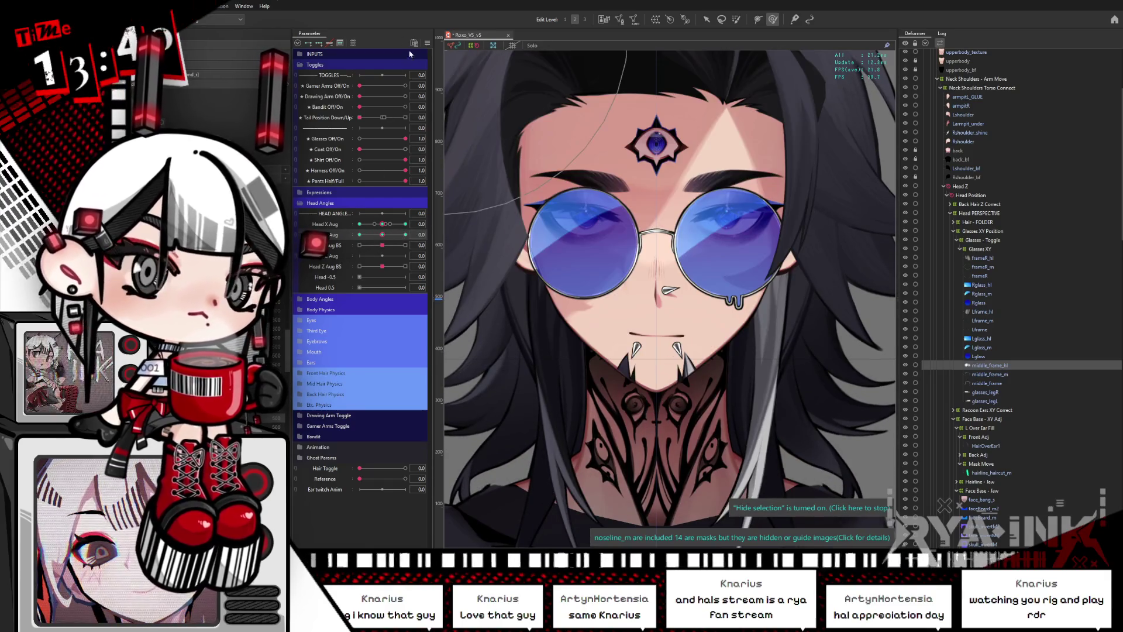
{"action": "left_click", "coordinate": [427, 43]}
{"action": "left_click", "coordinate": [489, 131]}
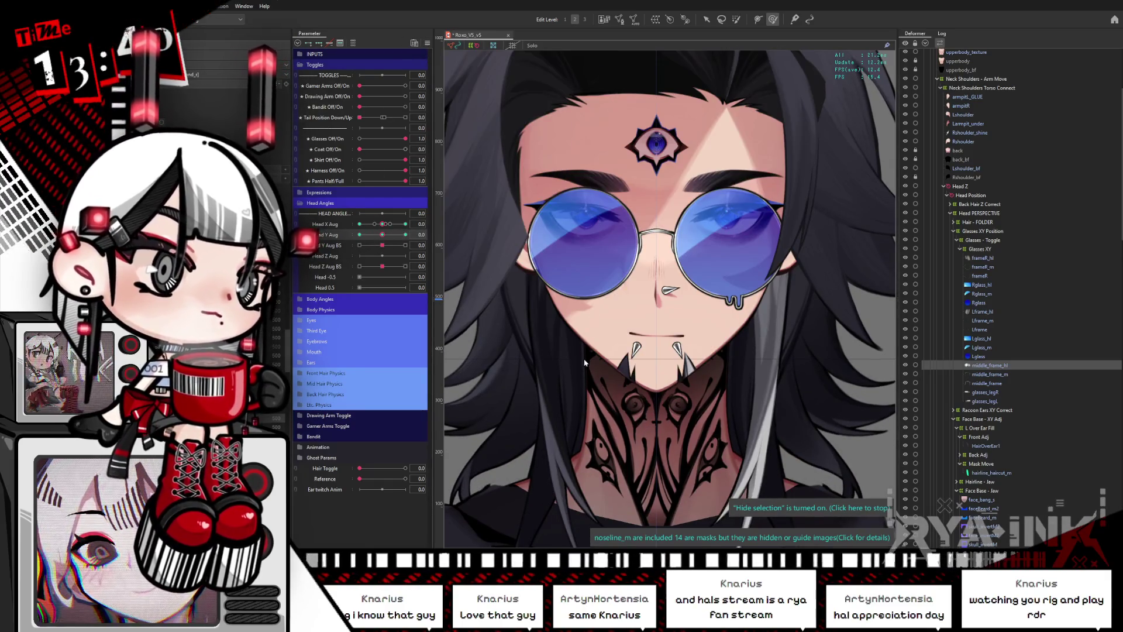
Set Hair Toggle to 0, turn the glasses on, and duplicate Rglass_m and Lglass_m together.
{"action": "left_click", "coordinate": [375, 471]}
{"action": "left_click", "coordinate": [405, 139]}
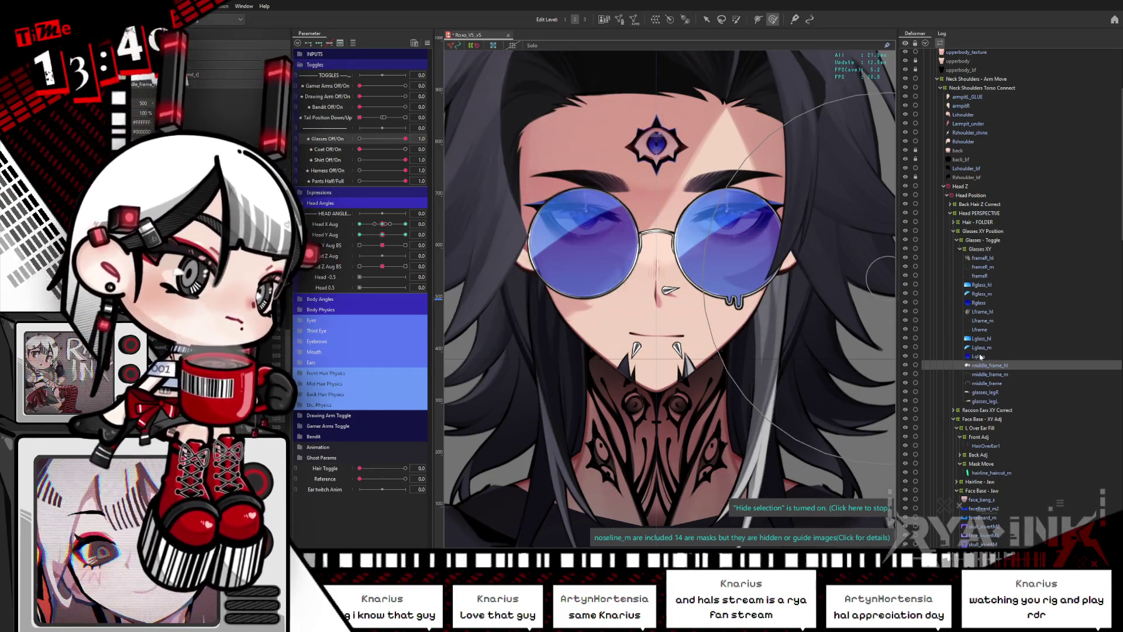
{"action": "left_click", "coordinate": [988, 294], "text": "ctrl"}
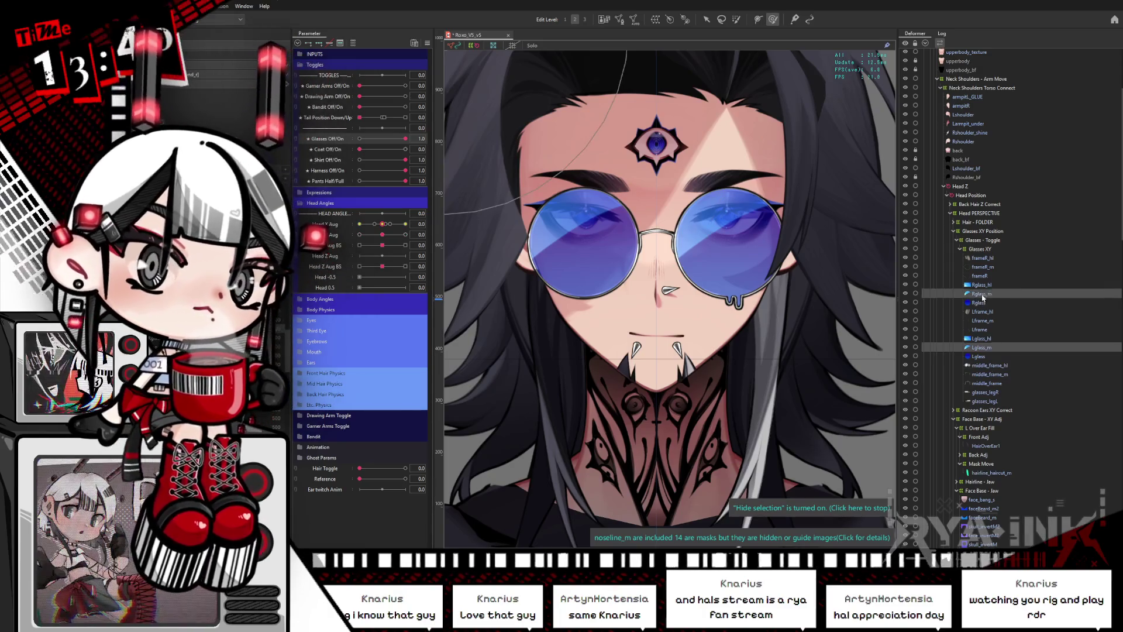
{"action": "key", "text": "ctrl+d"}
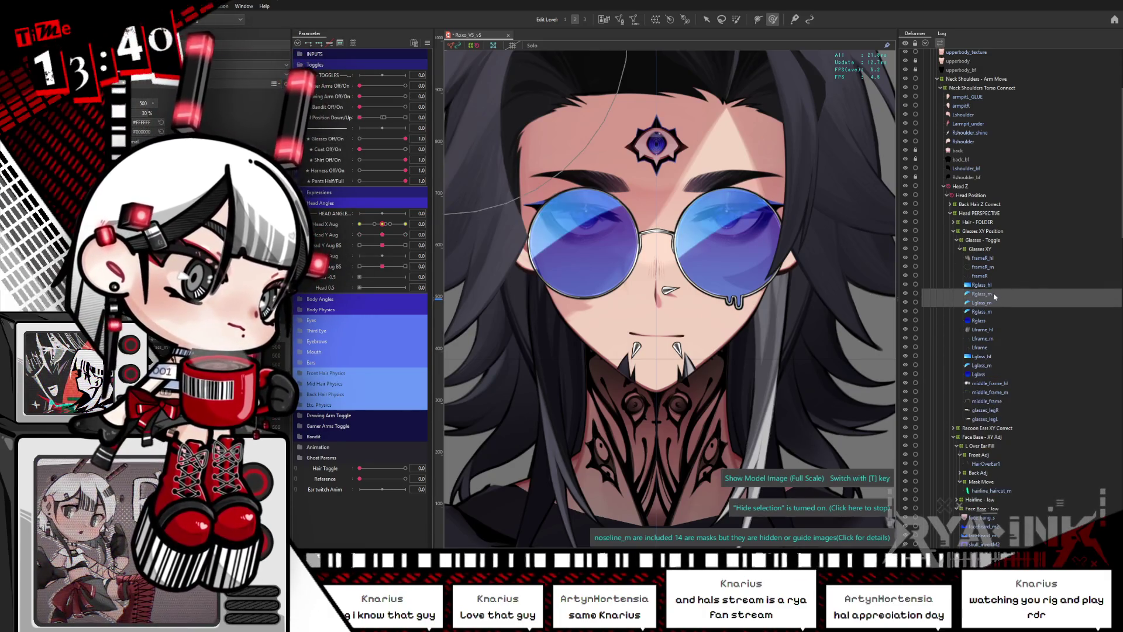
Move the Lglass_m copy just below Lglass_hl and reselect Rglass_m with Lglass_m.
{"action": "left_click", "coordinate": [988, 304]}
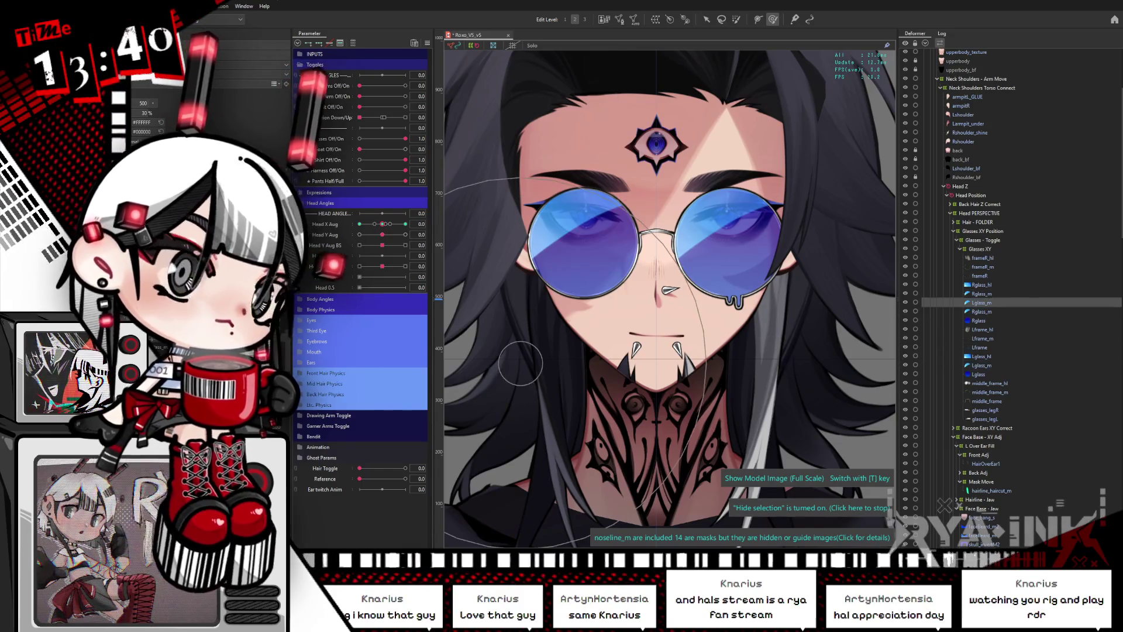
{"action": "left_click_drag", "start_coordinate": [983, 302], "coordinate": [982, 360]}
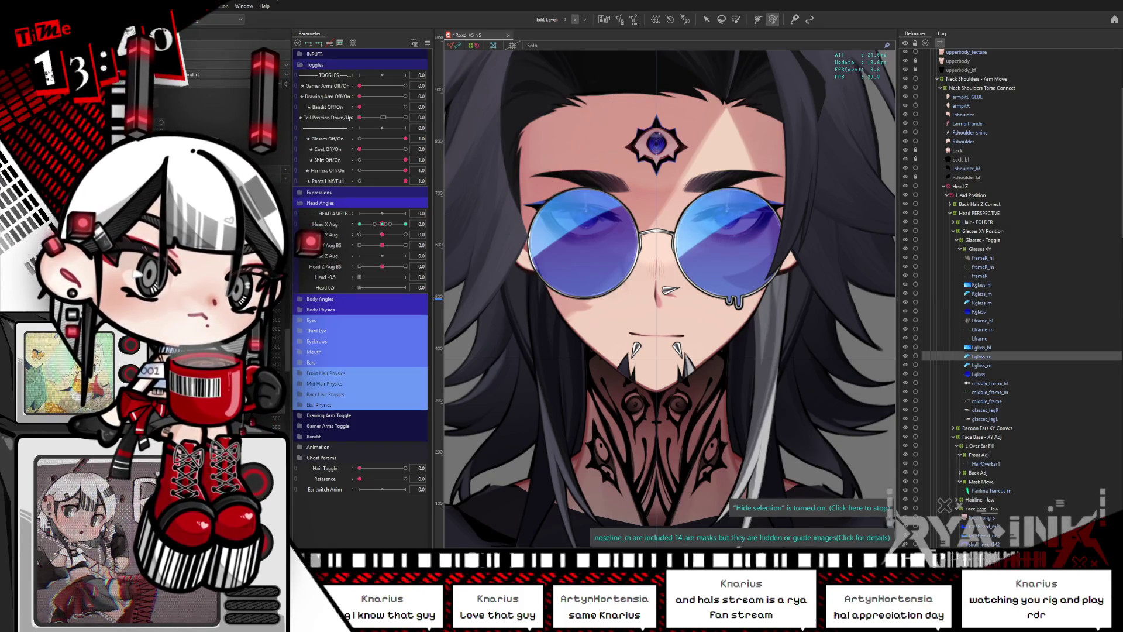
{"action": "left_click", "coordinate": [982, 294], "text": "ctrl"}
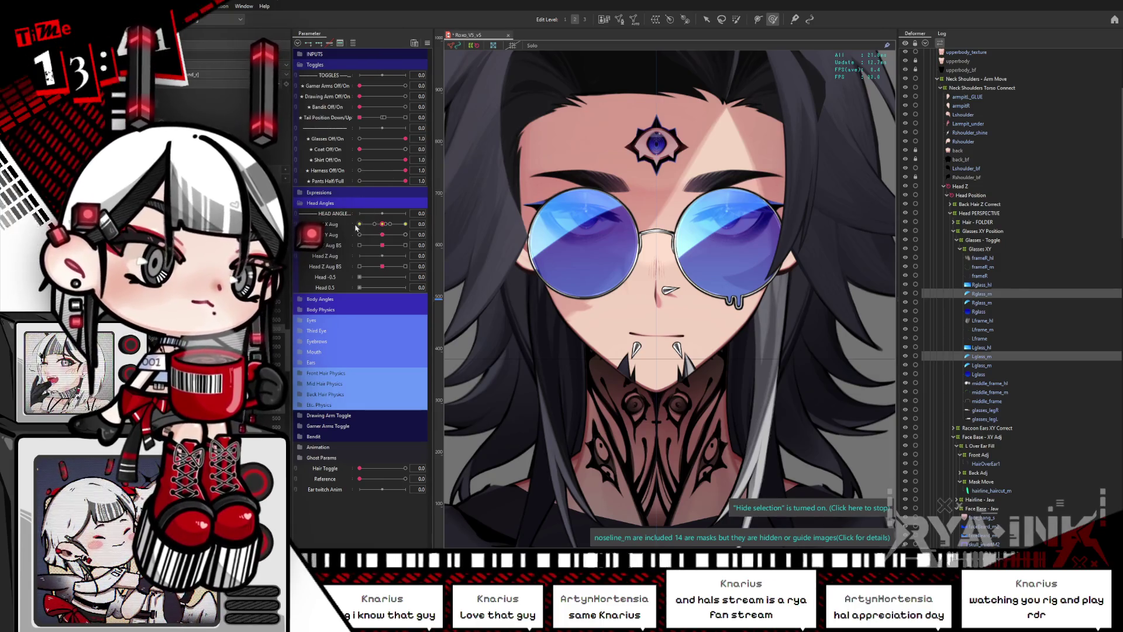
{"action": "mouse_move", "coordinate": [383, 224]}
{"action": "left_mouse_down"}
{"action": "mouse_move", "coordinate": [351, 238]}
{"action": "mouse_move", "coordinate": [407, 224]}
{"action": "left_mouse_up"}
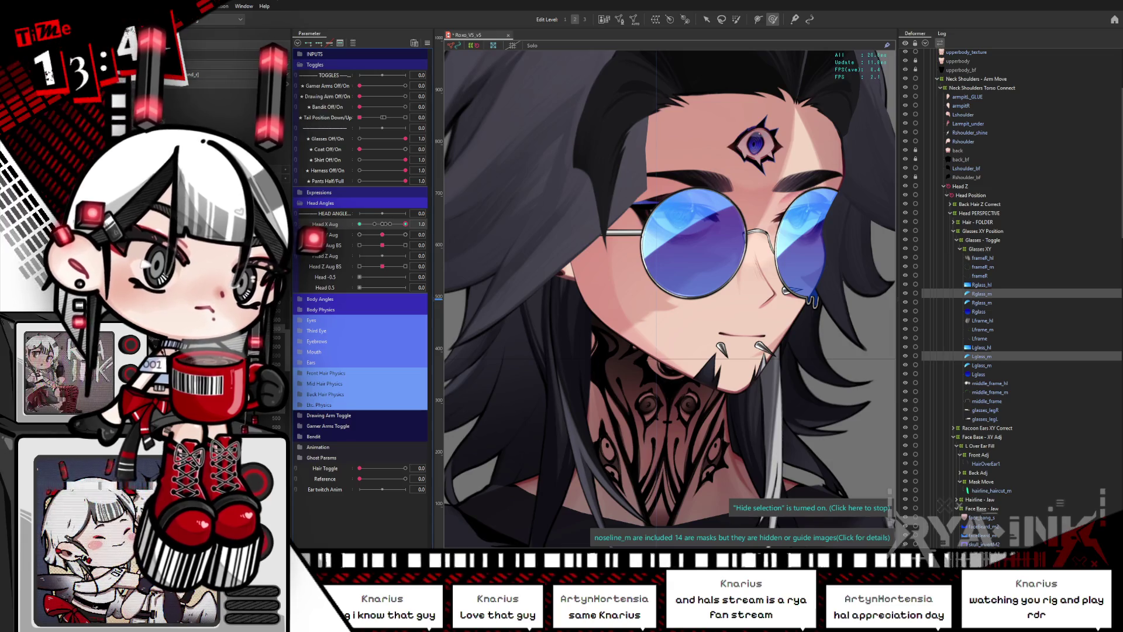
{"action": "mouse_move", "coordinate": [385, 224]}
{"action": "left_mouse_down"}
{"action": "mouse_move", "coordinate": [359, 224]}
{"action": "mouse_move", "coordinate": [408, 224]}
{"action": "left_mouse_up"}
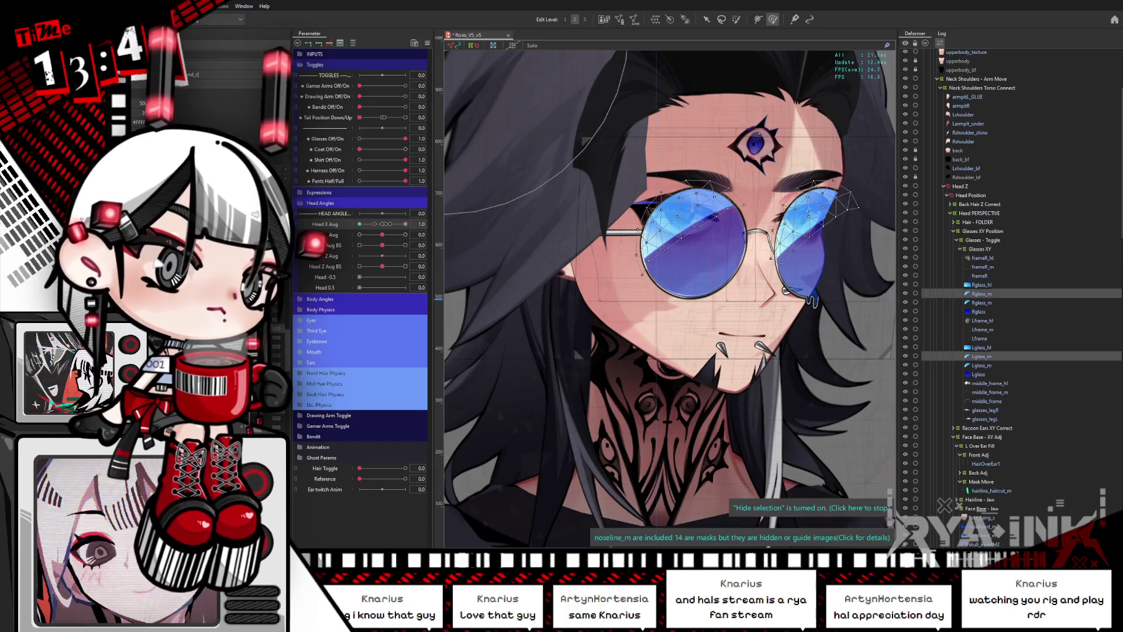
{"action": "left_click", "coordinate": [982, 294], "text": "ctrl"}
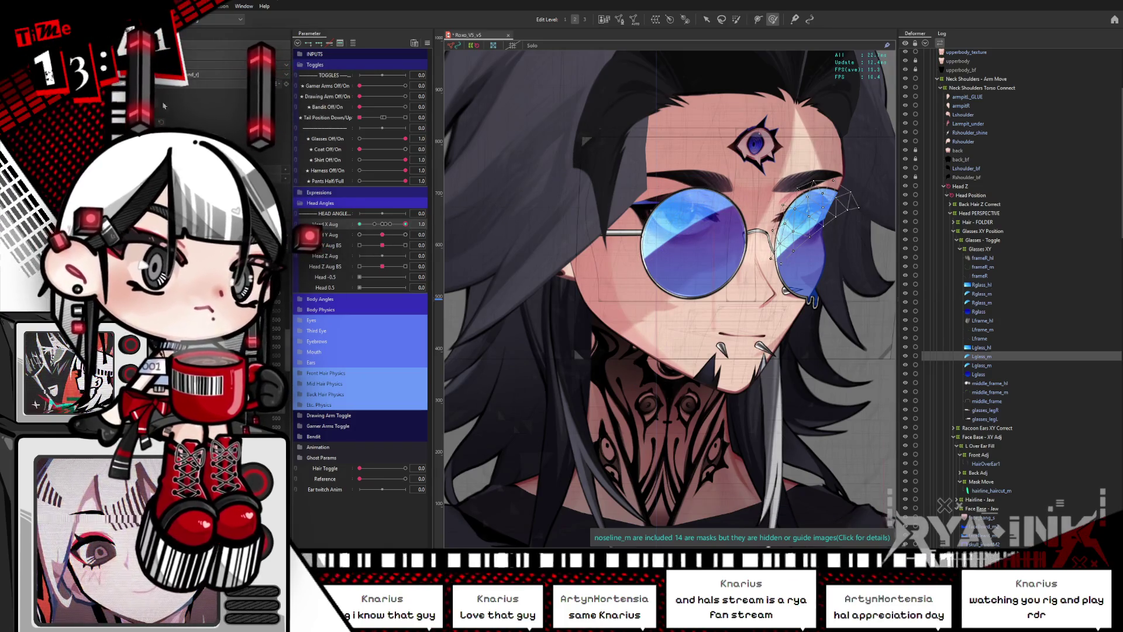
{"action": "left_click_drag", "start_coordinate": [403, 226], "coordinate": [359, 225]}
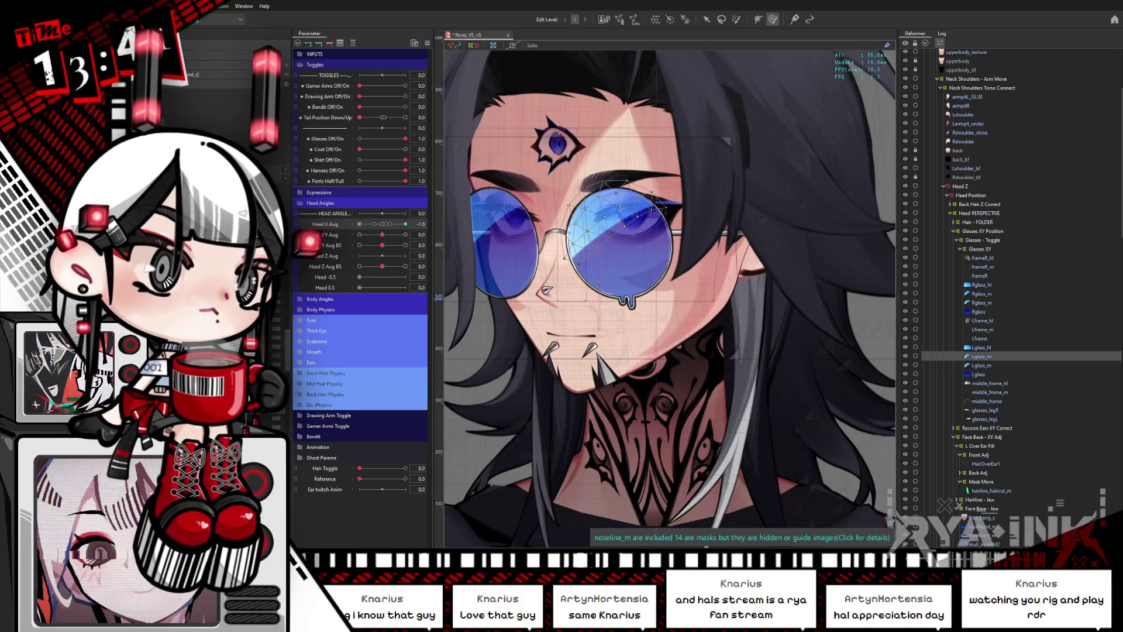
{"action": "key", "text": "ctrl+h"}
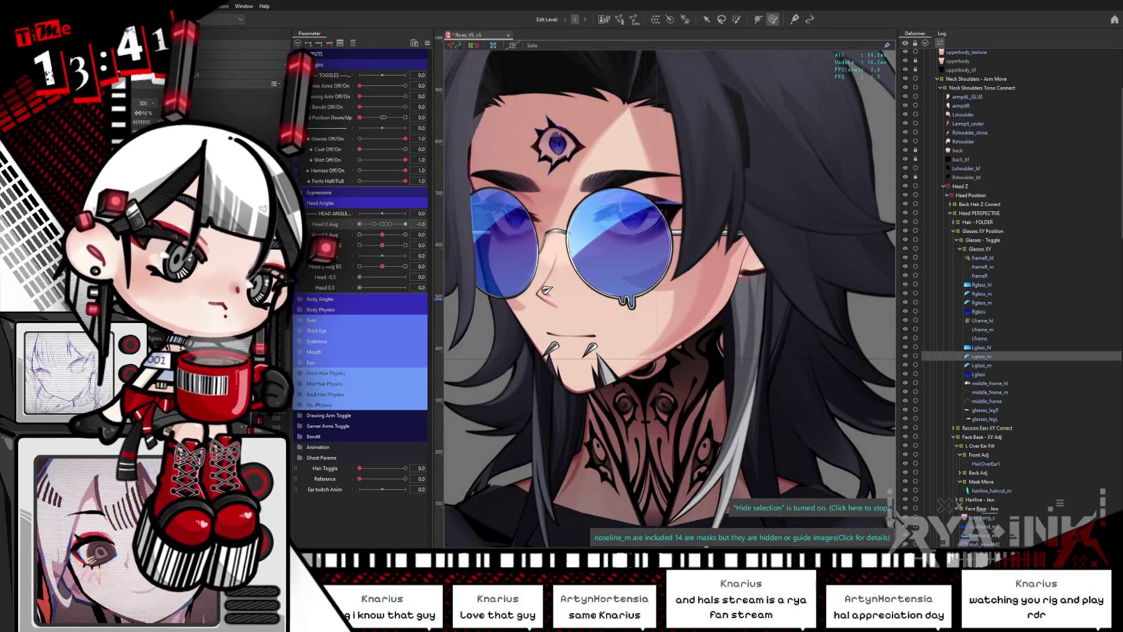
{"action": "left_click_drag", "start_coordinate": [375, 224], "coordinate": [405, 224]}
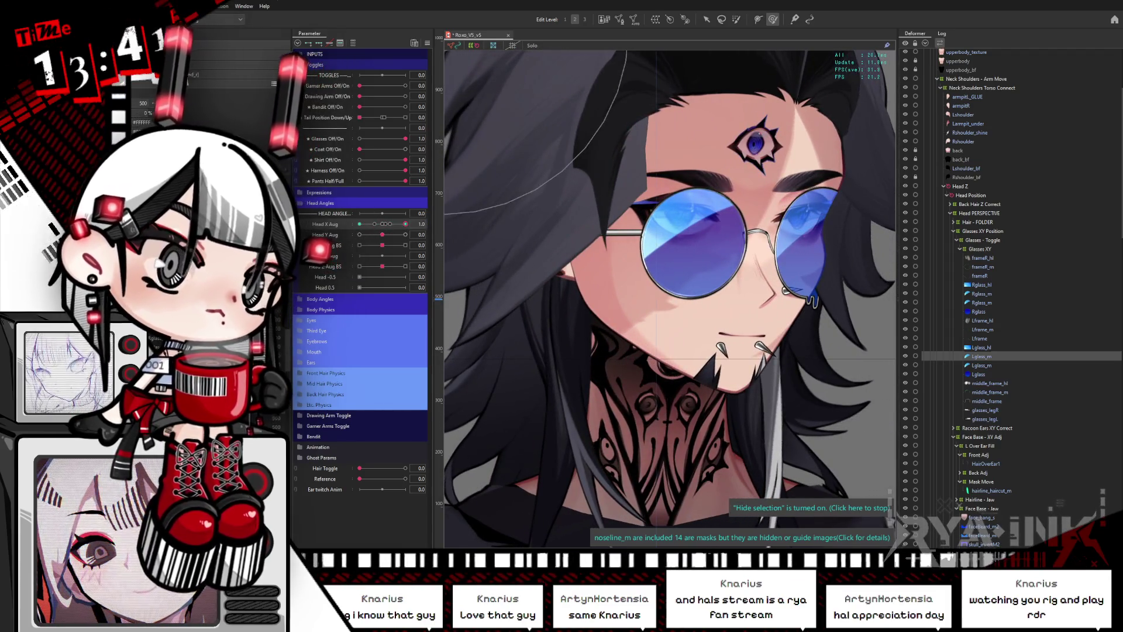
{"action": "key", "text": "Down"}
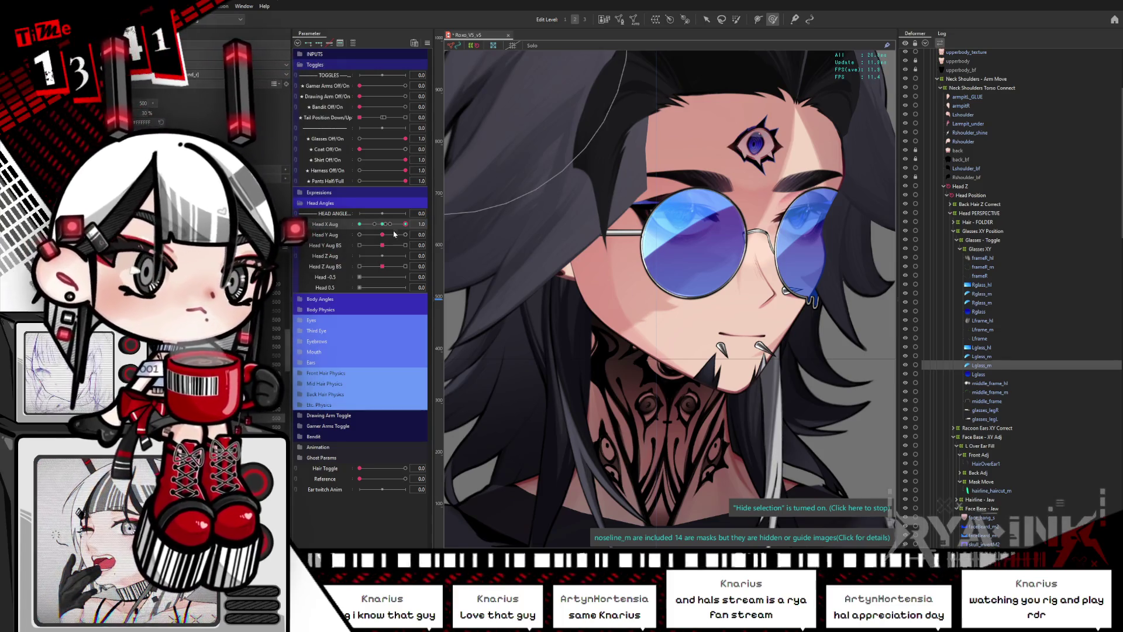
{"action": "left_click", "coordinate": [982, 293]}
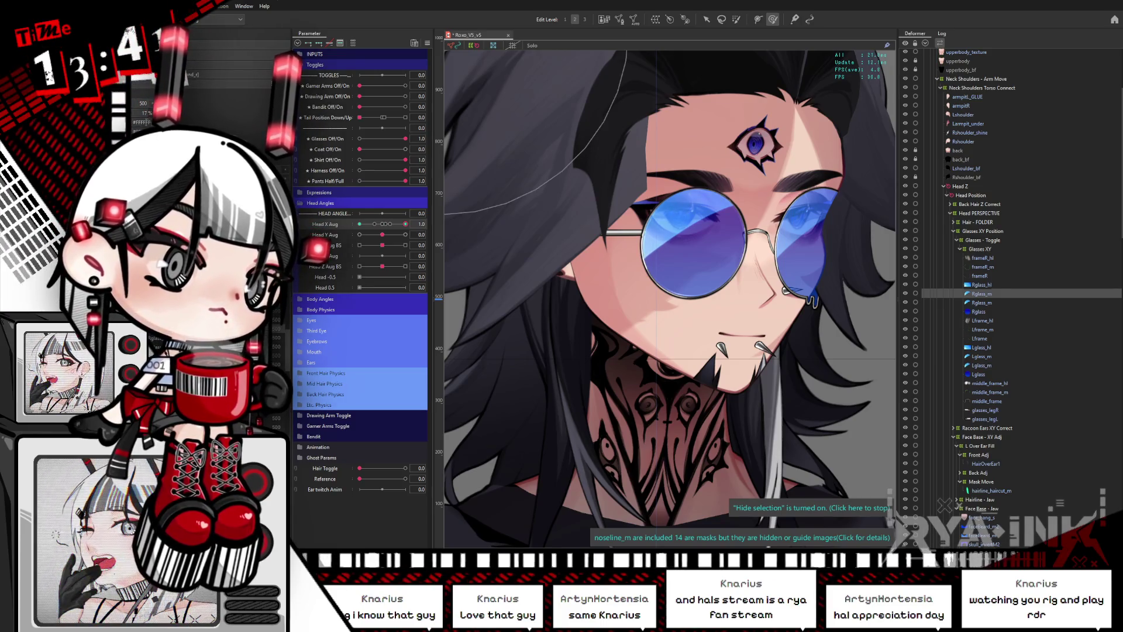
{"action": "left_click_drag", "start_coordinate": [406, 224], "coordinate": [359, 224]}
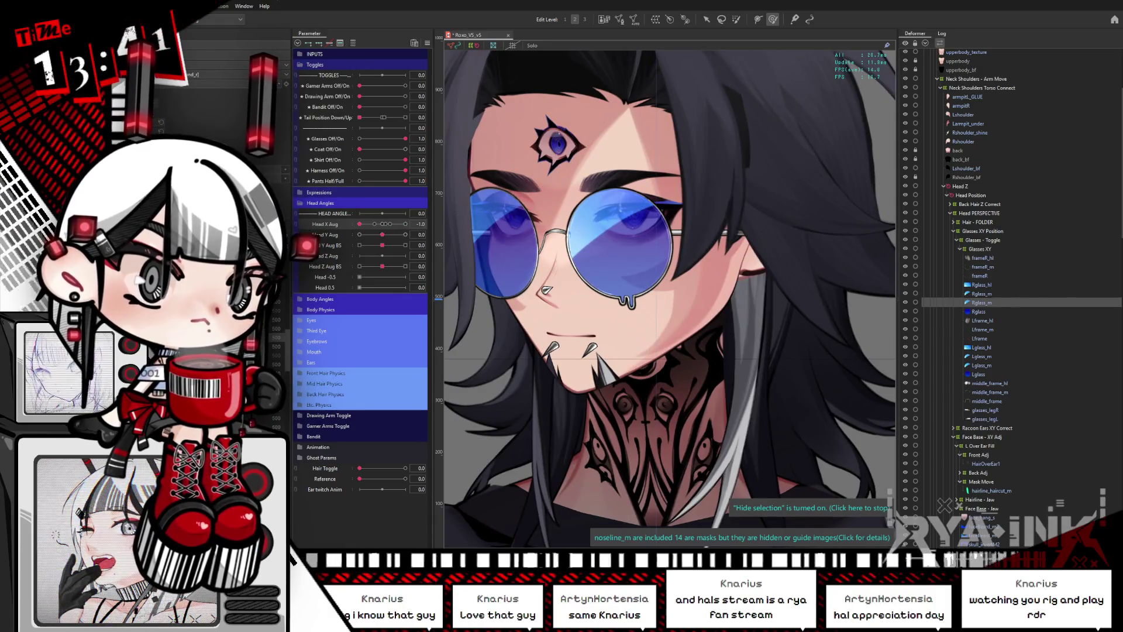
{"action": "left_click", "coordinate": [319, 43]}
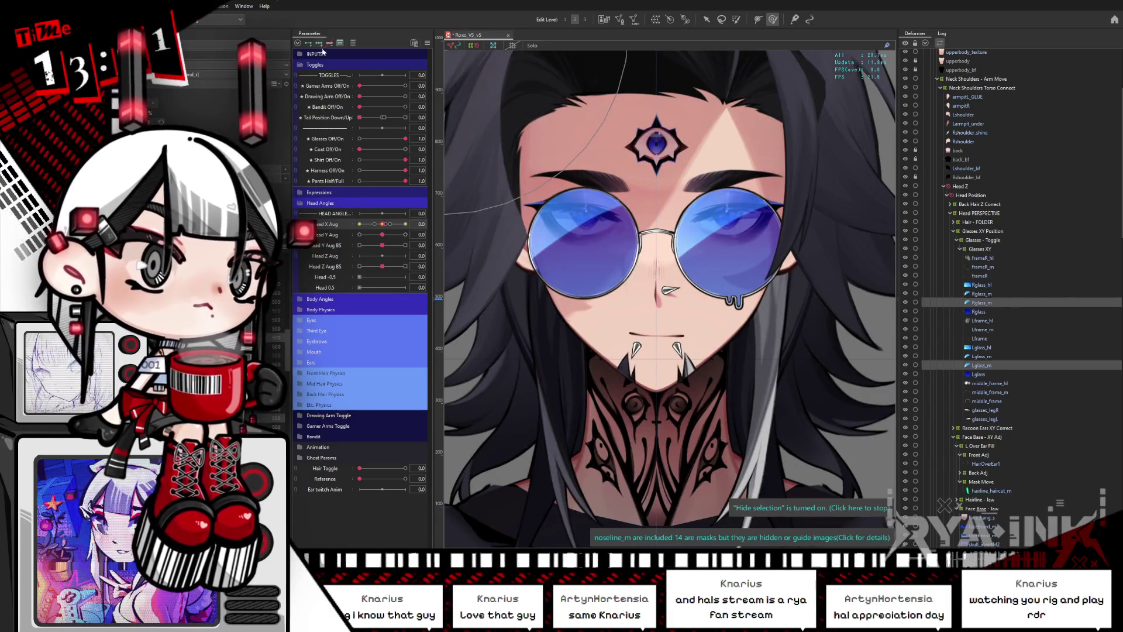
Swing Head X Aug across its range with Rglass_m selected, leaving it at -0.7.
{"action": "left_click", "coordinate": [359, 227]}
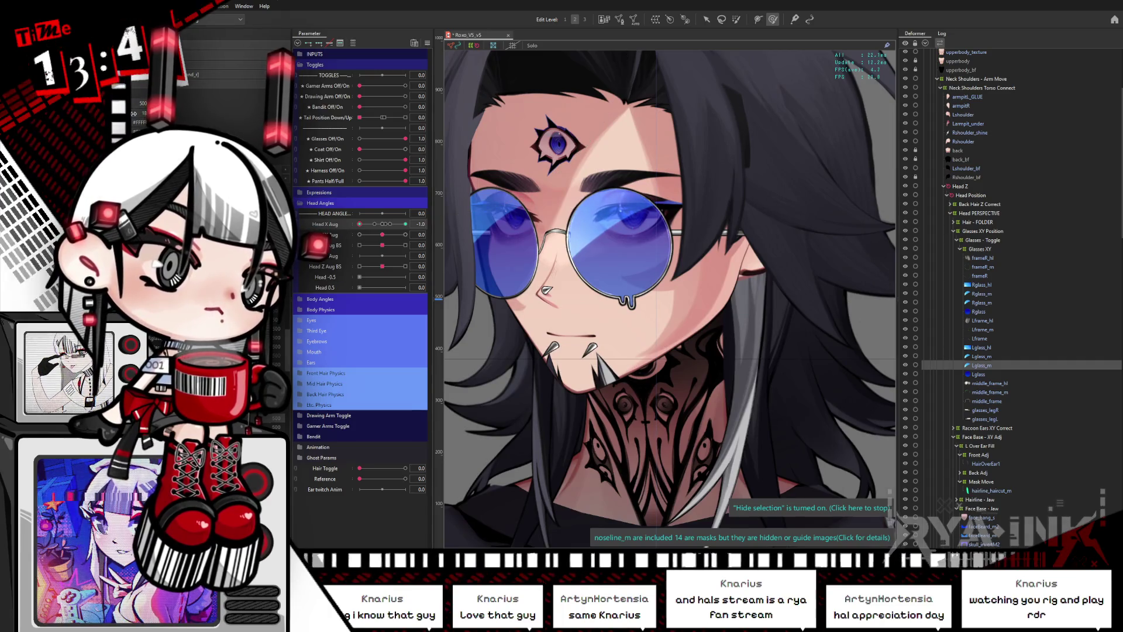
{"action": "left_click_drag", "start_coordinate": [359, 224], "coordinate": [405, 225]}
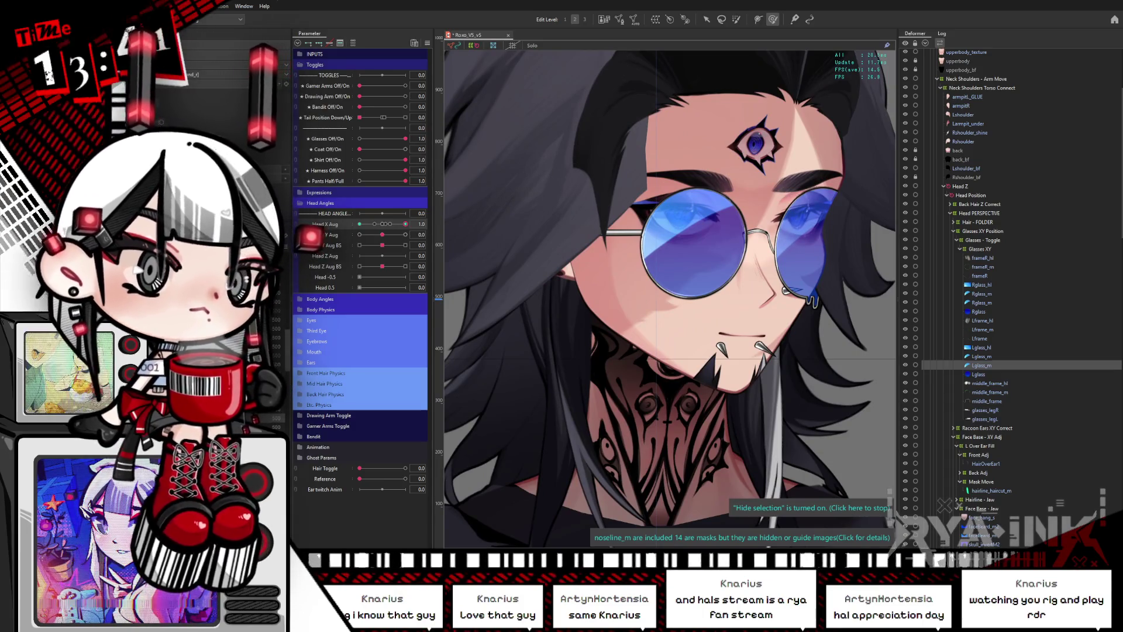
{"action": "left_click", "coordinate": [407, 225]}
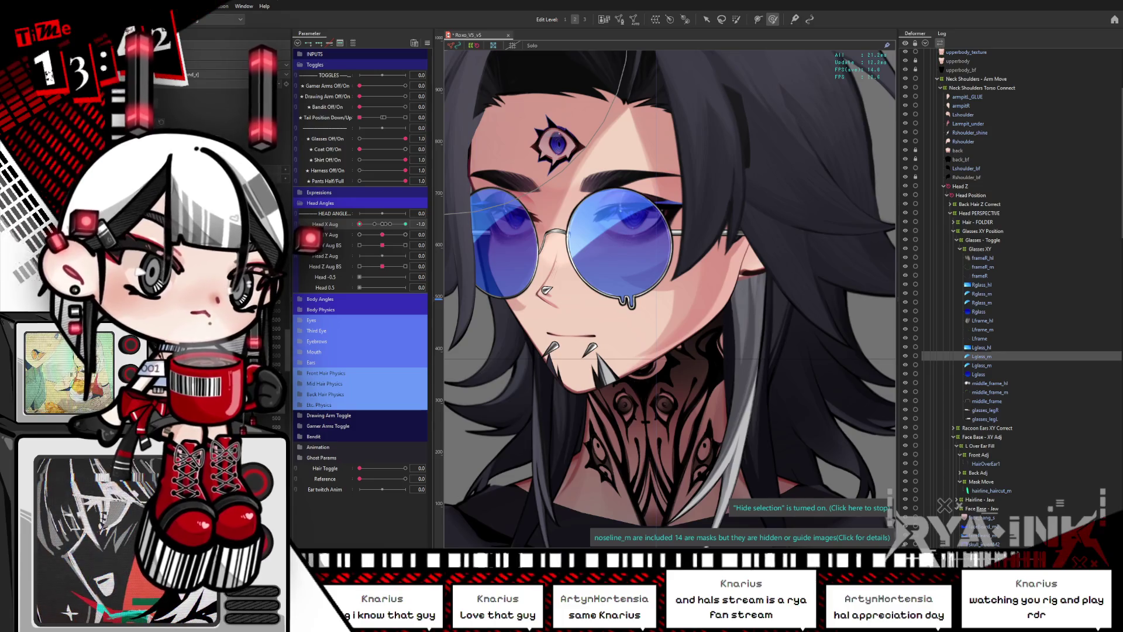
{"action": "left_click", "coordinate": [982, 303]}
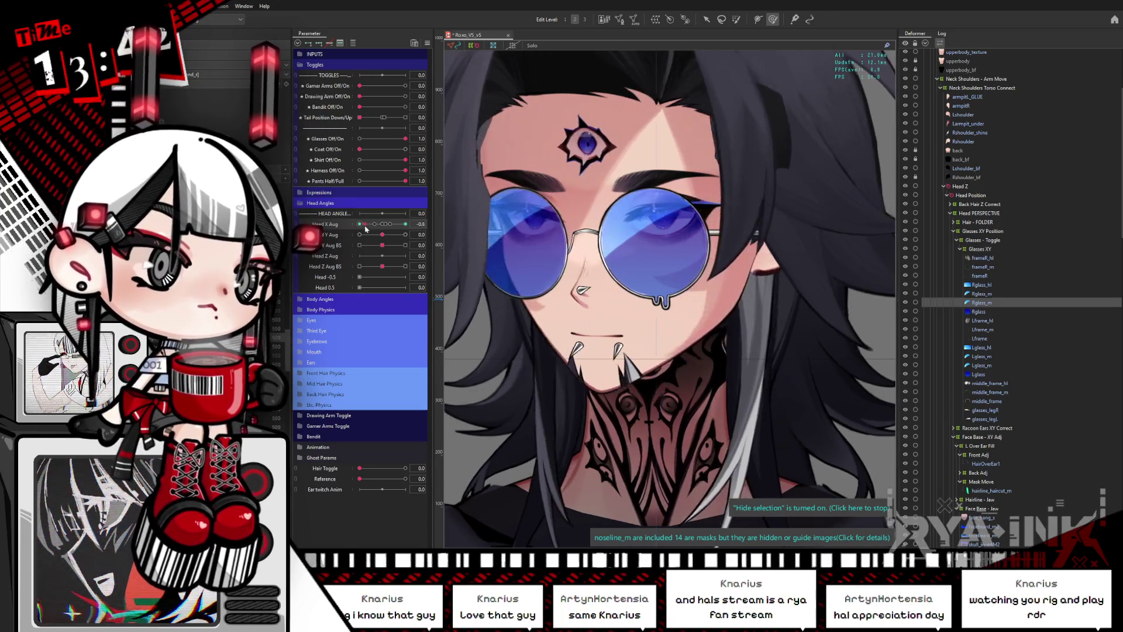
{"action": "left_click_drag", "start_coordinate": [379, 224], "coordinate": [405, 224]}
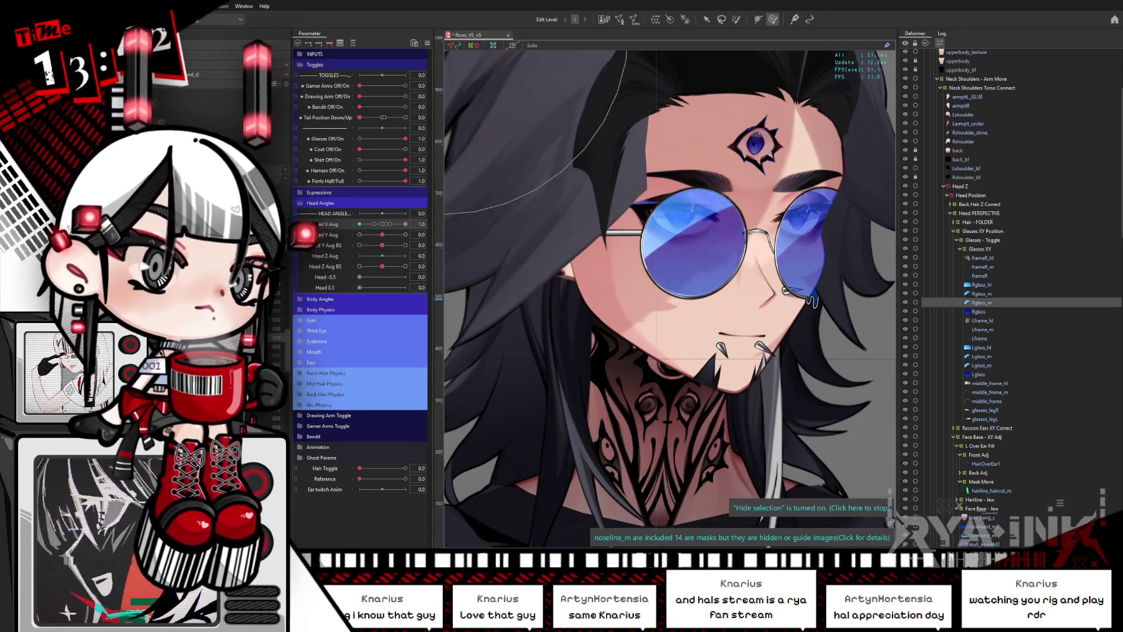
{"action": "mouse_move", "coordinate": [407, 224]}
{"action": "left_mouse_down"}
{"action": "mouse_move", "coordinate": [371, 224]}
{"action": "mouse_move", "coordinate": [393, 231]}
{"action": "mouse_move", "coordinate": [377, 234]}
{"action": "left_mouse_up"}
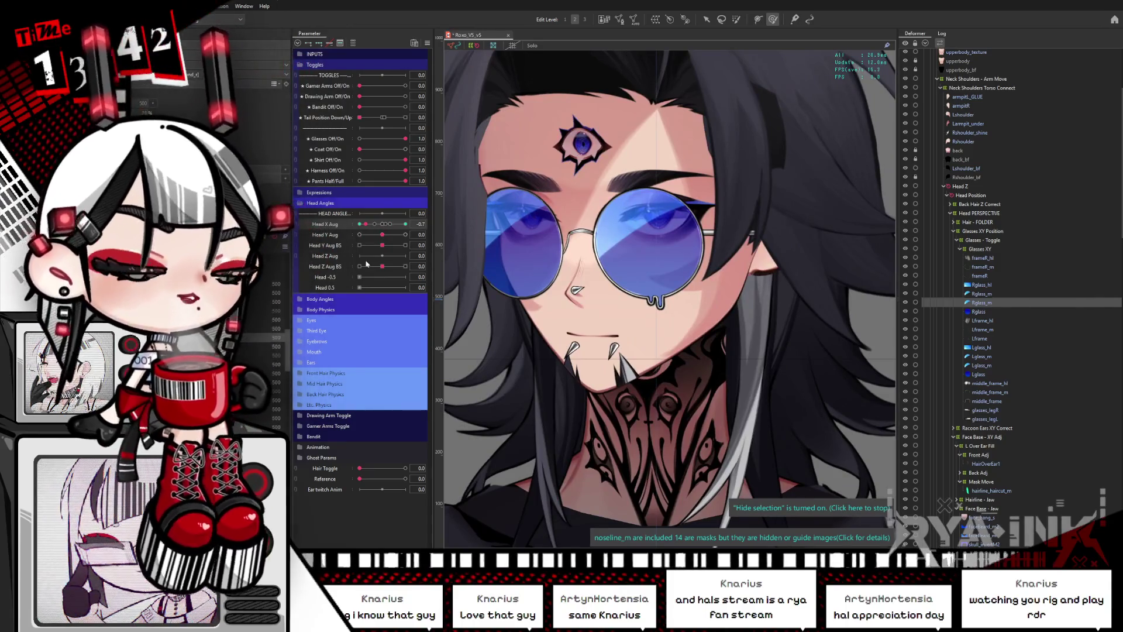
{"action": "left_click", "coordinate": [998, 266]}
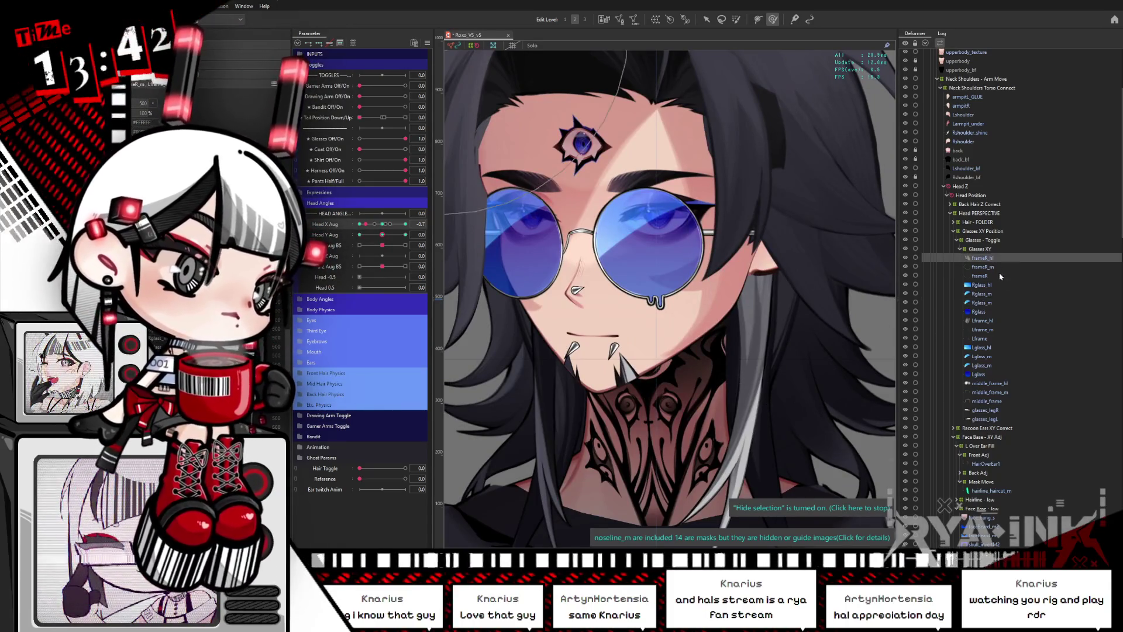
Select middle_frame_hl, reset Head X Aug to 0, and paste a copy of the mesh.
{"action": "left_click", "coordinate": [984, 320], "text": "ctrl"}
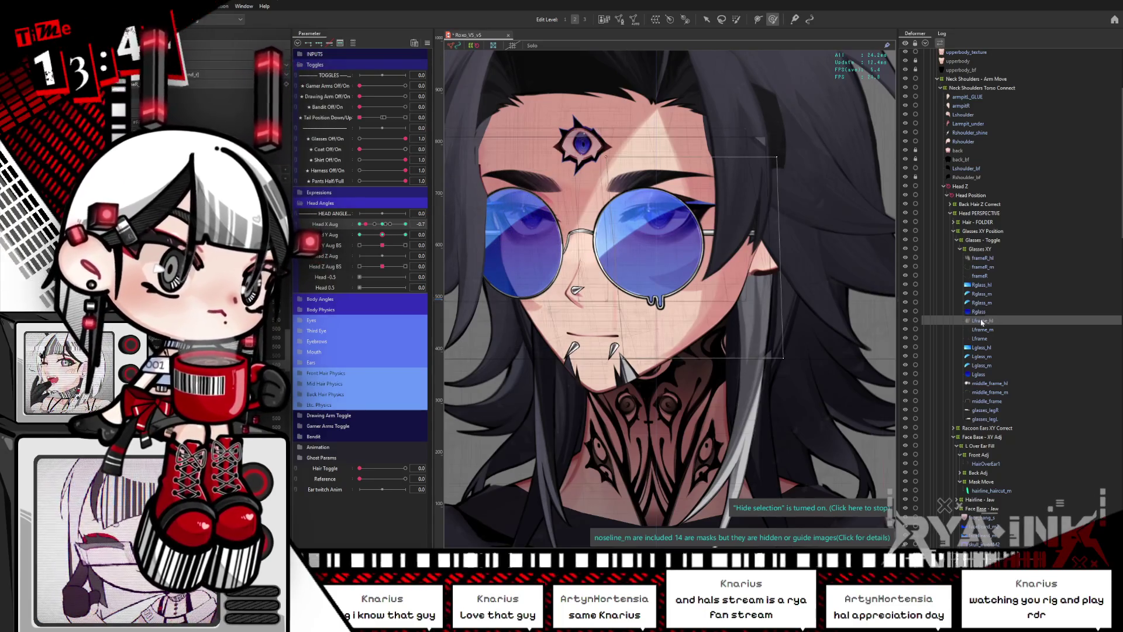
{"action": "left_click", "coordinate": [989, 384]}
{"action": "key", "text": "b"}
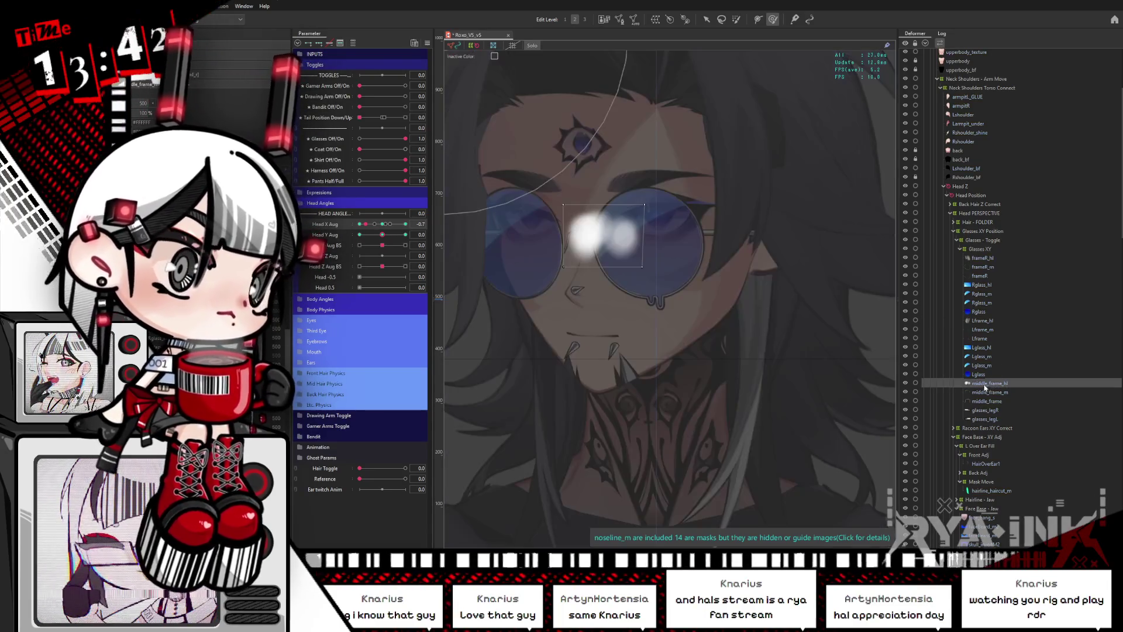
{"action": "key", "text": "Escape"}
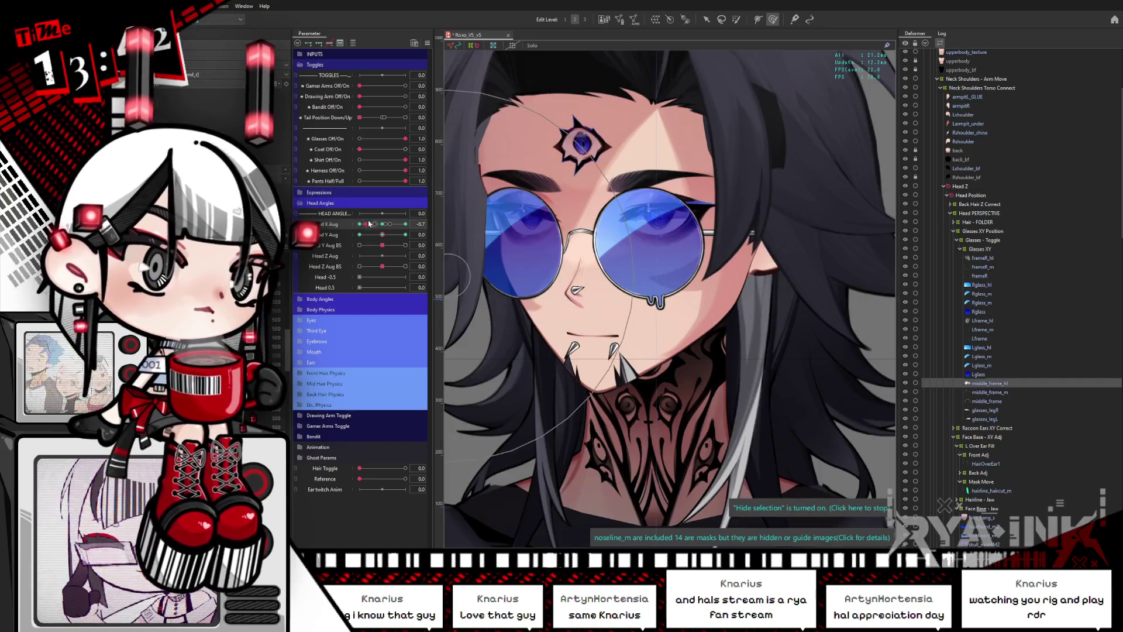
{"action": "left_click", "coordinate": [382, 224]}
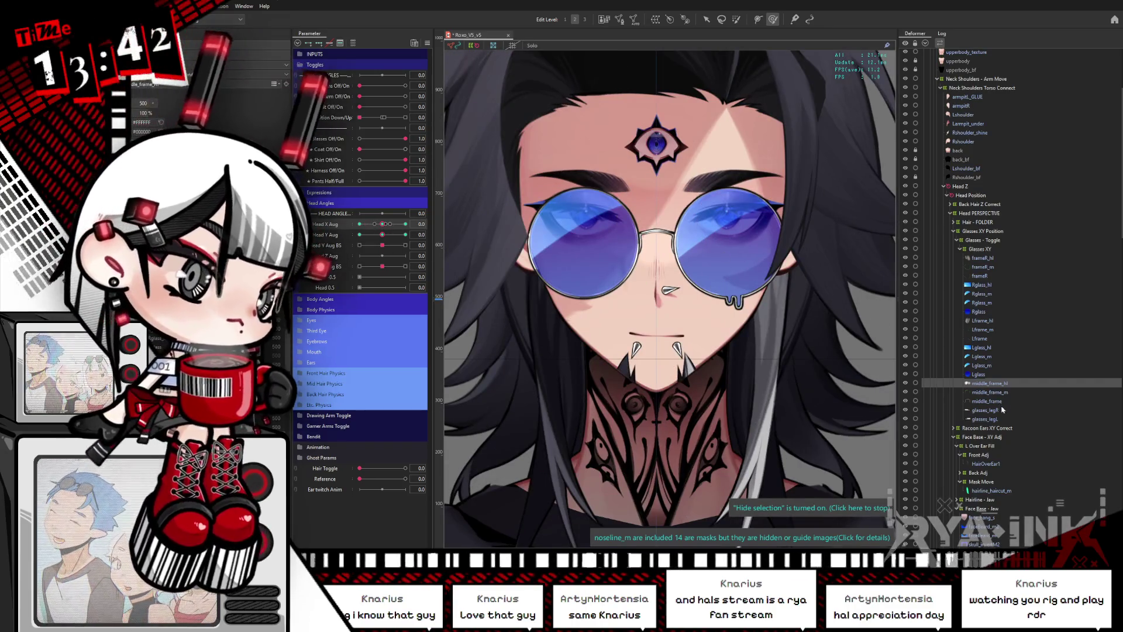
{"action": "key", "text": "ctrl+v"}
{"action": "left_click", "coordinate": [707, 19]}
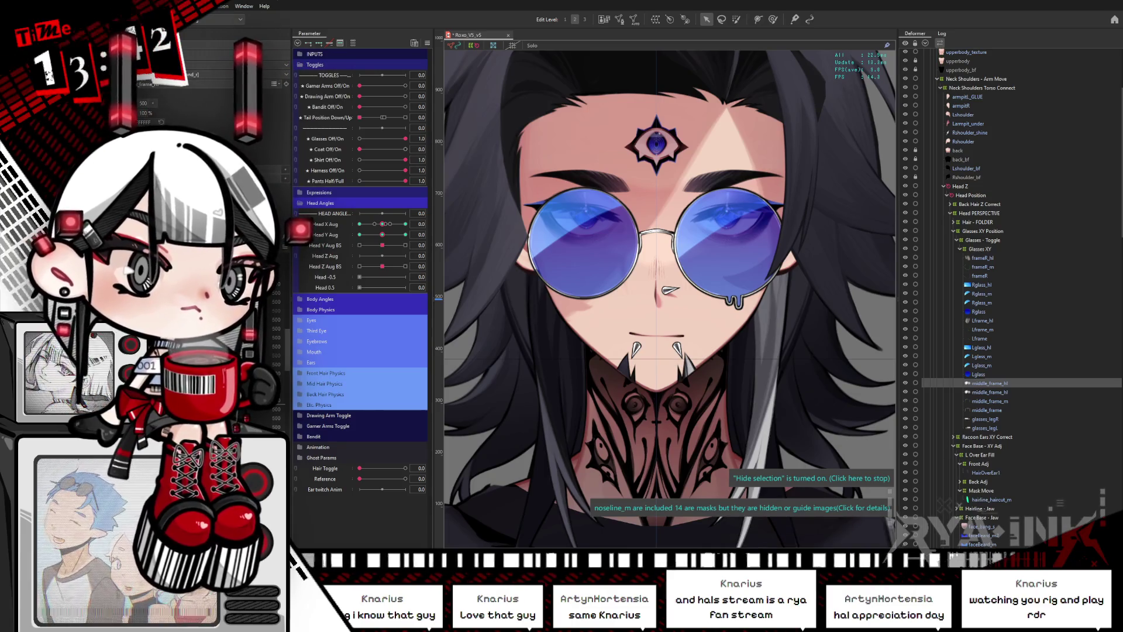
Stack the copy under Lglass_hl and move it from the nose bridge onto the right lens.
{"action": "left_click_drag", "start_coordinate": [989, 383], "coordinate": [989, 356]}
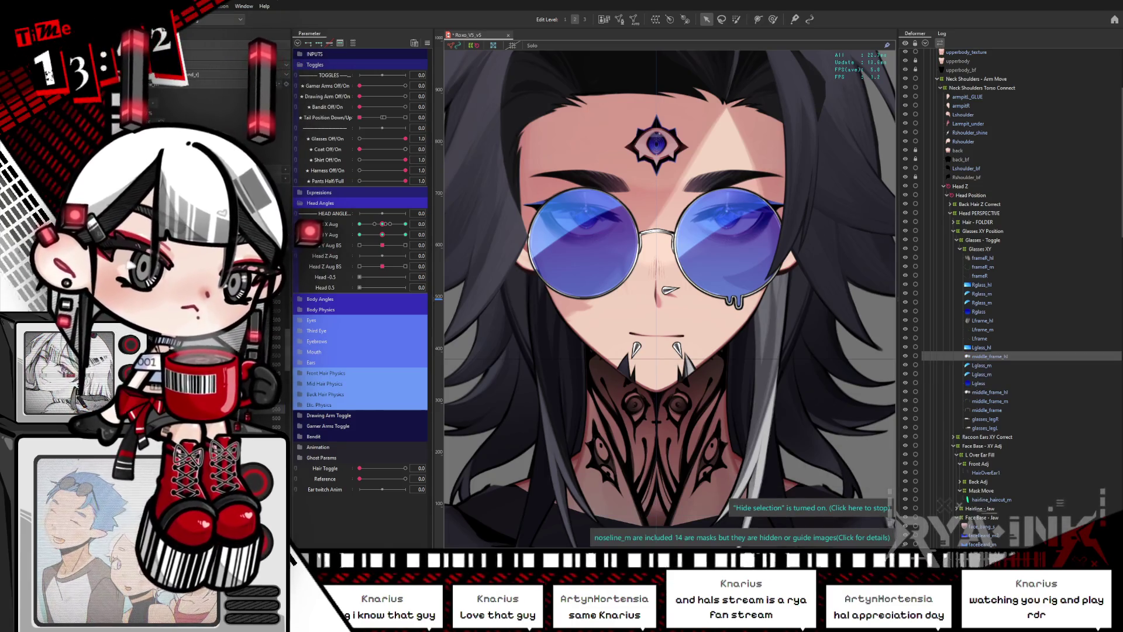
{"action": "key", "text": "ctrl+h"}
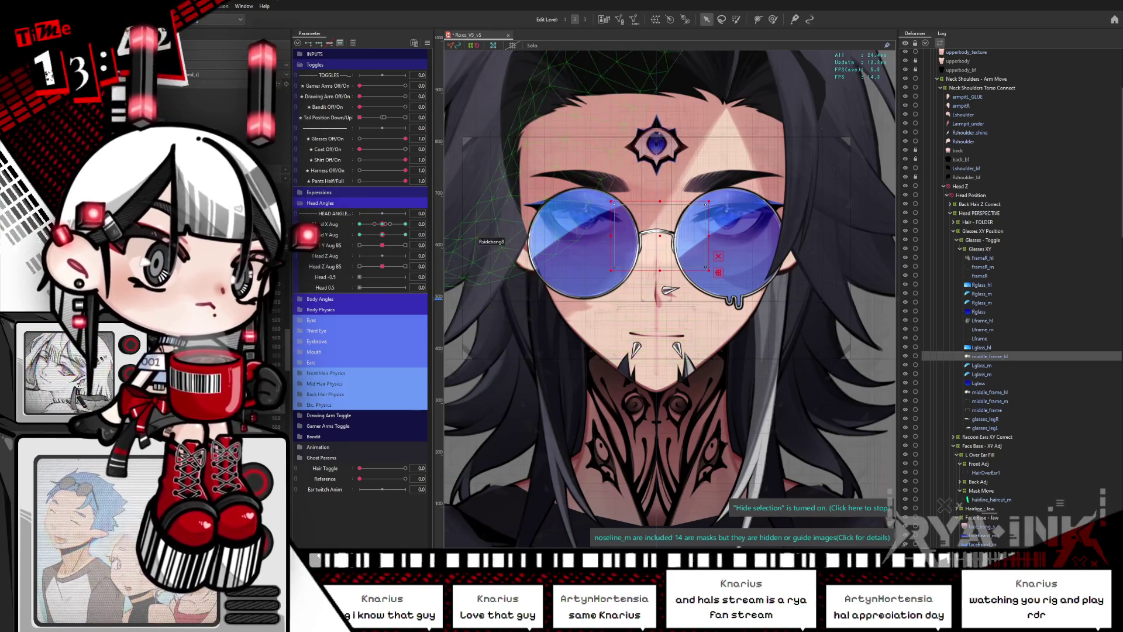
{"action": "left_click", "coordinate": [660, 234]}
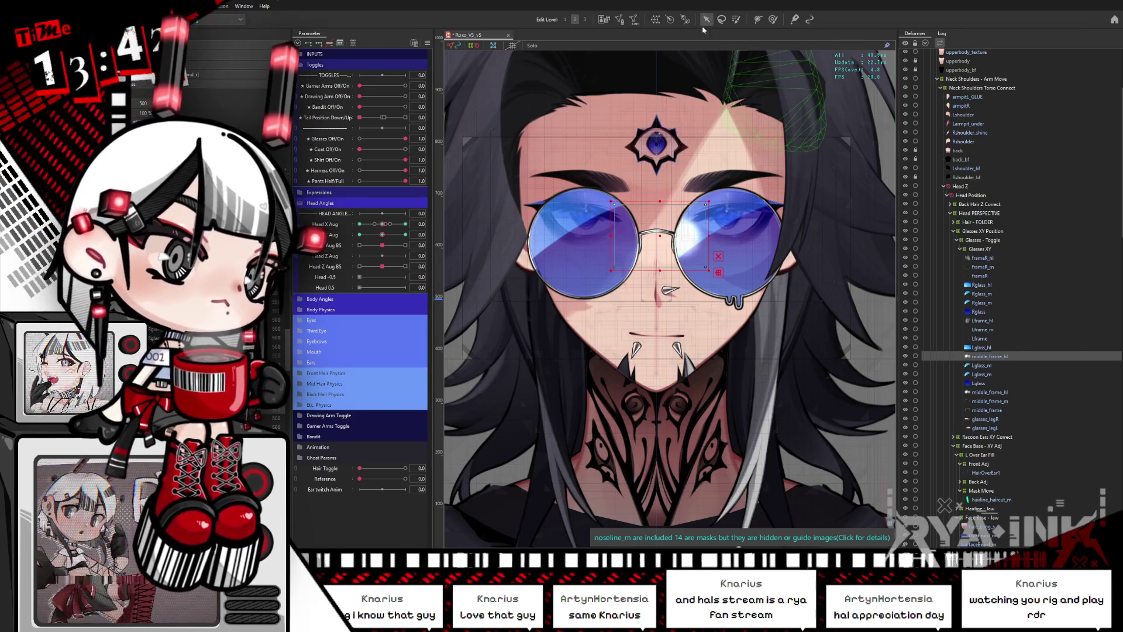
{"action": "left_click_drag", "start_coordinate": [662, 241], "coordinate": [752, 213]}
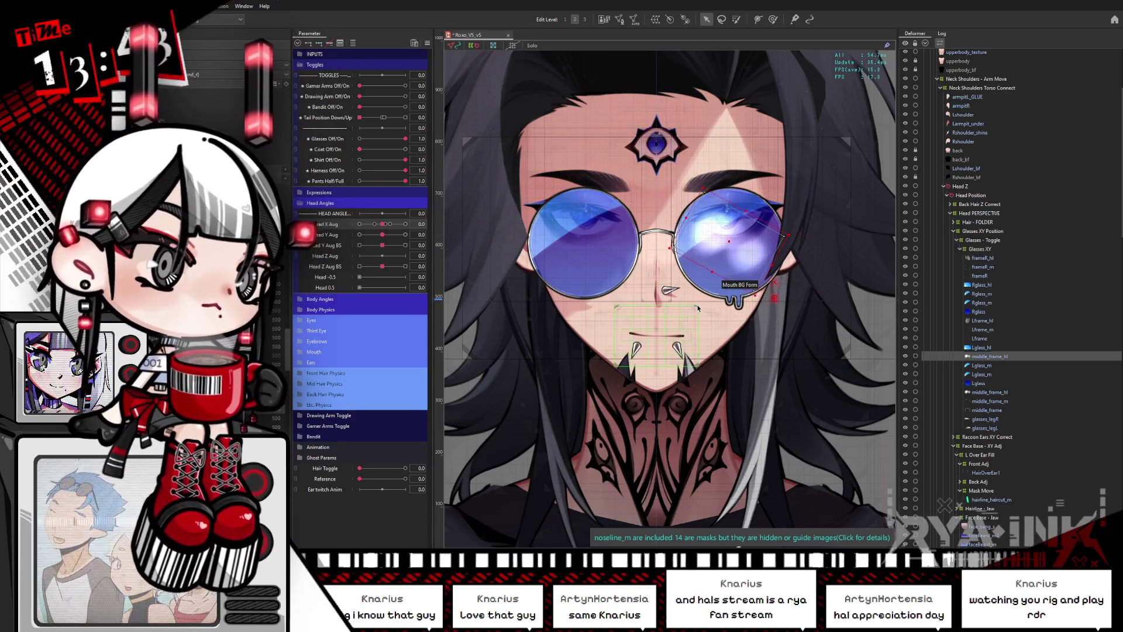
{"action": "scroll", "coordinate": [698, 309], "scroll_direction": "down", "scroll_amount": 3}
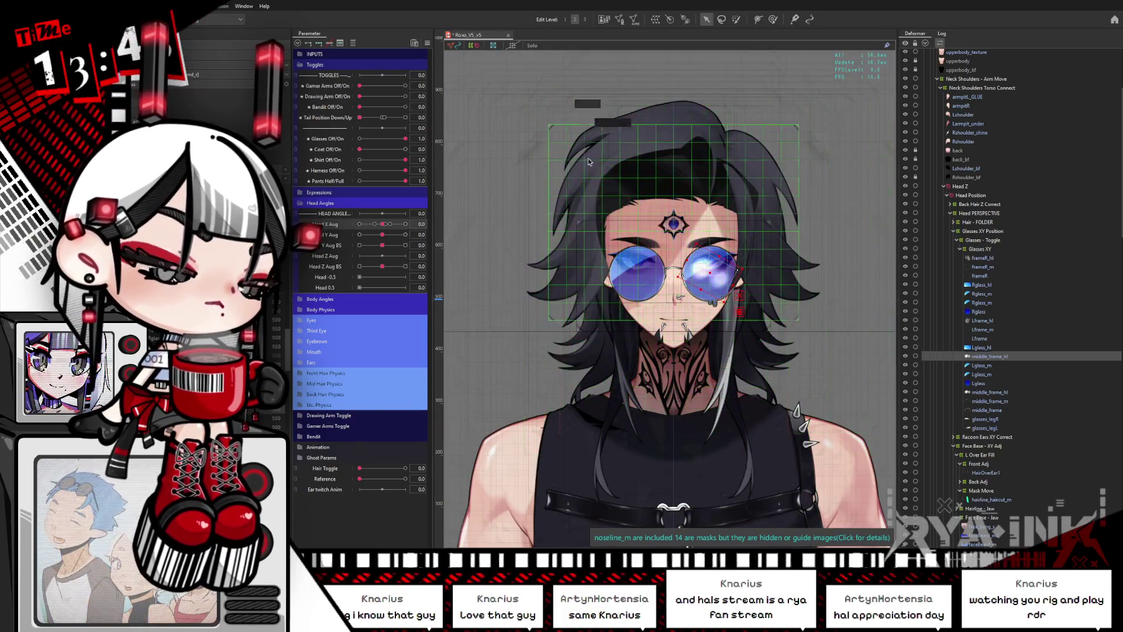
{"action": "scroll", "coordinate": [703, 290], "scroll_direction": "up", "scroll_amount": 5}
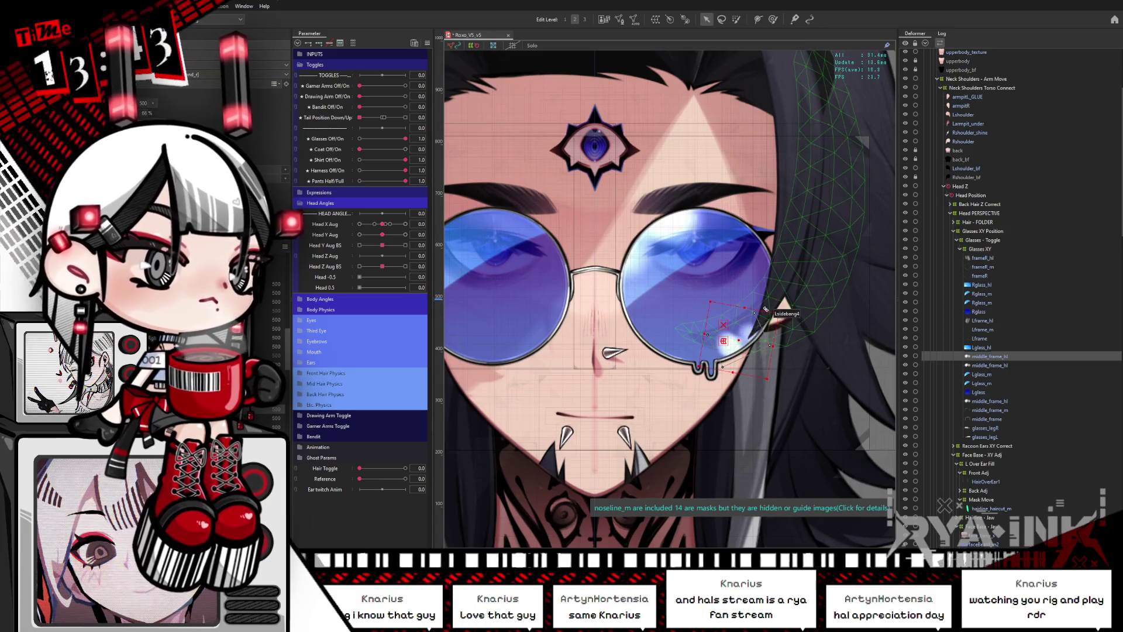
Push the right lens's middle_frame_hl highlight mesh outward with the Deform Brush.
{"action": "left_click", "coordinate": [705, 348]}
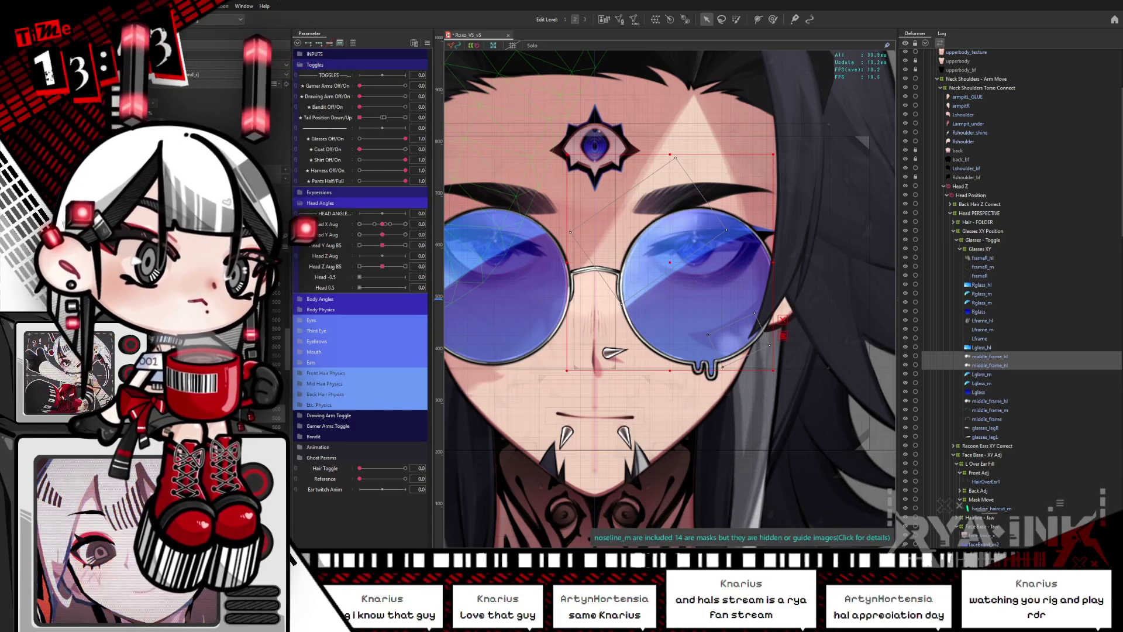
{"action": "left_click", "coordinate": [989, 356]}
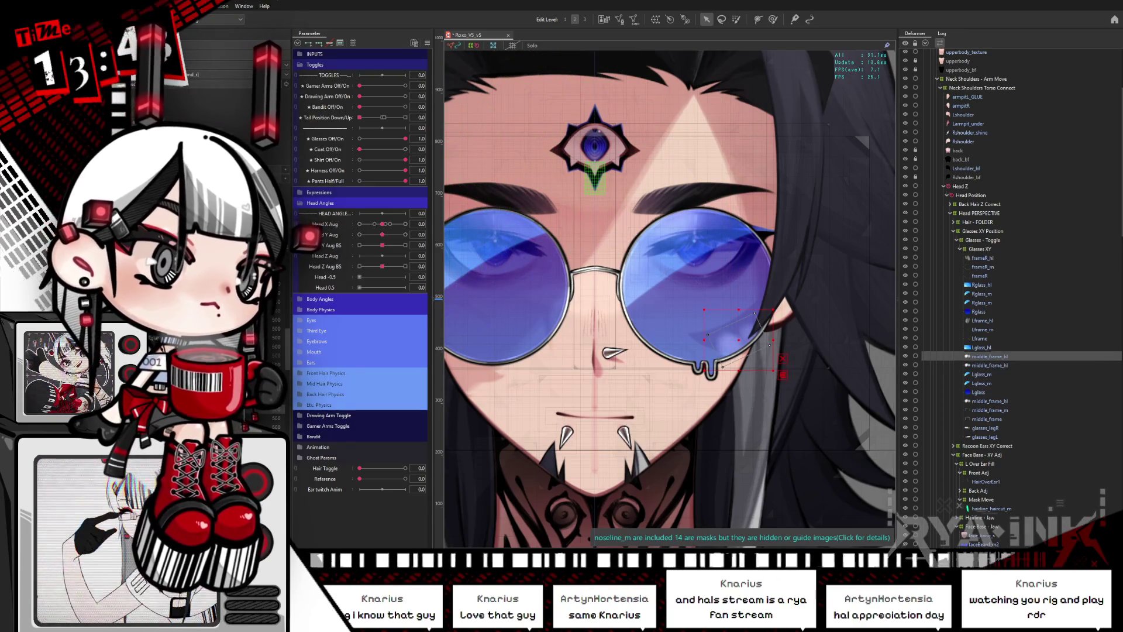
{"action": "left_click", "coordinate": [772, 19]}
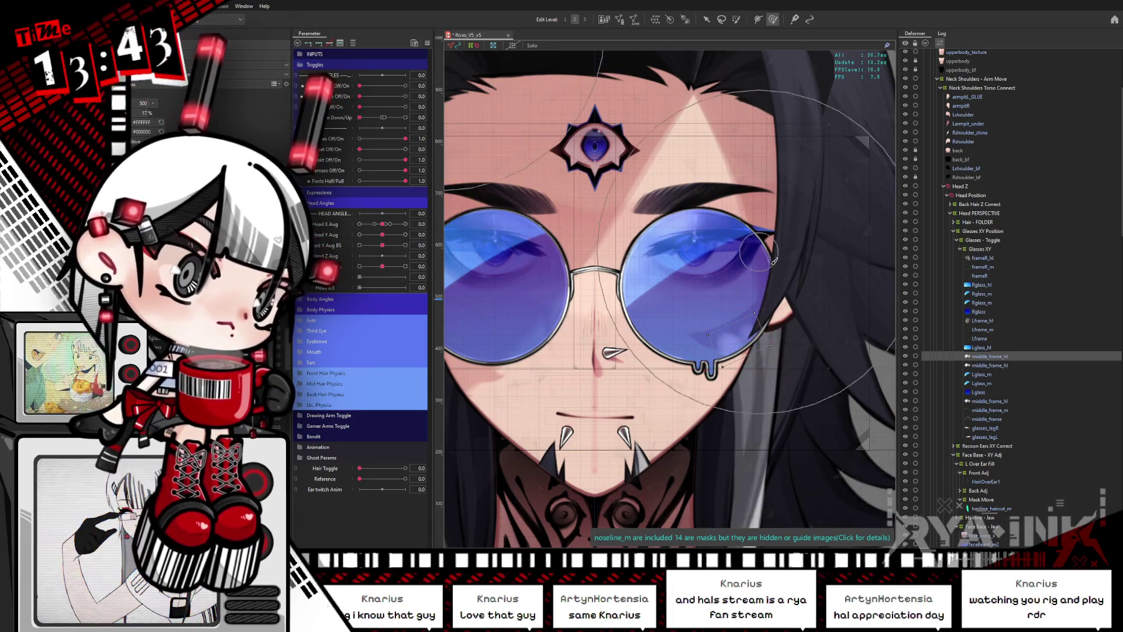
{"action": "mouse_move", "coordinate": [720, 316]}
{"action": "left_mouse_down"}
{"action": "mouse_move", "coordinate": [761, 293]}
{"action": "mouse_move", "coordinate": [801, 328]}
{"action": "mouse_move", "coordinate": [779, 304]}
{"action": "mouse_move", "coordinate": [676, 371]}
{"action": "left_mouse_up"}
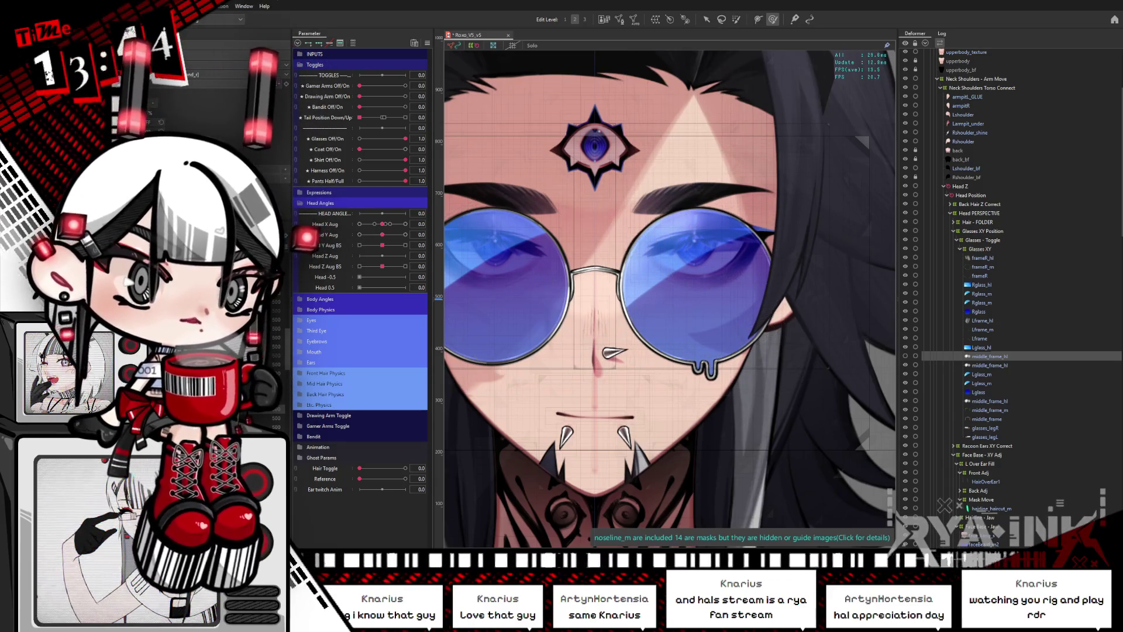
Delete the extra middle_frame_hl entry and turn the head fully sideways to Head X Aug -1.0.
{"action": "key", "text": "Delete"}
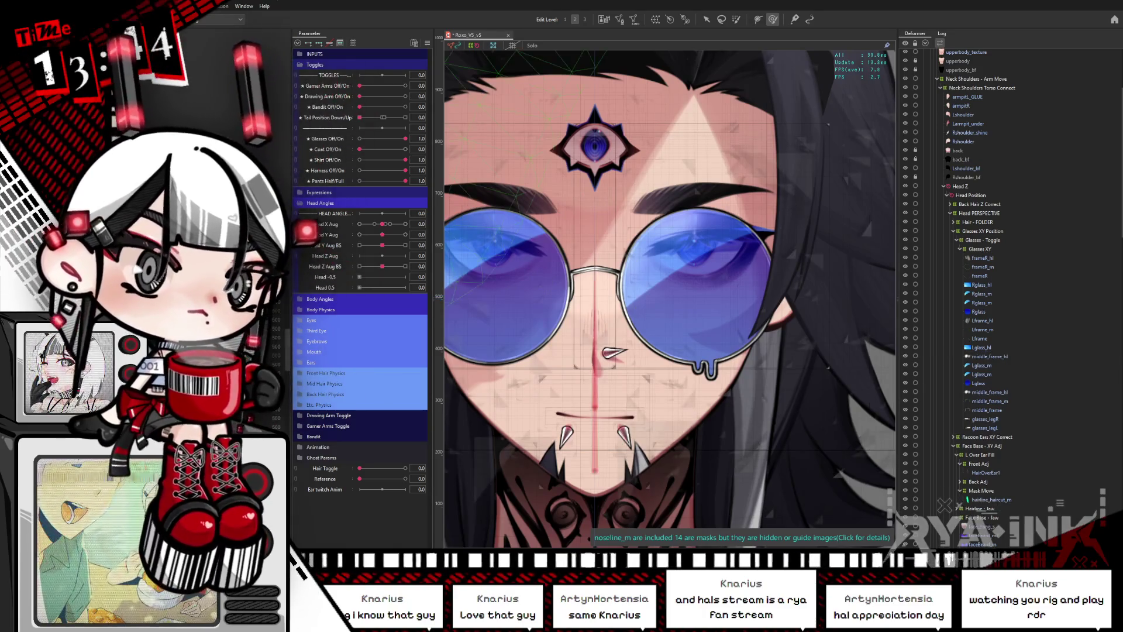
{"action": "left_click", "coordinate": [987, 356]}
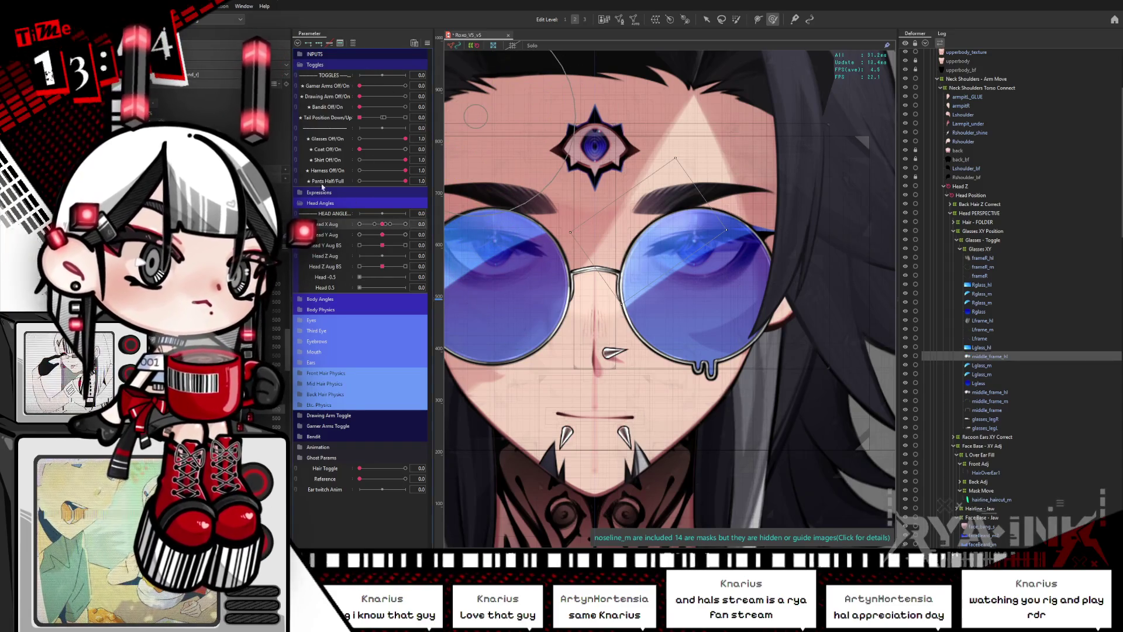
{"action": "left_click_drag", "start_coordinate": [382, 224], "coordinate": [359, 211]}
{"action": "mouse_move", "coordinate": [543, 214]}
{"action": "left_mouse_down"}
{"action": "mouse_move", "coordinate": [566, 188]}
{"action": "mouse_move", "coordinate": [653, 179]}
{"action": "left_mouse_up"}
Rotate the right lens deformer to match the head turn, then sweep Head X Aug to check.
{"action": "left_click", "coordinate": [602, 199]}
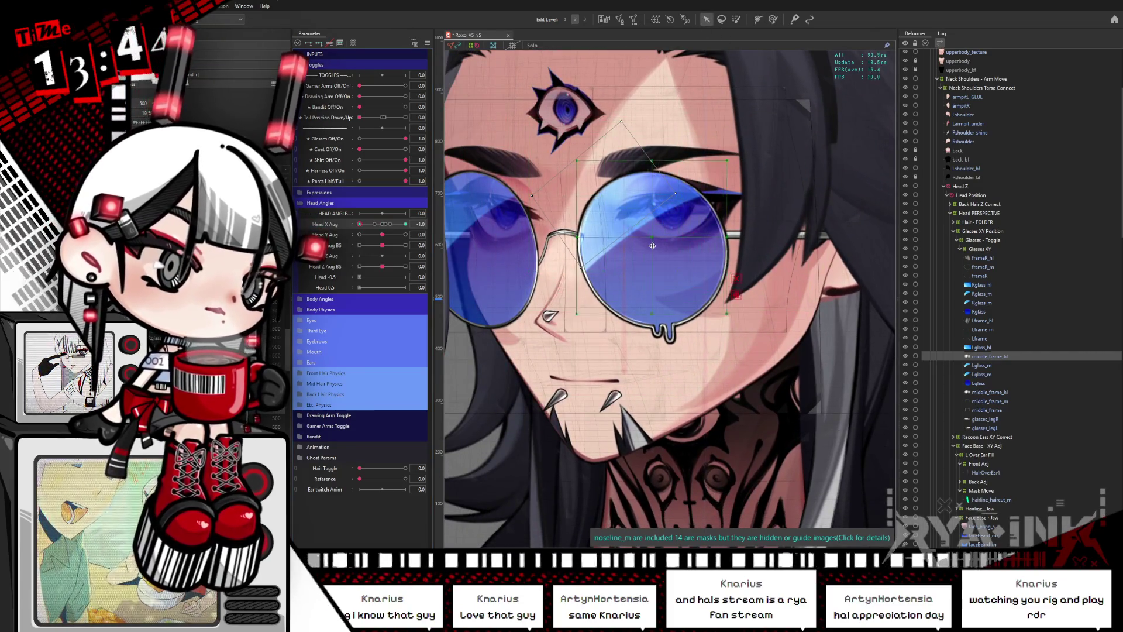
{"action": "mouse_move", "coordinate": [736, 241]}
{"action": "left_mouse_down"}
{"action": "mouse_move", "coordinate": [695, 295]}
{"action": "mouse_move", "coordinate": [736, 268]}
{"action": "mouse_move", "coordinate": [607, 189]}
{"action": "left_mouse_up"}
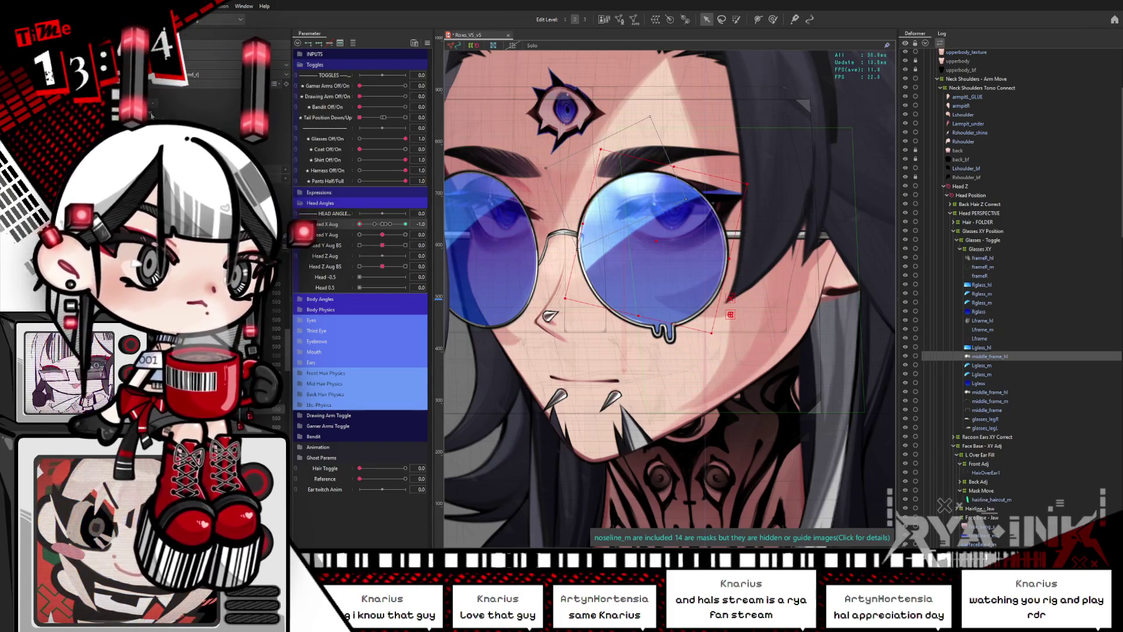
{"action": "key", "text": "b"}
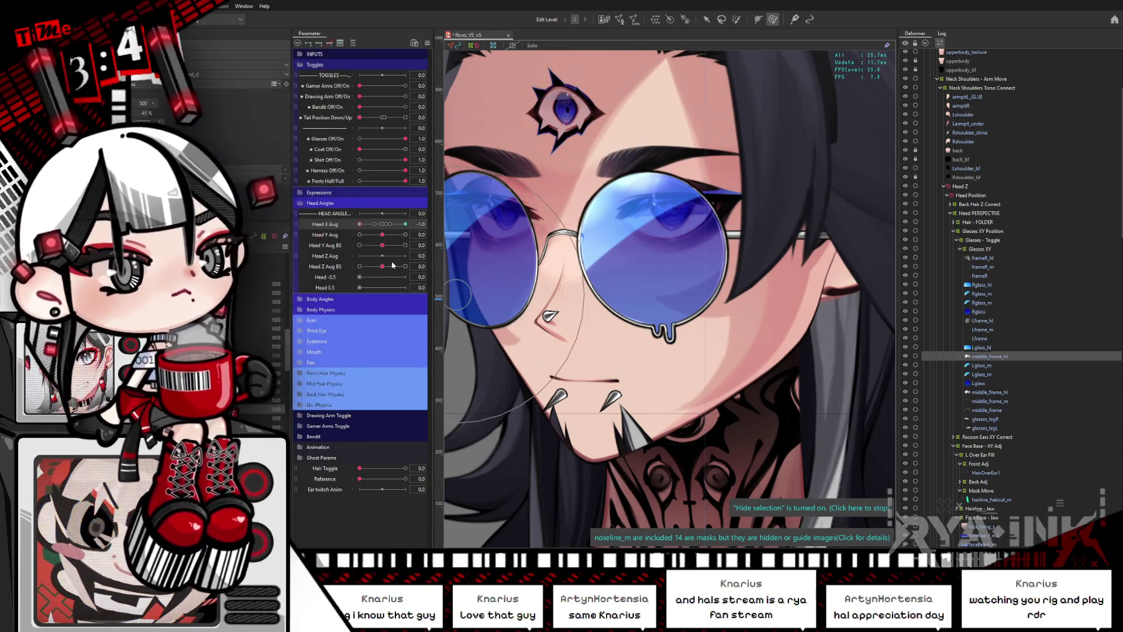
{"action": "left_click_drag", "start_coordinate": [372, 229], "coordinate": [411, 222]}
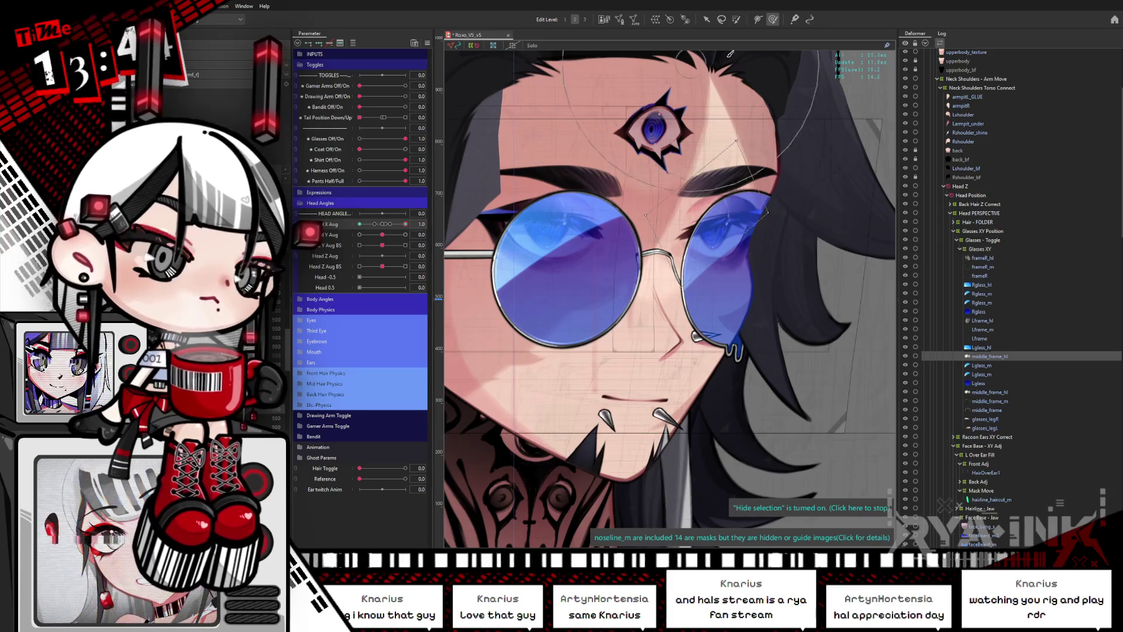
Turn the head back to -1.0 and select the right glass and Lbangvent_m mesh for brushing.
{"action": "left_click", "coordinate": [705, 20]}
{"action": "left_click", "coordinate": [743, 250]}
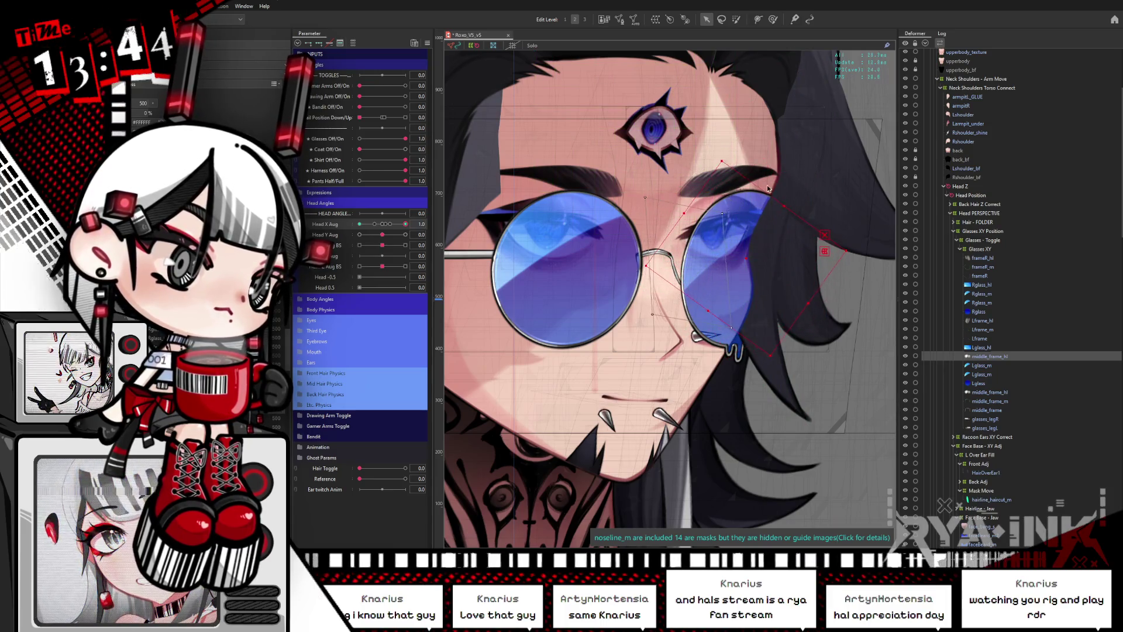
{"action": "left_click_drag", "start_coordinate": [394, 226], "coordinate": [359, 234]}
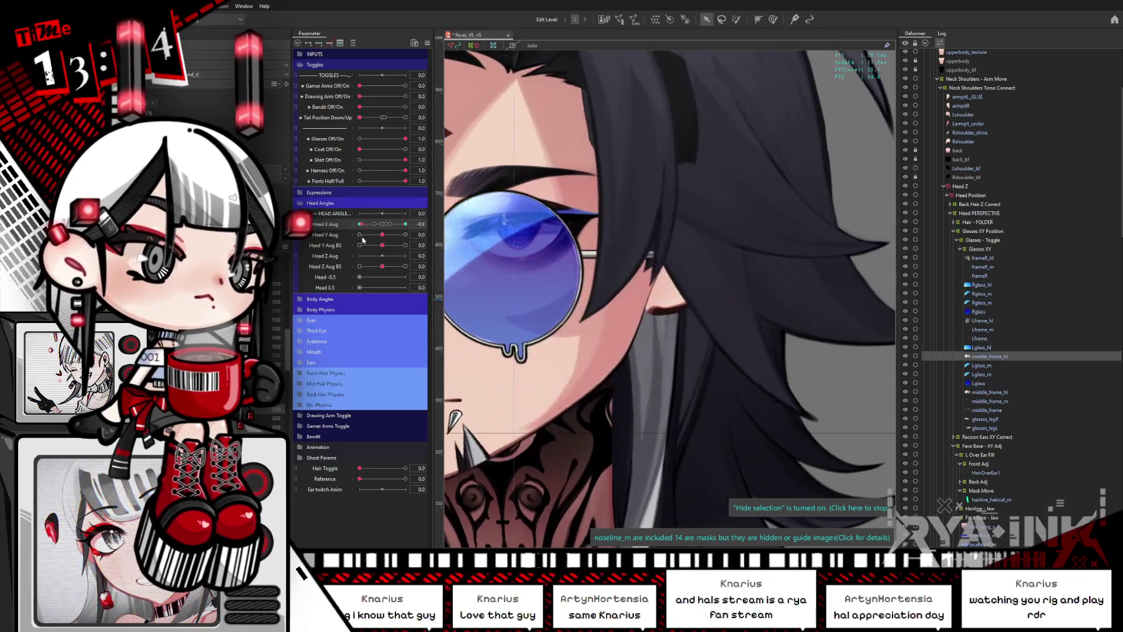
{"action": "left_click_drag", "start_coordinate": [628, 274], "coordinate": [798, 238]}
{"action": "left_click", "coordinate": [725, 78]}
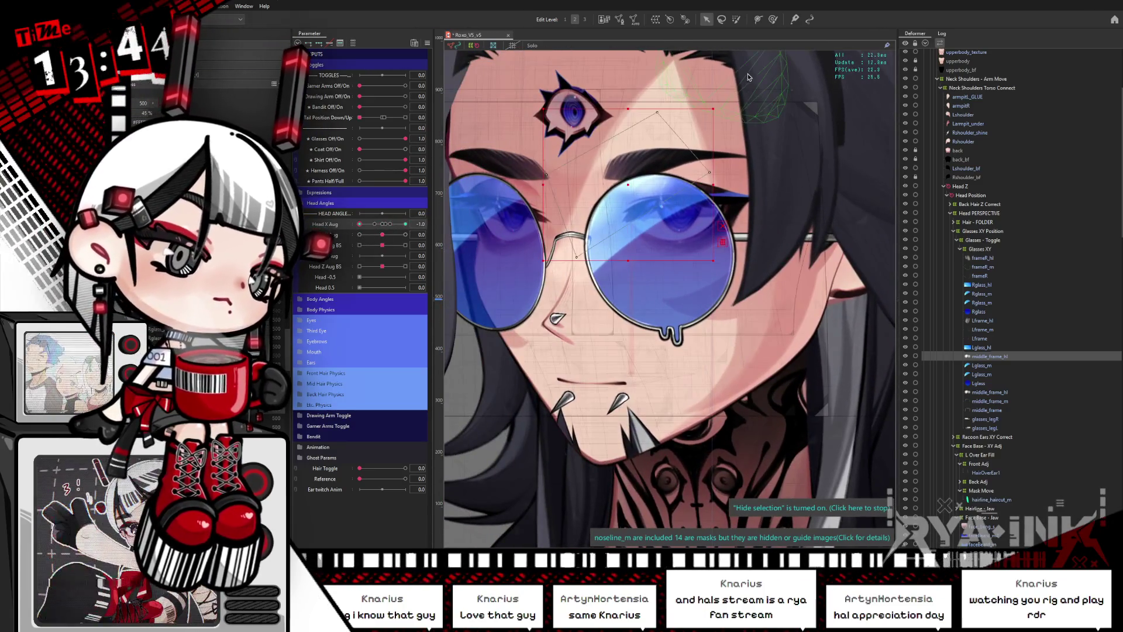
{"action": "left_click", "coordinate": [772, 19]}
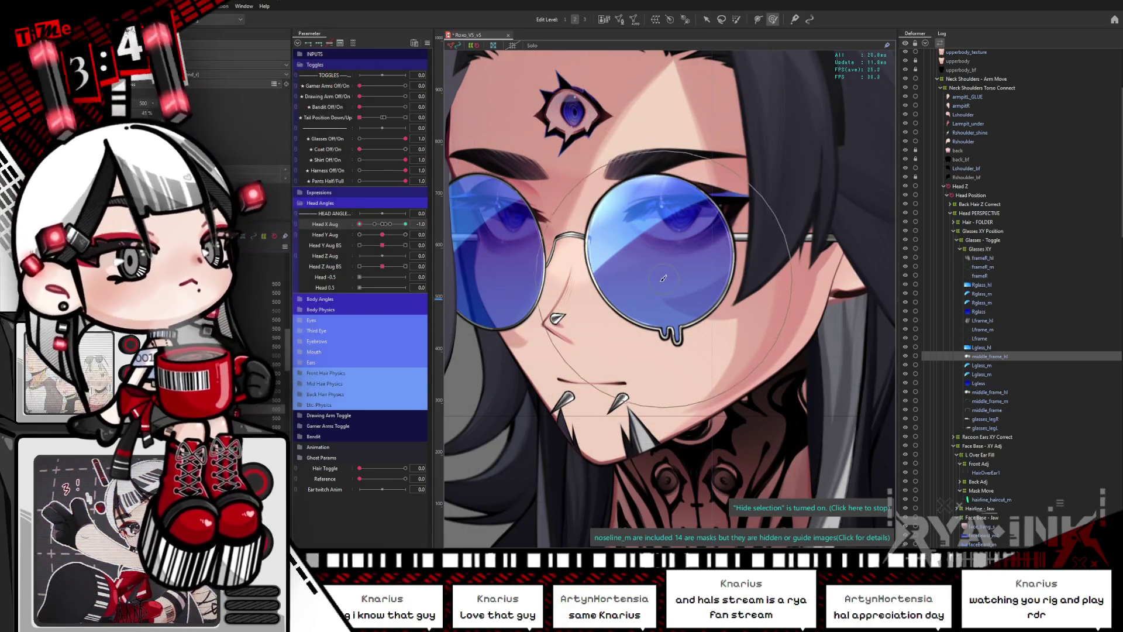
{"action": "scroll", "coordinate": [646, 272], "scroll_direction": "down", "scroll_amount": 3}
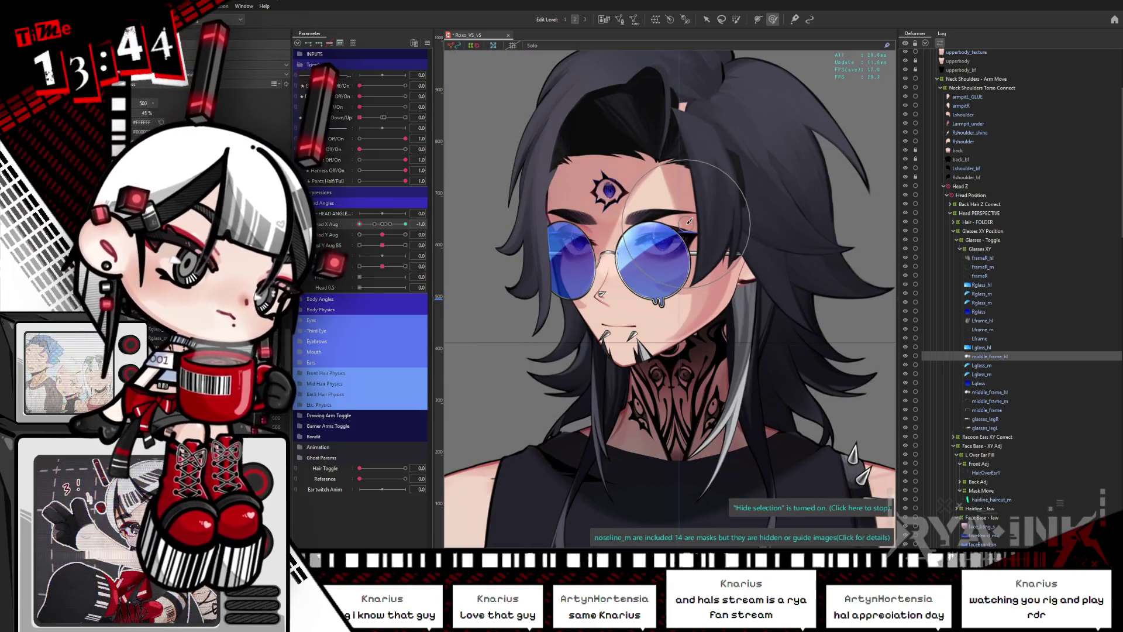
Preview the head turn across Head X Aug, then return it to nearly front-facing.
{"action": "left_click_drag", "start_coordinate": [360, 224], "coordinate": [406, 224]}
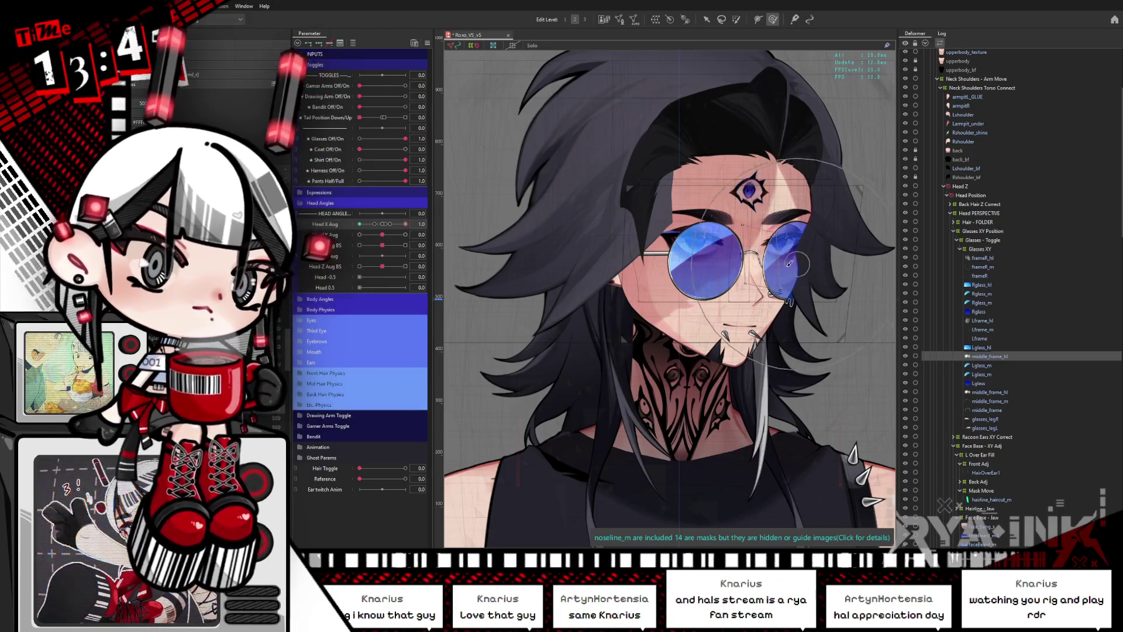
{"action": "mouse_move", "coordinate": [405, 224]}
{"action": "left_mouse_down"}
{"action": "mouse_move", "coordinate": [355, 236]}
{"action": "mouse_move", "coordinate": [345, 221]}
{"action": "mouse_move", "coordinate": [384, 228]}
{"action": "left_mouse_up"}
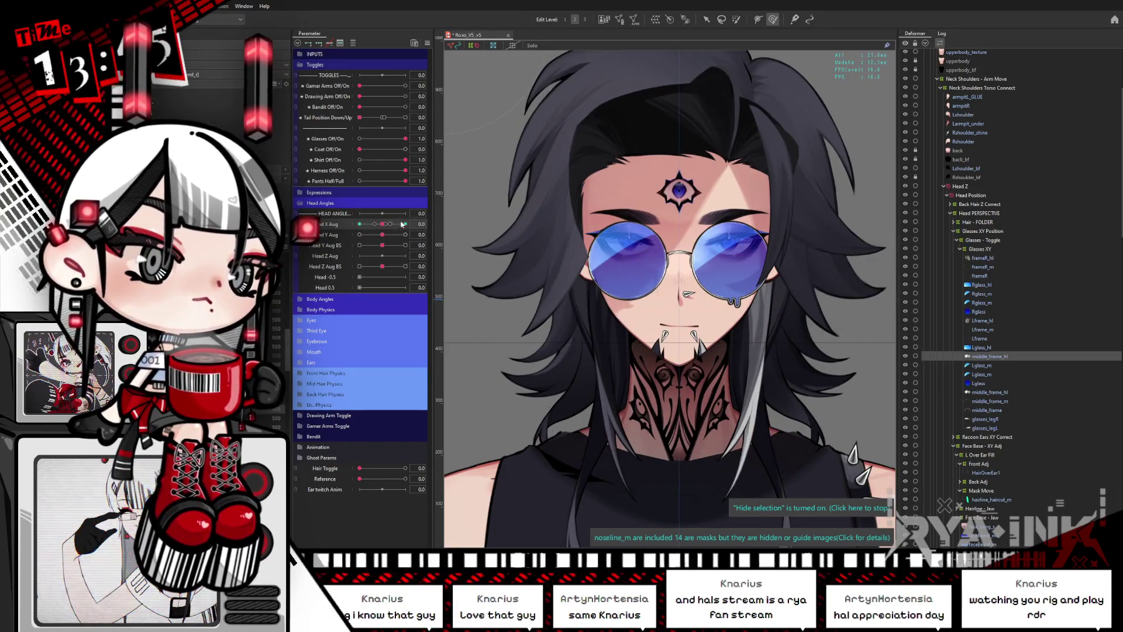
{"action": "left_click", "coordinate": [427, 43]}
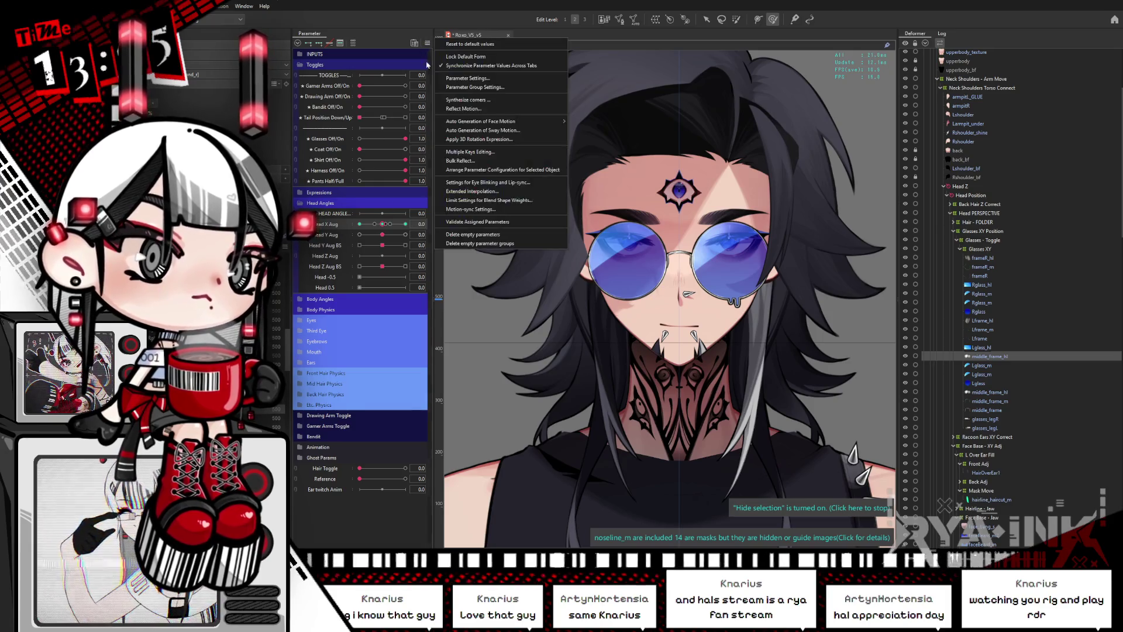
{"action": "left_click", "coordinate": [474, 192]}
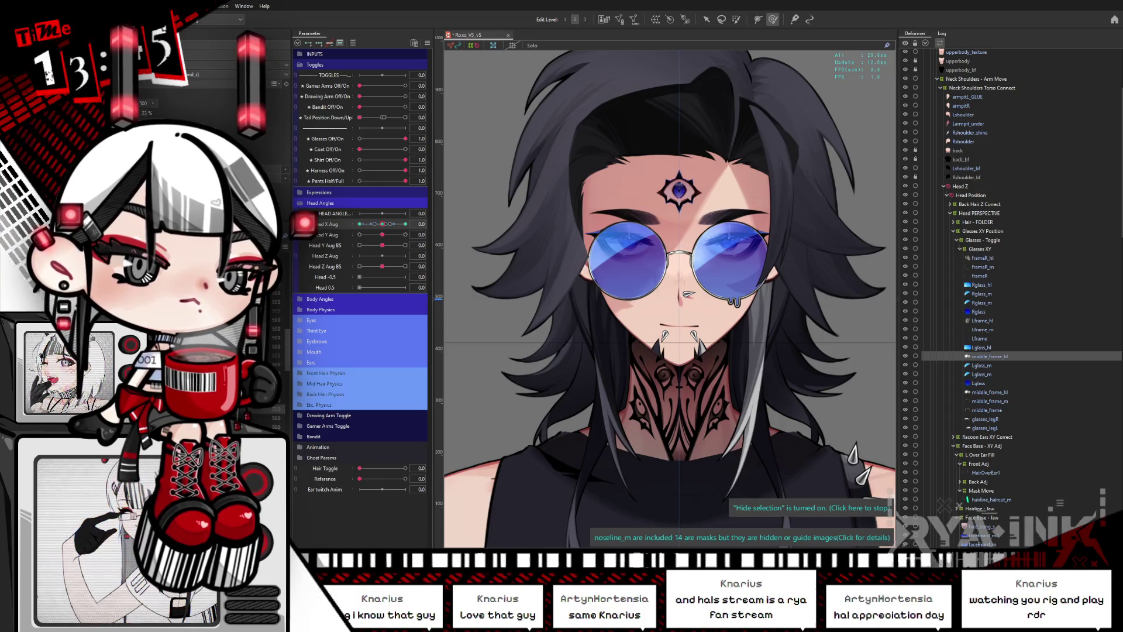
{"action": "mouse_move", "coordinate": [382, 224]}
{"action": "left_mouse_down"}
{"action": "mouse_move", "coordinate": [397, 225]}
{"action": "mouse_move", "coordinate": [354, 225]}
{"action": "left_mouse_up"}
Move the head rotation deformer's pivot to the right and test turning left and right.
{"action": "left_click", "coordinate": [545, 178]}
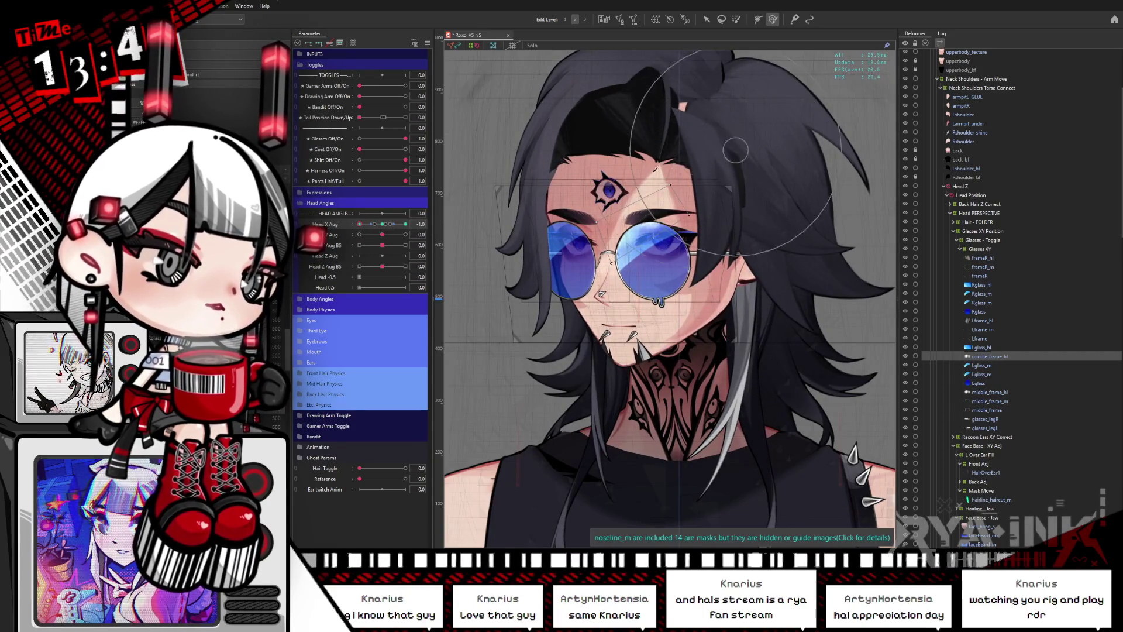
{"action": "mouse_move", "coordinate": [545, 179]}
{"action": "left_mouse_down"}
{"action": "mouse_move", "coordinate": [705, 129]}
{"action": "mouse_move", "coordinate": [733, 208]}
{"action": "mouse_move", "coordinate": [625, 197]}
{"action": "left_mouse_up"}
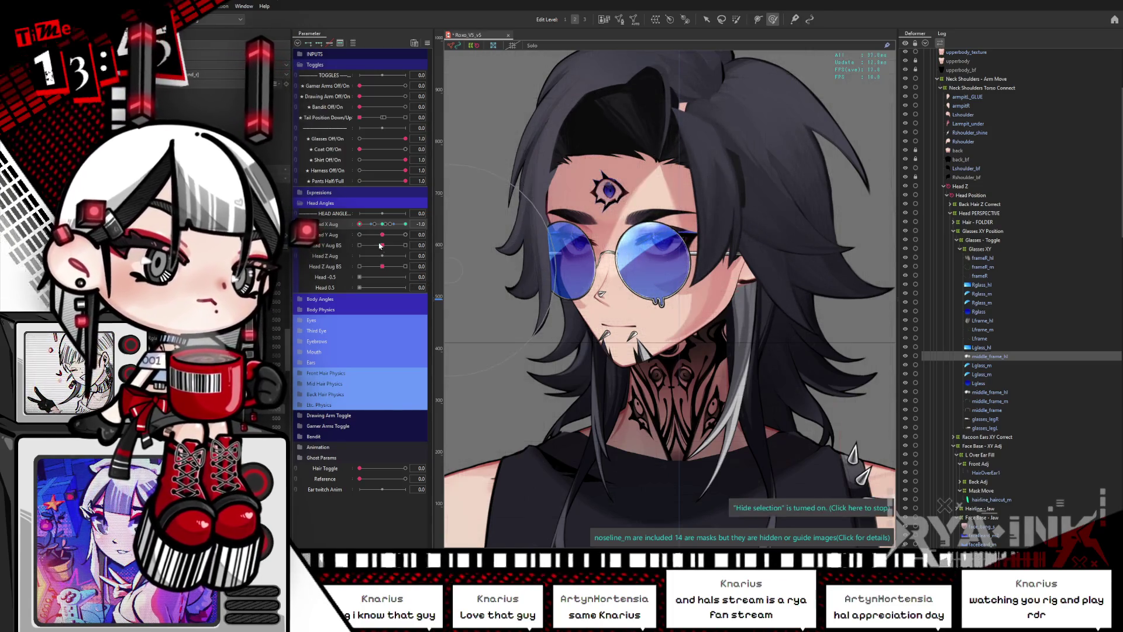
{"action": "left_click", "coordinate": [375, 225]}
{"action": "mouse_move", "coordinate": [375, 225]}
{"action": "left_mouse_down"}
{"action": "mouse_move", "coordinate": [369, 246]}
{"action": "mouse_move", "coordinate": [382, 247]}
{"action": "mouse_move", "coordinate": [360, 247]}
{"action": "left_mouse_up"}
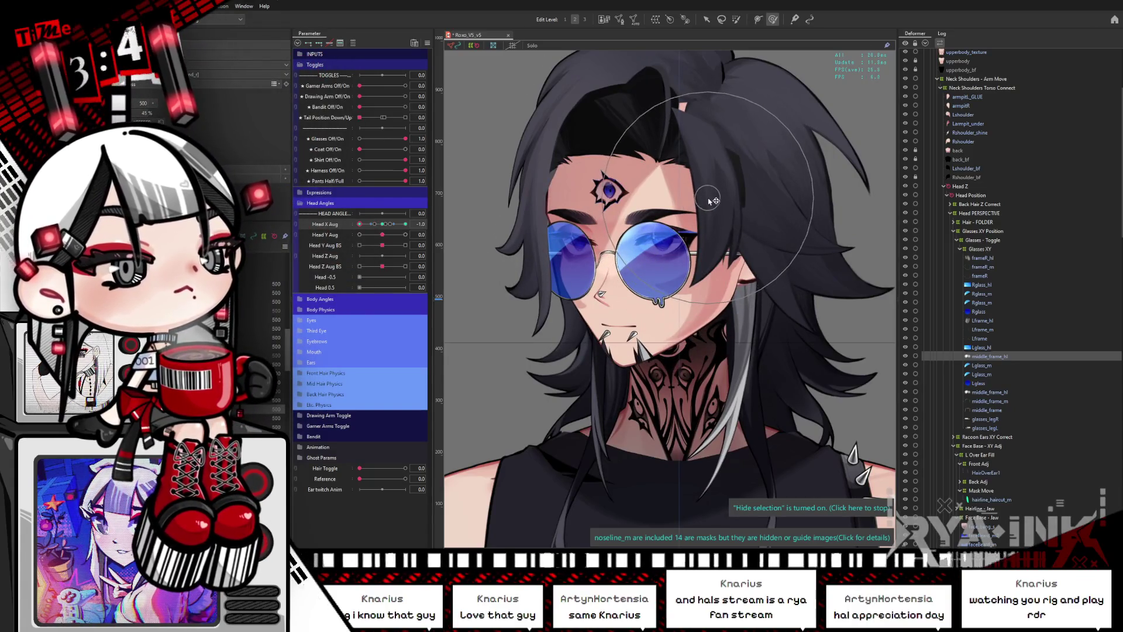
{"action": "mouse_move", "coordinate": [360, 224]}
{"action": "left_mouse_down"}
{"action": "mouse_move", "coordinate": [402, 224]}
{"action": "mouse_move", "coordinate": [358, 237]}
{"action": "mouse_move", "coordinate": [381, 237]}
{"action": "mouse_move", "coordinate": [383, 226]}
{"action": "left_mouse_up"}
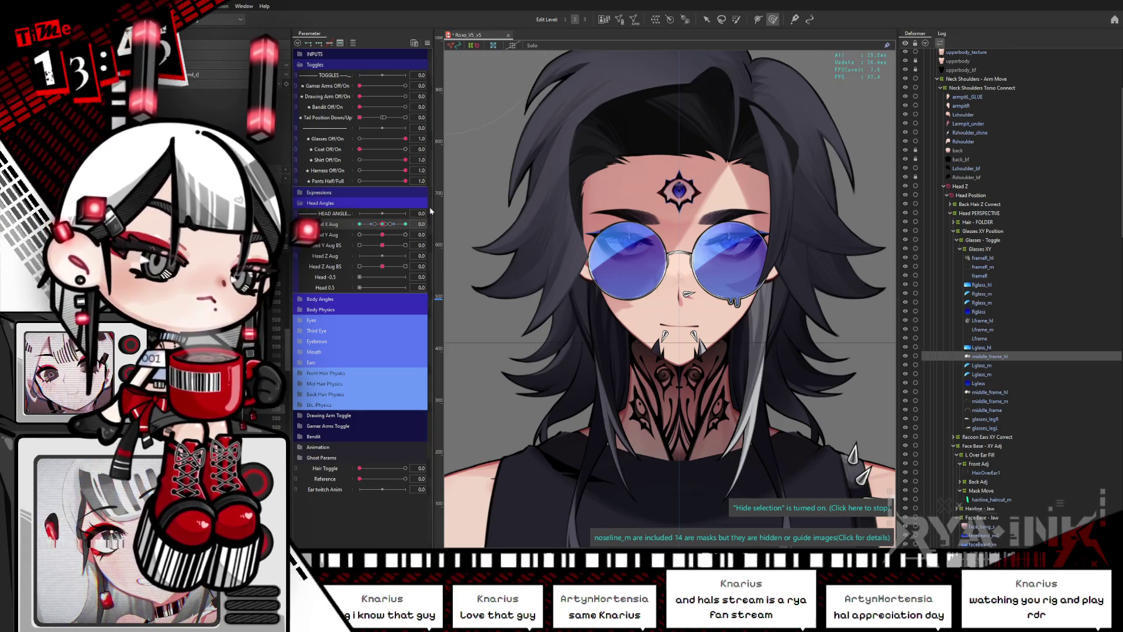
{"action": "mouse_move", "coordinate": [403, 233]}
{"action": "left_mouse_down"}
{"action": "mouse_move", "coordinate": [351, 234]}
{"action": "mouse_move", "coordinate": [389, 229]}
{"action": "left_mouse_up"}
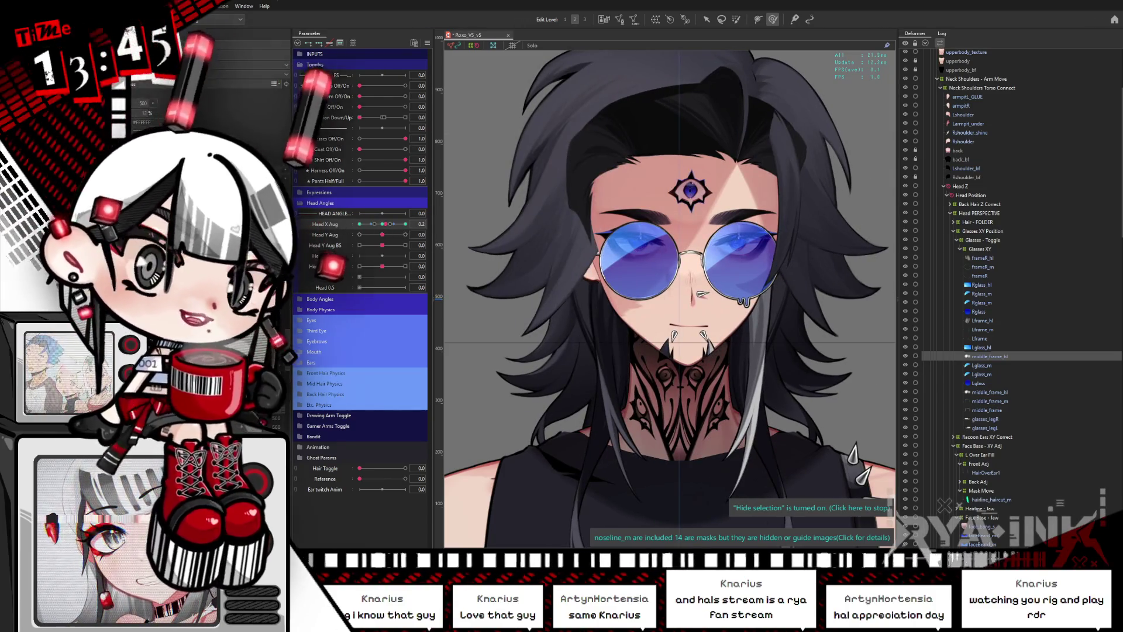
{"action": "mouse_move", "coordinate": [389, 227]}
{"action": "left_mouse_down"}
{"action": "mouse_move", "coordinate": [401, 230]}
{"action": "mouse_move", "coordinate": [377, 235]}
{"action": "left_mouse_up"}
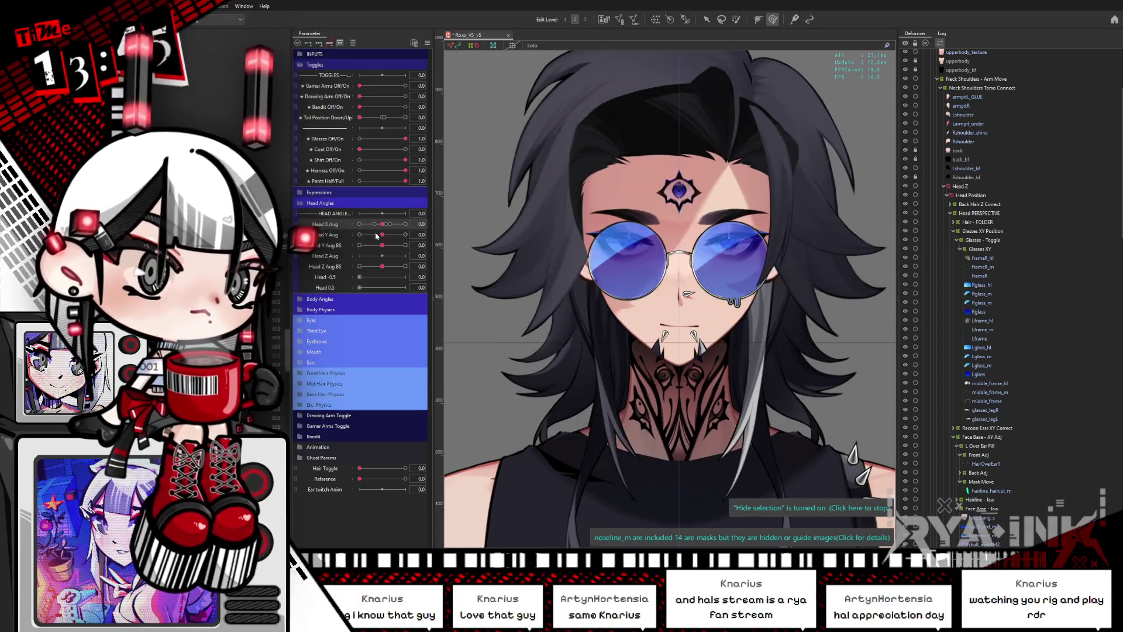
Select the Rglass_hl and Lglass_hl deformers with the head turned fully to one side.
{"action": "left_click", "coordinate": [978, 375]}
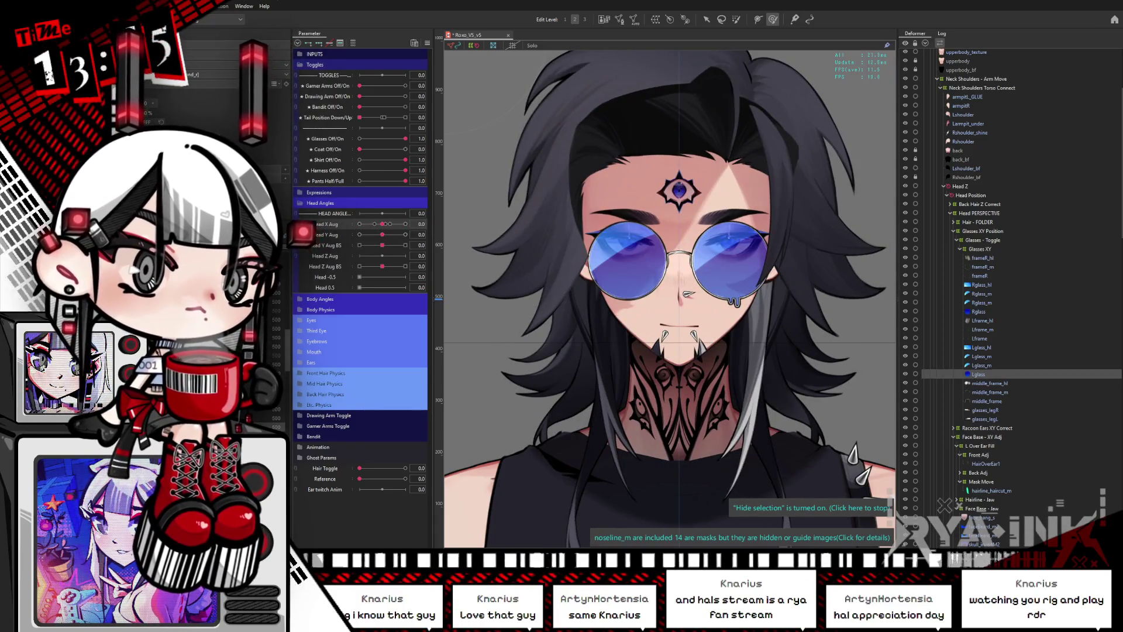
{"action": "left_click", "coordinate": [982, 284]}
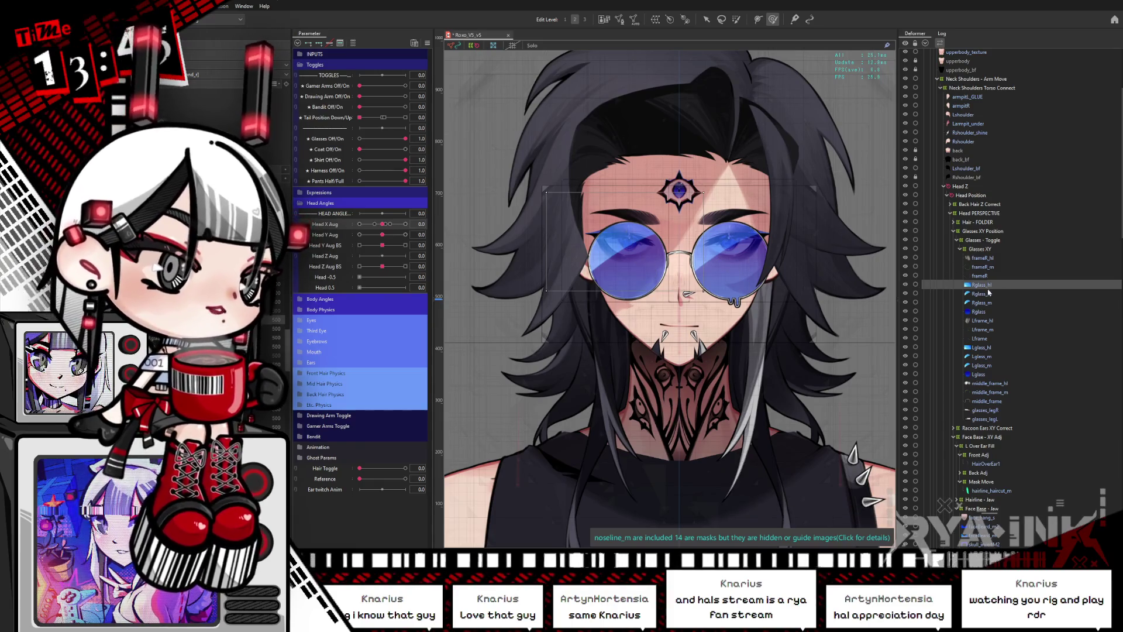
{"action": "left_click", "coordinate": [998, 349], "text": "ctrl"}
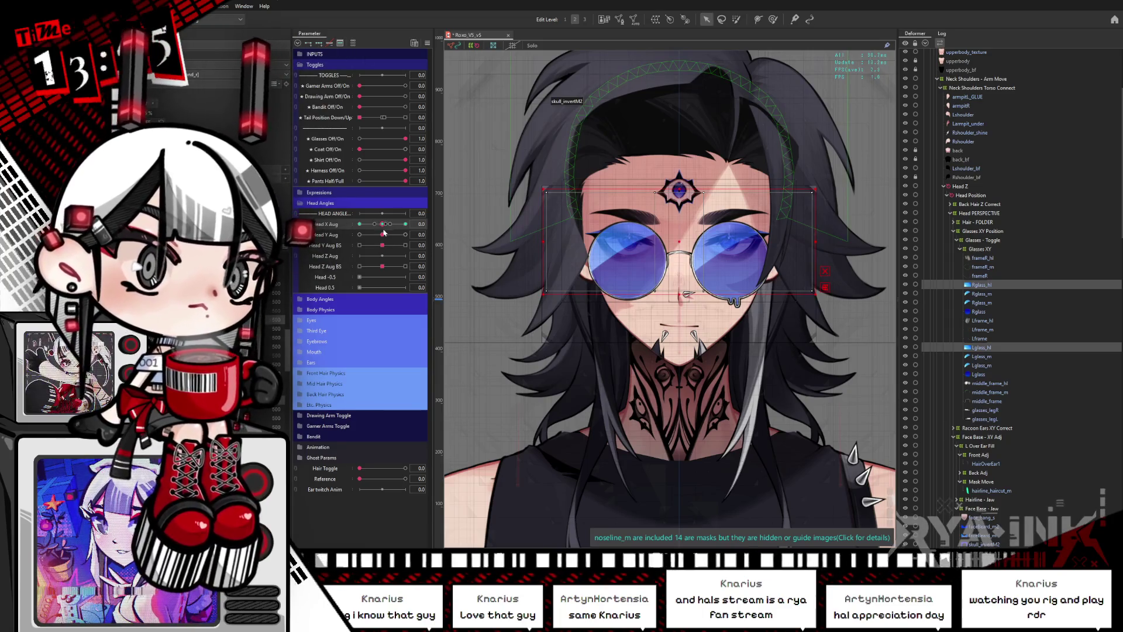
{"action": "left_click_drag", "start_coordinate": [383, 225], "coordinate": [359, 225]}
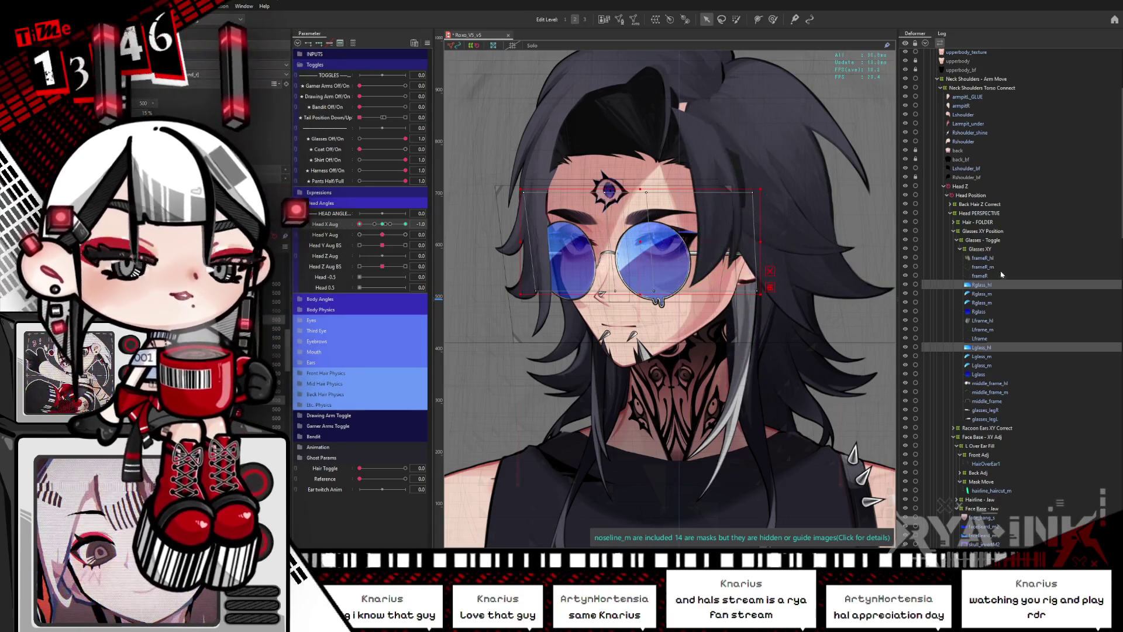
{"action": "left_click", "coordinate": [984, 285]}
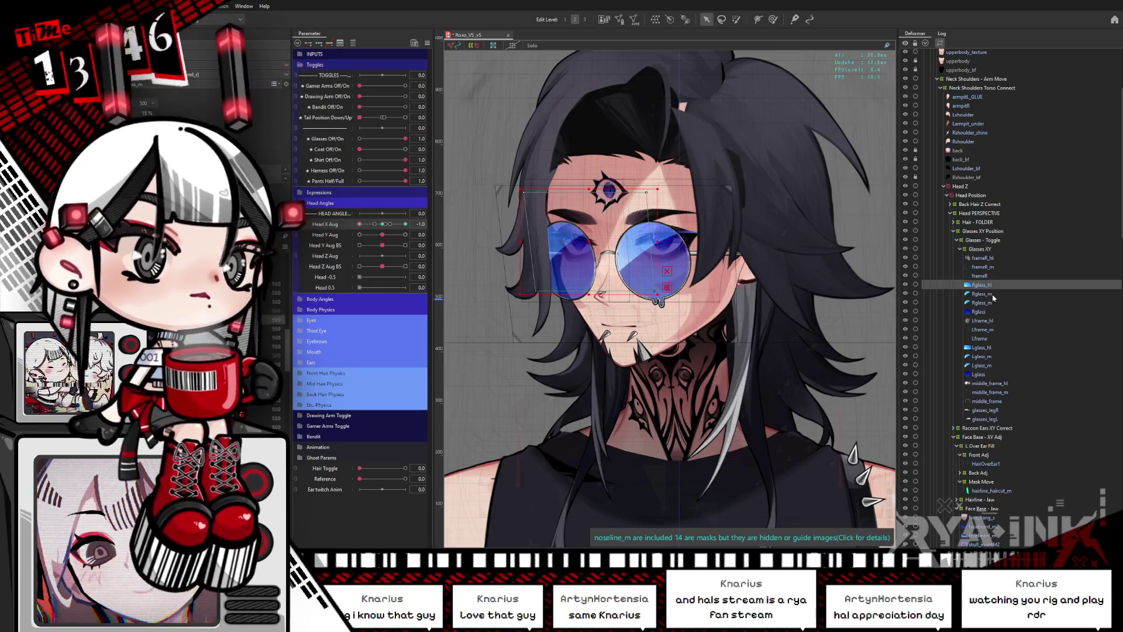
{"action": "left_click", "coordinate": [985, 348], "text": "ctrl"}
{"action": "left_click_drag", "start_coordinate": [387, 224], "coordinate": [380, 231]}
Shift the glasses slightly left and lower, with the selection hidden and Head X Aug near 0.4.
{"action": "left_click_drag", "start_coordinate": [745, 246], "coordinate": [701, 250]}
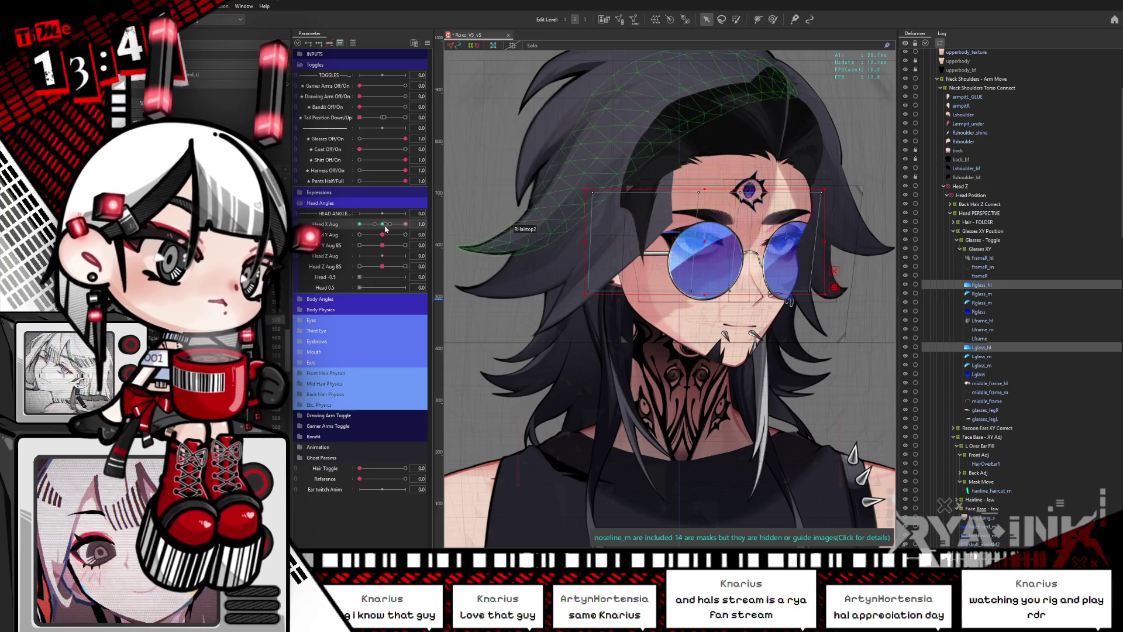
{"action": "key", "text": "ctrl+h"}
{"action": "mouse_move", "coordinate": [405, 224]}
{"action": "left_mouse_down"}
{"action": "mouse_move", "coordinate": [394, 234]}
{"action": "mouse_move", "coordinate": [359, 225]}
{"action": "mouse_move", "coordinate": [405, 235]}
{"action": "left_mouse_up"}
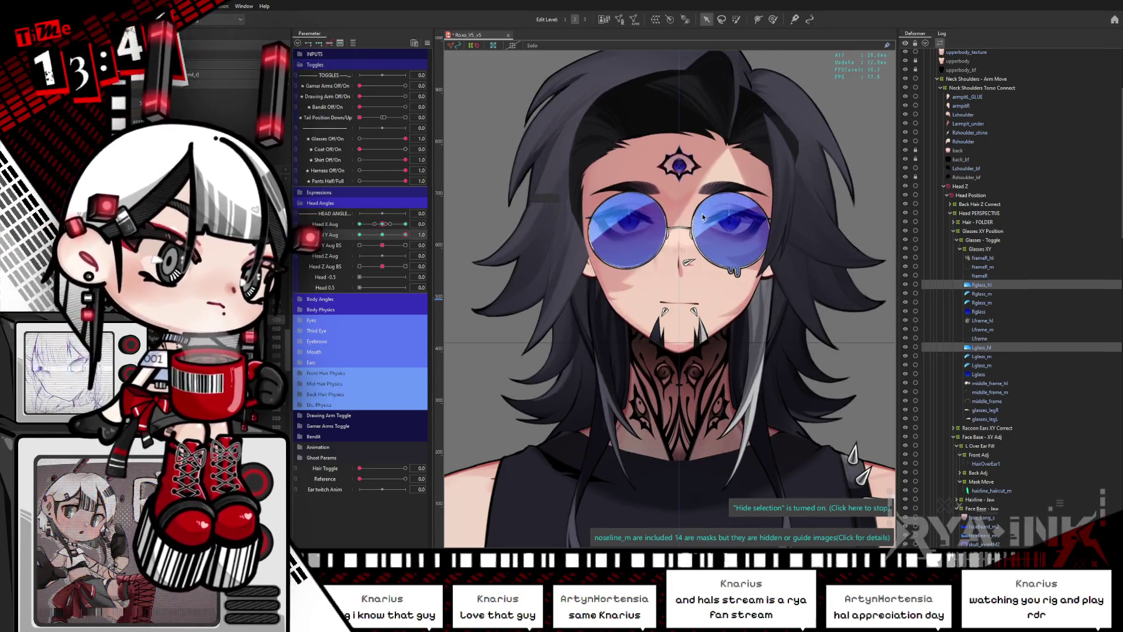
{"action": "left_click_drag", "start_coordinate": [680, 220], "coordinate": [686, 242]}
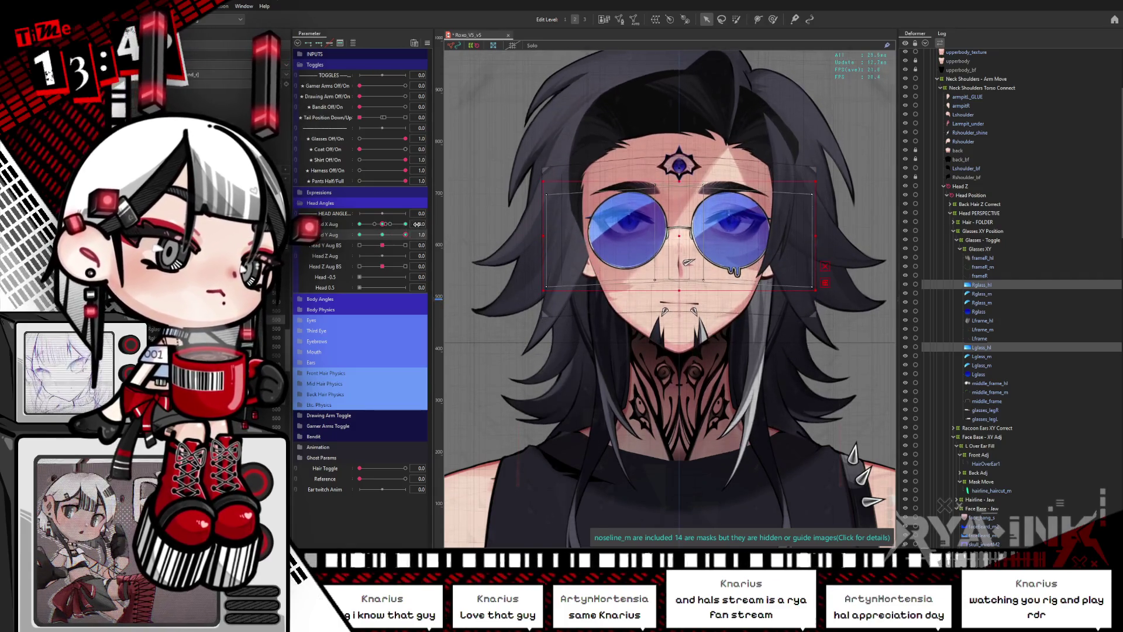
Adjust Head Y Aug, then set Glasses Off/On to 1 and Hair Toggle to 0.
{"action": "left_click_drag", "start_coordinate": [381, 235], "coordinate": [359, 235]}
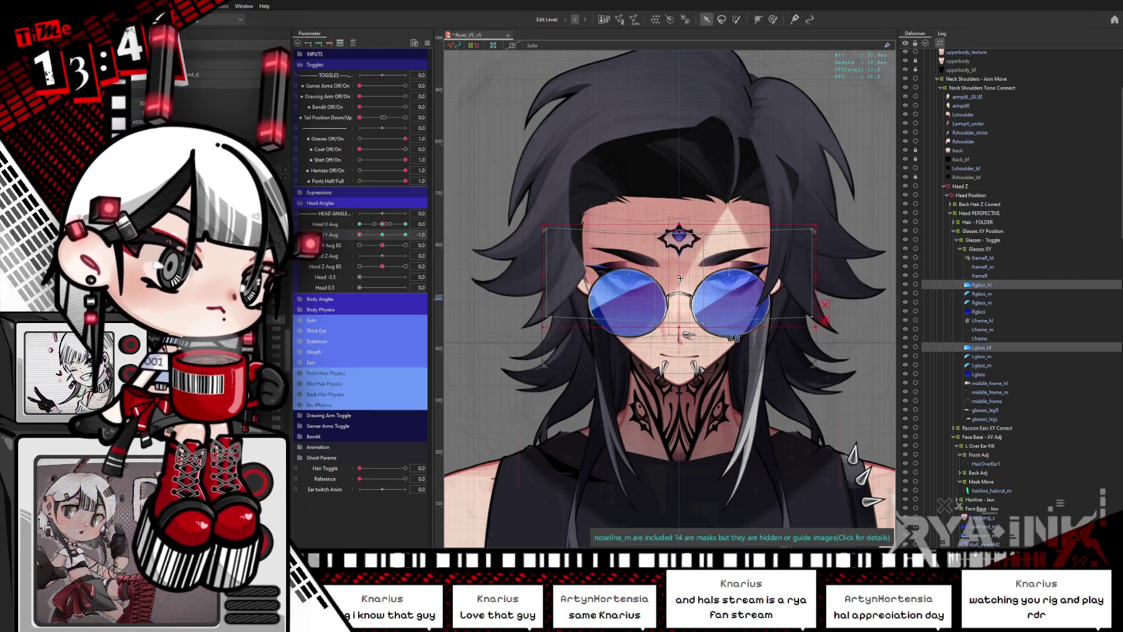
{"action": "mouse_move", "coordinate": [359, 235]}
{"action": "left_mouse_down"}
{"action": "mouse_move", "coordinate": [369, 245]}
{"action": "mouse_move", "coordinate": [383, 236]}
{"action": "left_mouse_up"}
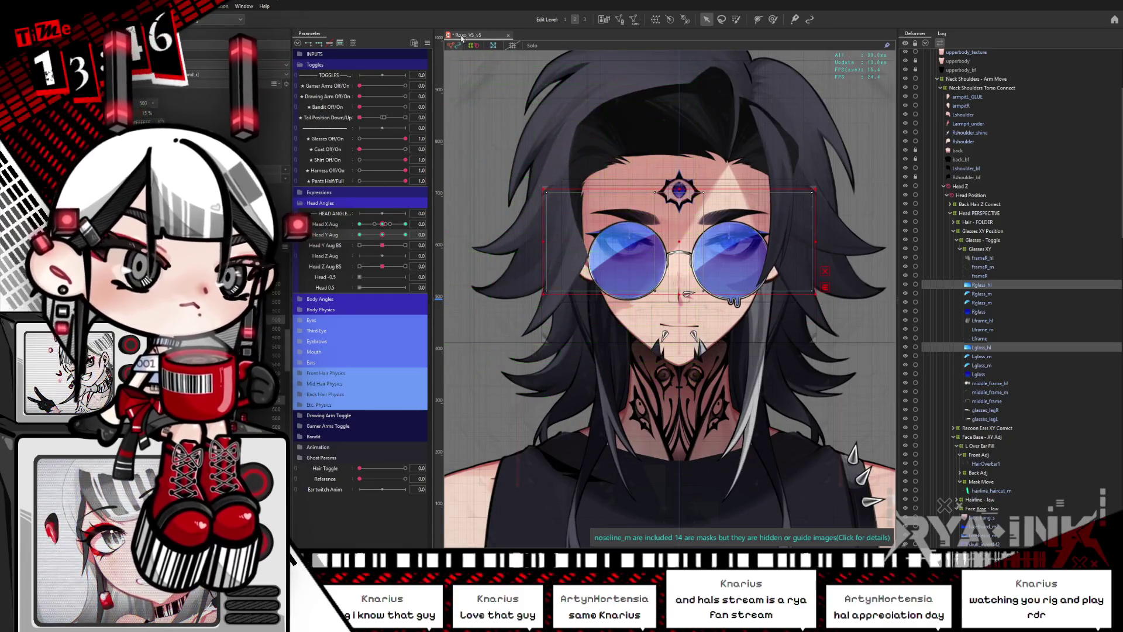
{"action": "left_click", "coordinate": [428, 45]}
{"action": "left_click", "coordinate": [464, 99]}
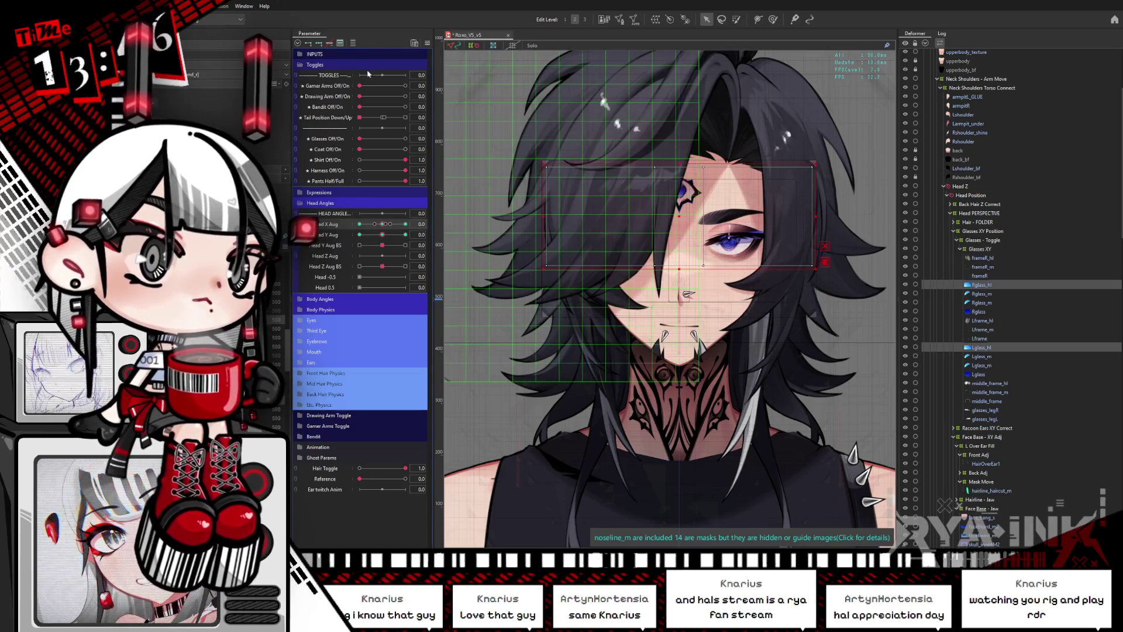
{"action": "left_click", "coordinate": [405, 139]}
{"action": "left_click", "coordinate": [359, 468]}
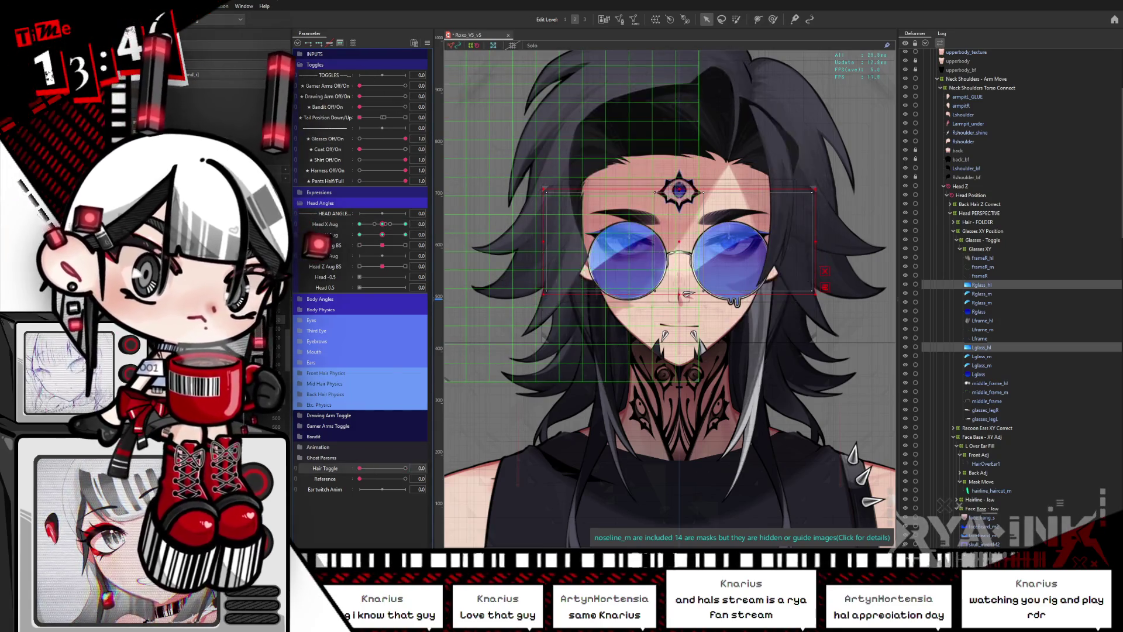
Turn the head fully aside with Head X Aug at -1 and toggle the selection outline.
{"action": "left_click_drag", "start_coordinate": [382, 224], "coordinate": [359, 224]}
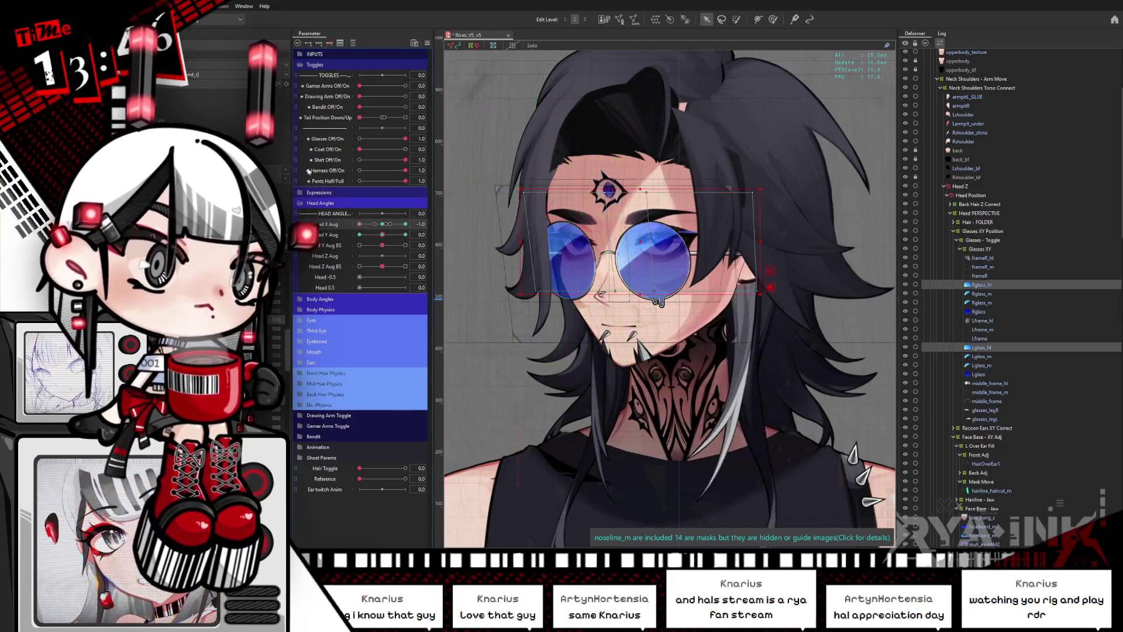
{"action": "key", "text": "ctrl+h"}
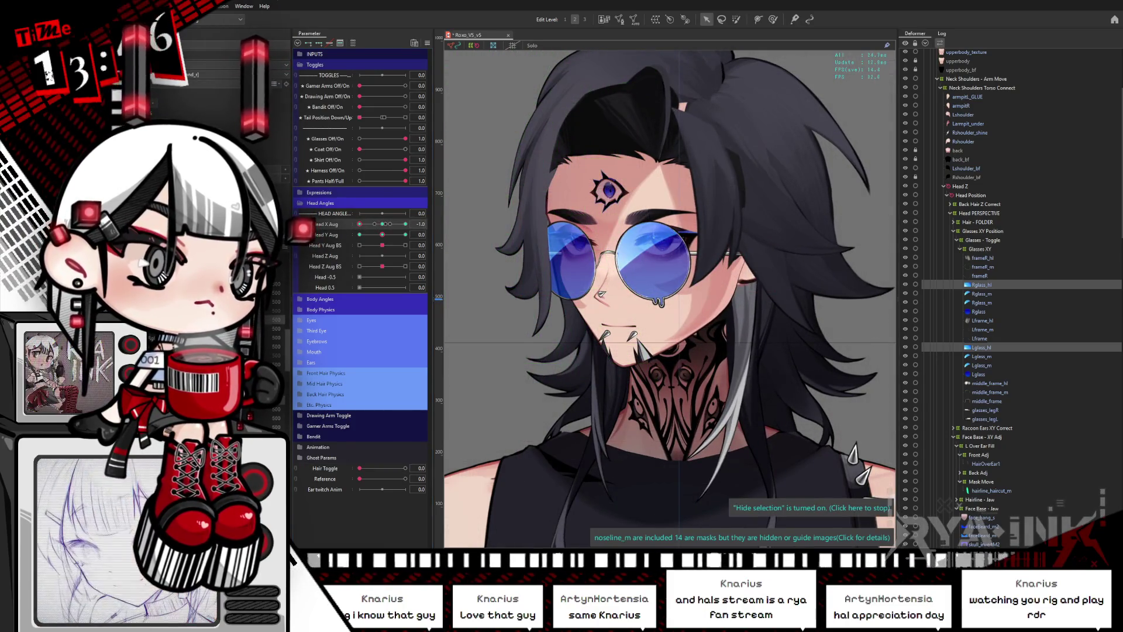
{"action": "key", "text": "ctrl+h"}
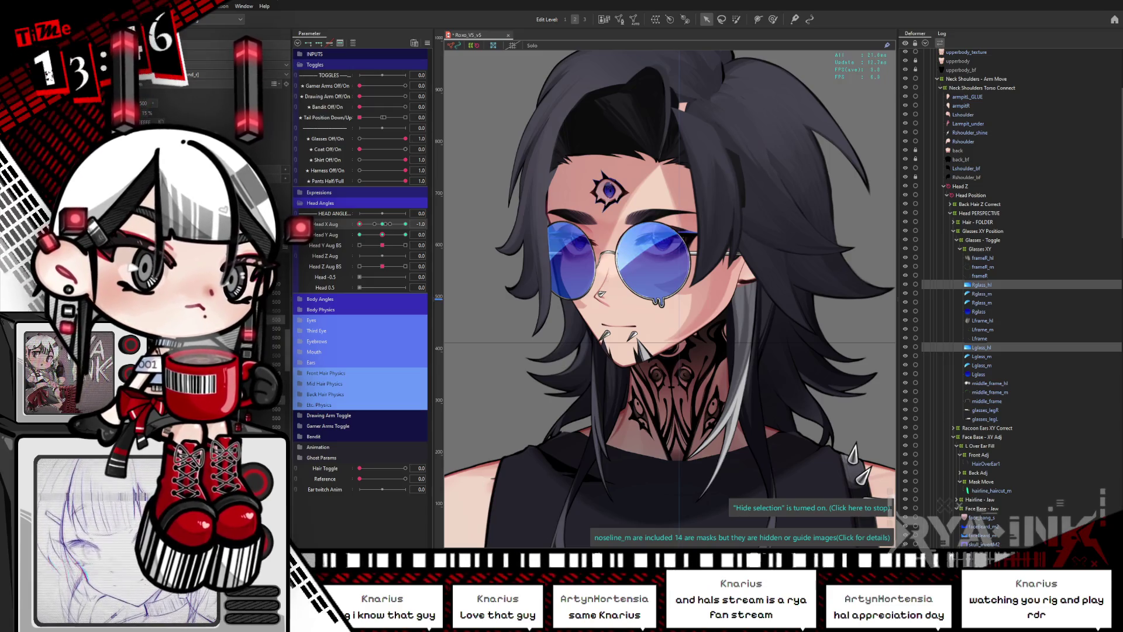
Narrow the selection to the right lens and sweep Head X and Head Y Aug across their range.
{"action": "left_click", "coordinate": [982, 348], "text": "ctrl"}
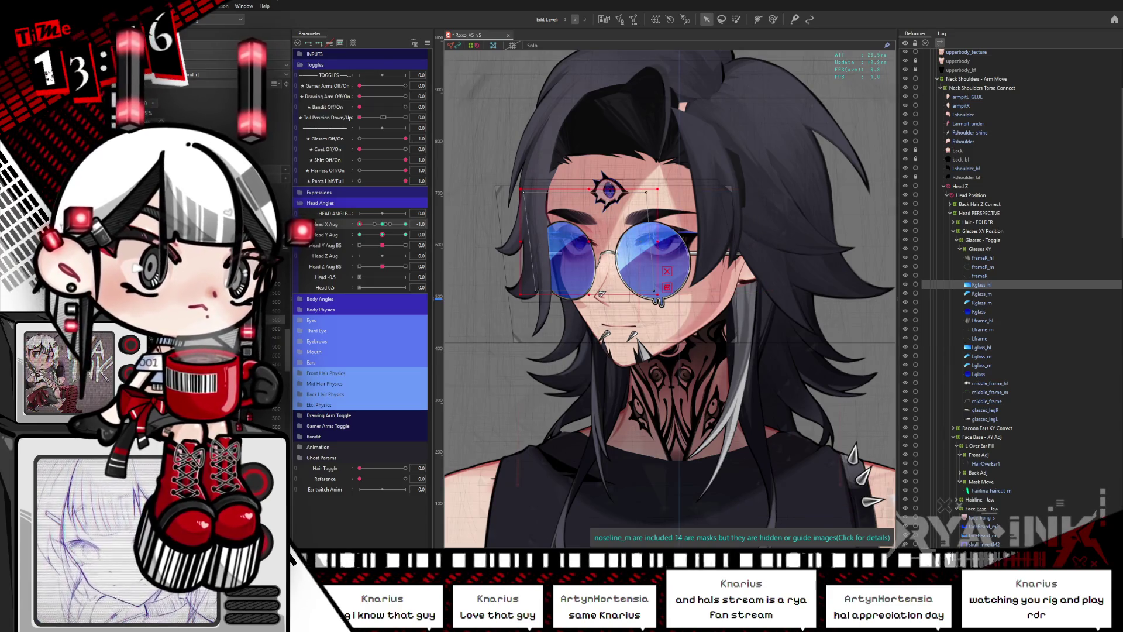
{"action": "left_click_drag", "start_coordinate": [359, 224], "coordinate": [405, 224]}
{"action": "key", "text": "ctrl+h"}
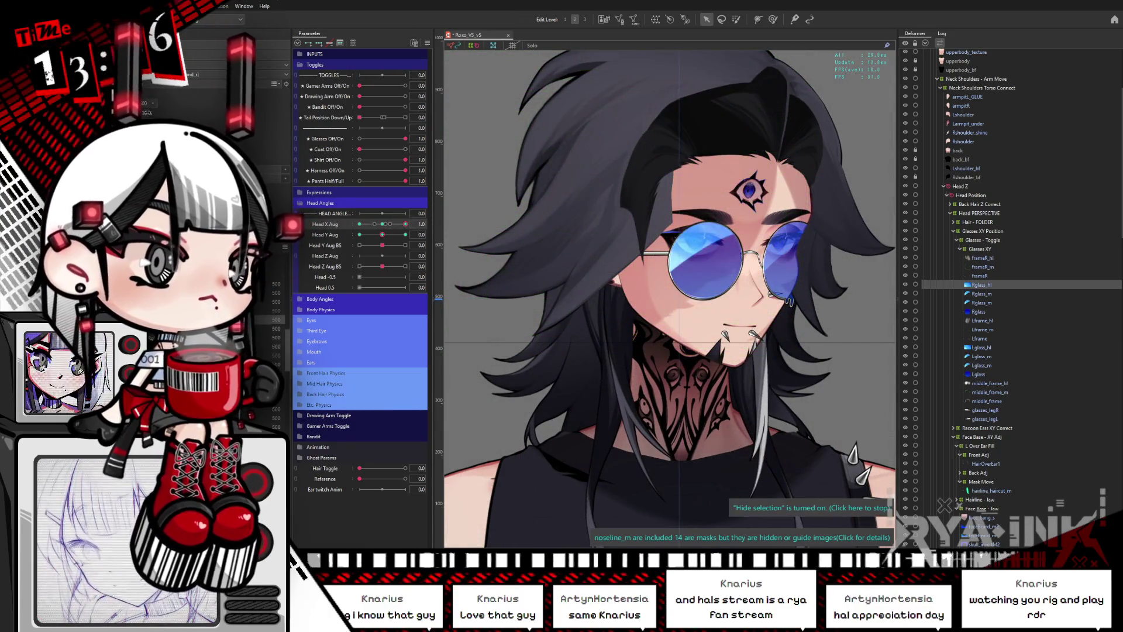
{"action": "mouse_move", "coordinate": [383, 234]}
{"action": "left_mouse_down"}
{"action": "mouse_move", "coordinate": [400, 239]}
{"action": "mouse_move", "coordinate": [321, 255]}
{"action": "left_mouse_up"}
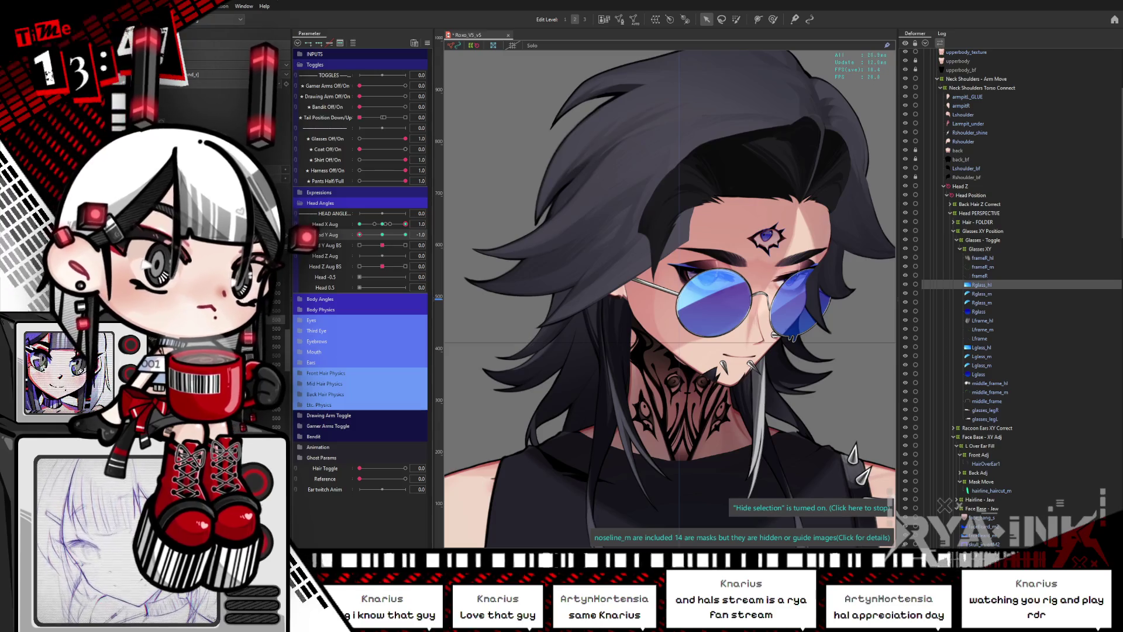
{"action": "left_click_drag", "start_coordinate": [375, 237], "coordinate": [385, 239]}
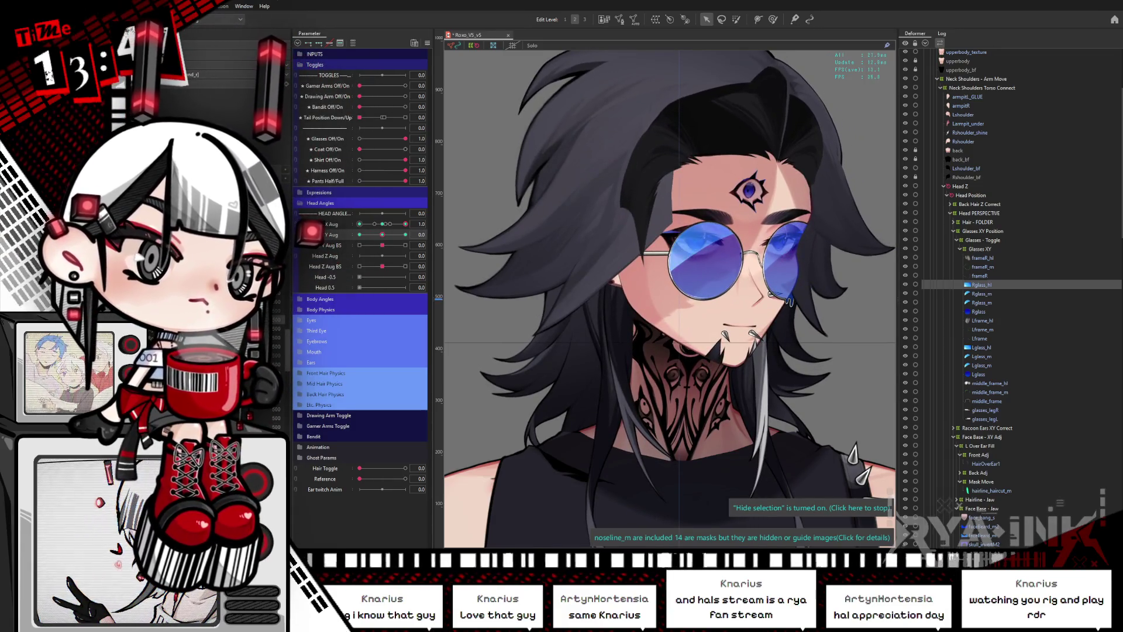
{"action": "mouse_move", "coordinate": [383, 237]}
{"action": "left_mouse_down"}
{"action": "mouse_move", "coordinate": [363, 238]}
{"action": "mouse_move", "coordinate": [405, 237]}
{"action": "mouse_move", "coordinate": [380, 246]}
{"action": "mouse_move", "coordinate": [401, 245]}
{"action": "mouse_move", "coordinate": [393, 222]}
{"action": "mouse_move", "coordinate": [382, 236]}
{"action": "mouse_move", "coordinate": [403, 239]}
{"action": "mouse_move", "coordinate": [354, 246]}
{"action": "mouse_move", "coordinate": [405, 236]}
{"action": "left_mouse_up"}
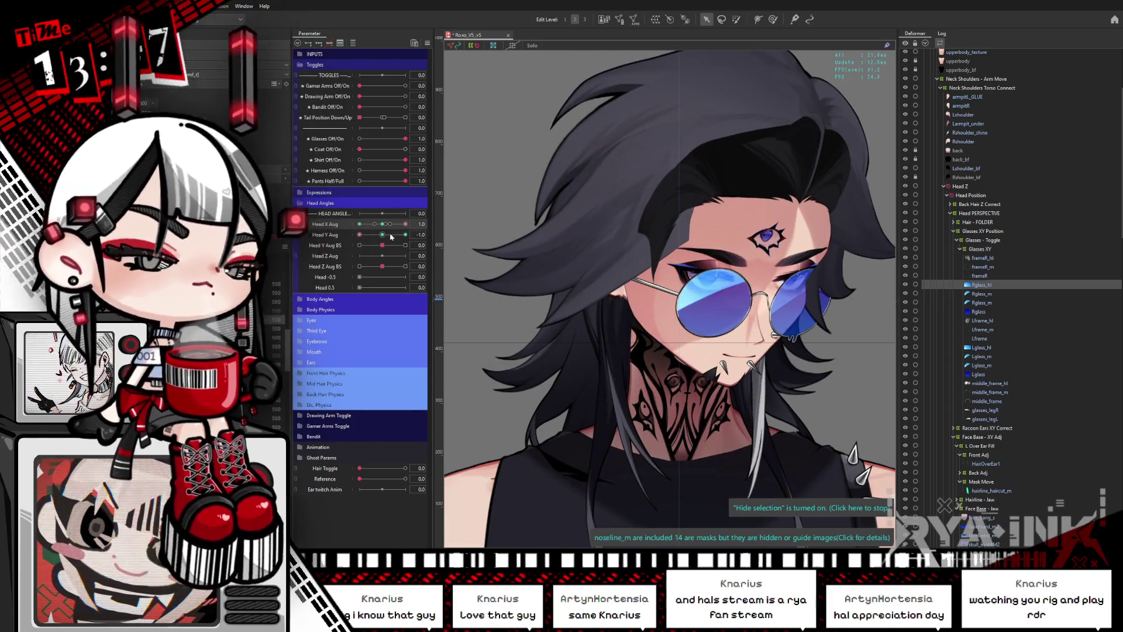
Re-test turn and tilt extremes, reset both to 0, and collapse Head Angles.
{"action": "left_click", "coordinate": [385, 229]}
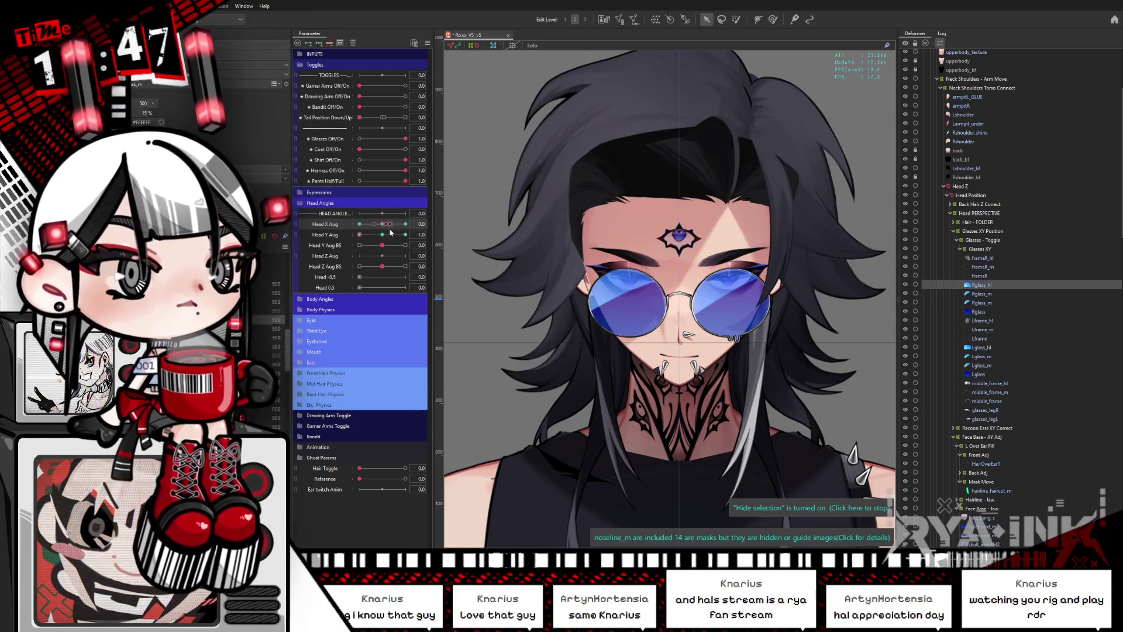
{"action": "left_click", "coordinate": [391, 235]}
{"action": "left_click", "coordinate": [382, 234]}
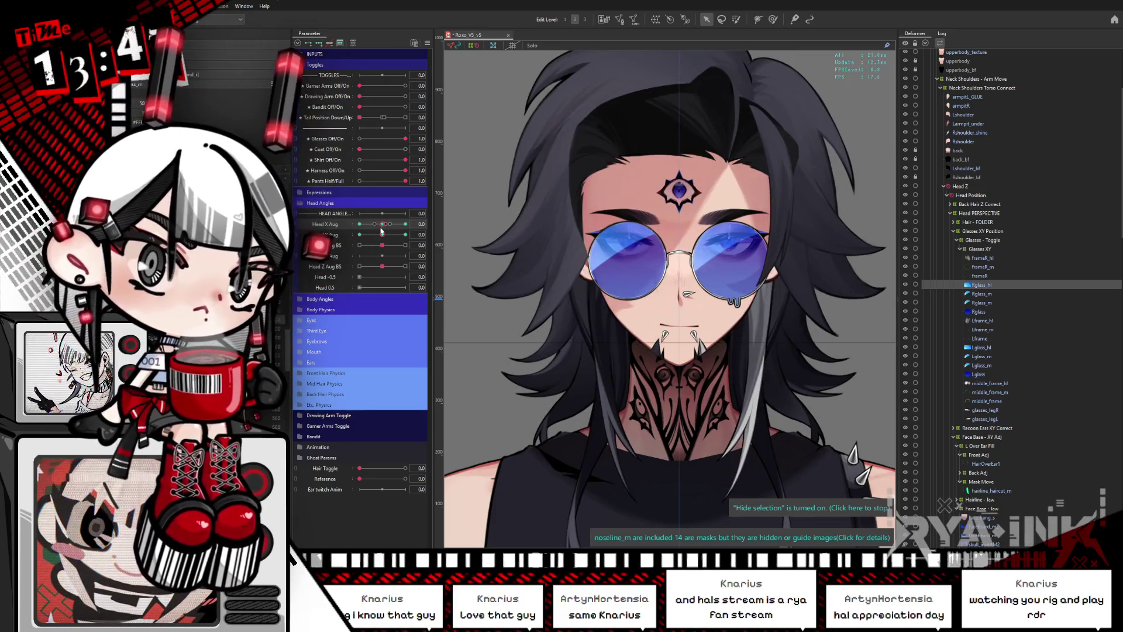
{"action": "left_click_drag", "start_coordinate": [391, 229], "coordinate": [406, 224]}
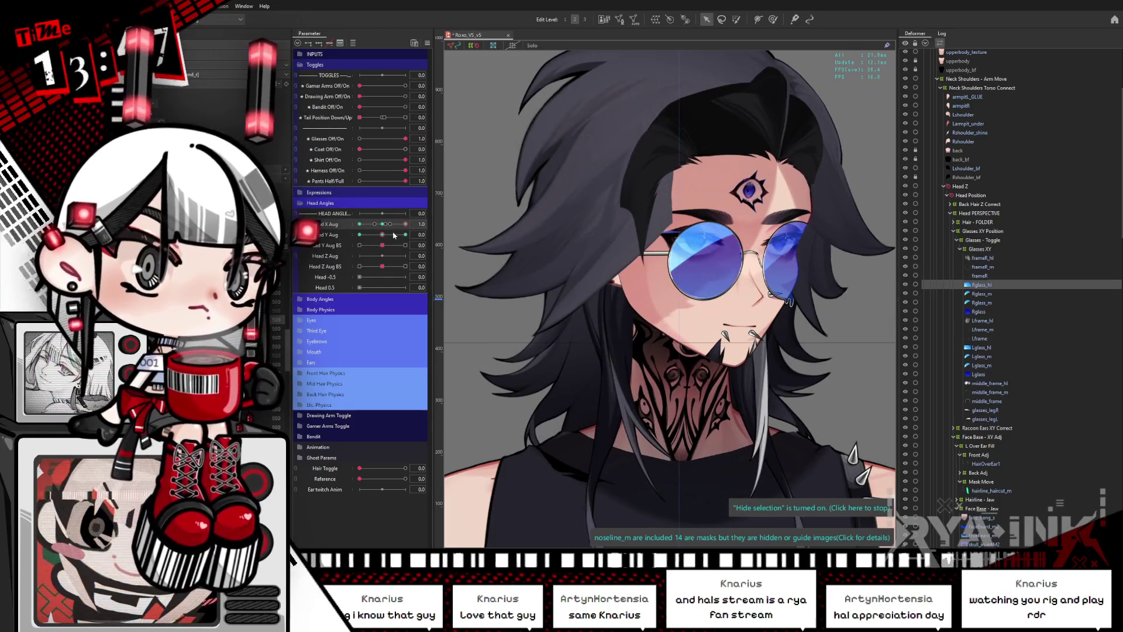
{"action": "left_click", "coordinate": [404, 234]}
{"action": "left_click", "coordinate": [360, 234]}
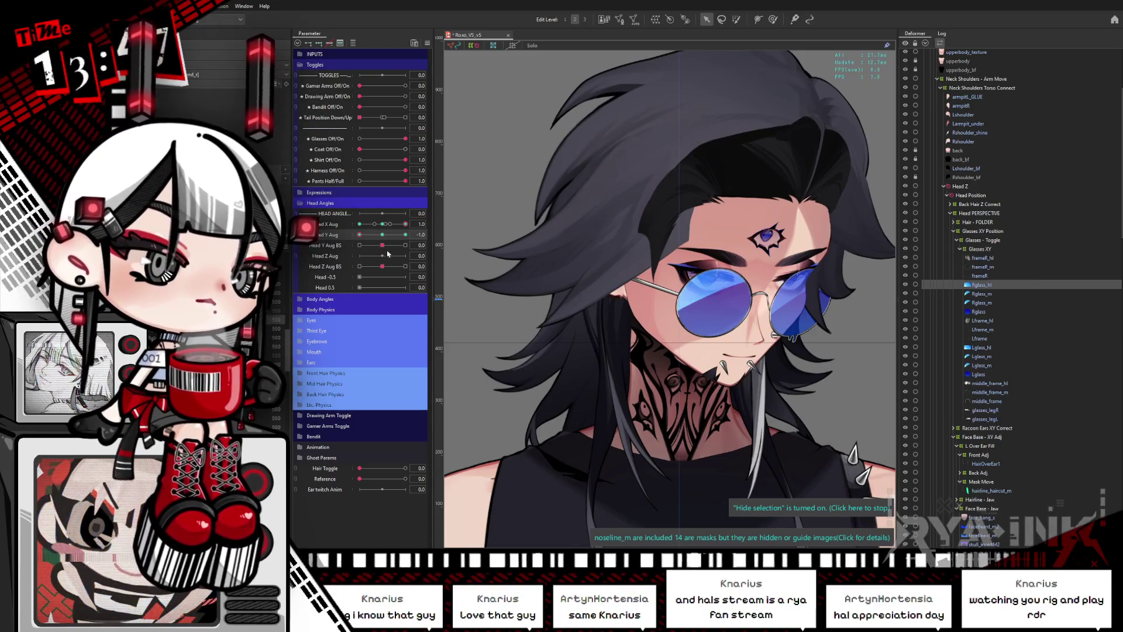
{"action": "mouse_move", "coordinate": [381, 237]}
{"action": "left_mouse_down"}
{"action": "mouse_move", "coordinate": [402, 241]}
{"action": "mouse_move", "coordinate": [341, 249]}
{"action": "mouse_move", "coordinate": [381, 237]}
{"action": "mouse_move", "coordinate": [356, 245]}
{"action": "left_mouse_up"}
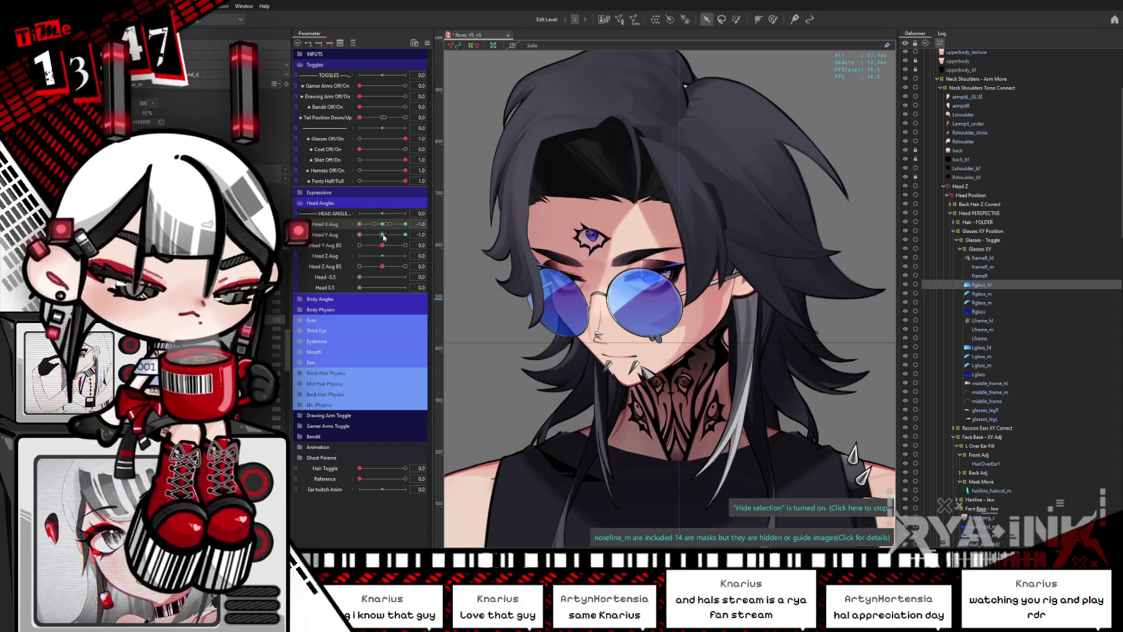
{"action": "left_click", "coordinate": [381, 235]}
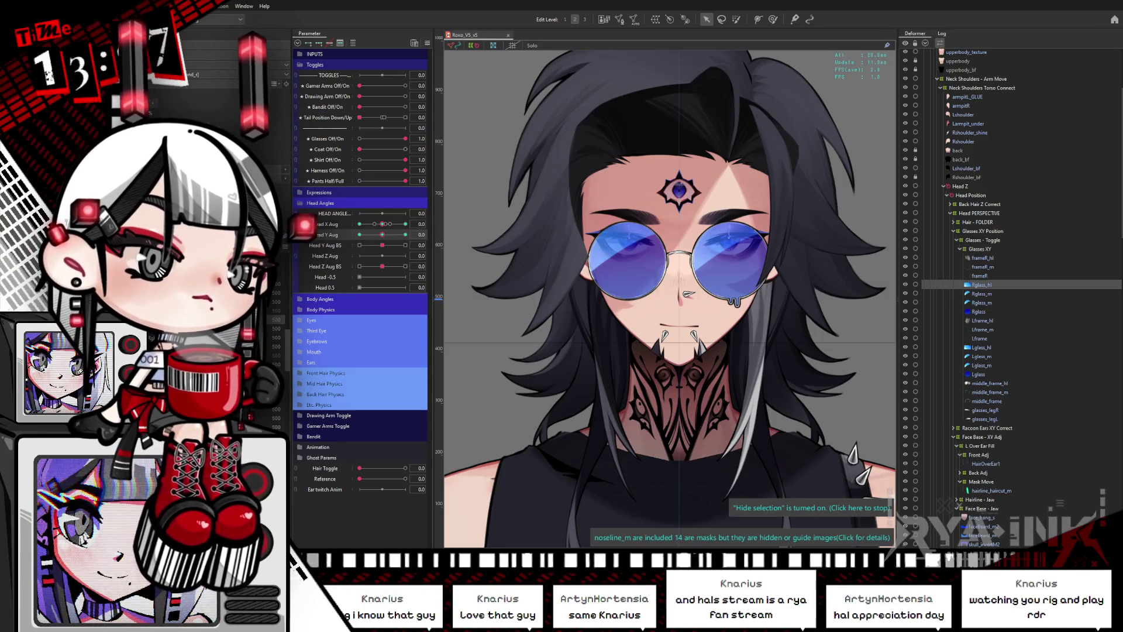
{"action": "left_click", "coordinate": [301, 204]}
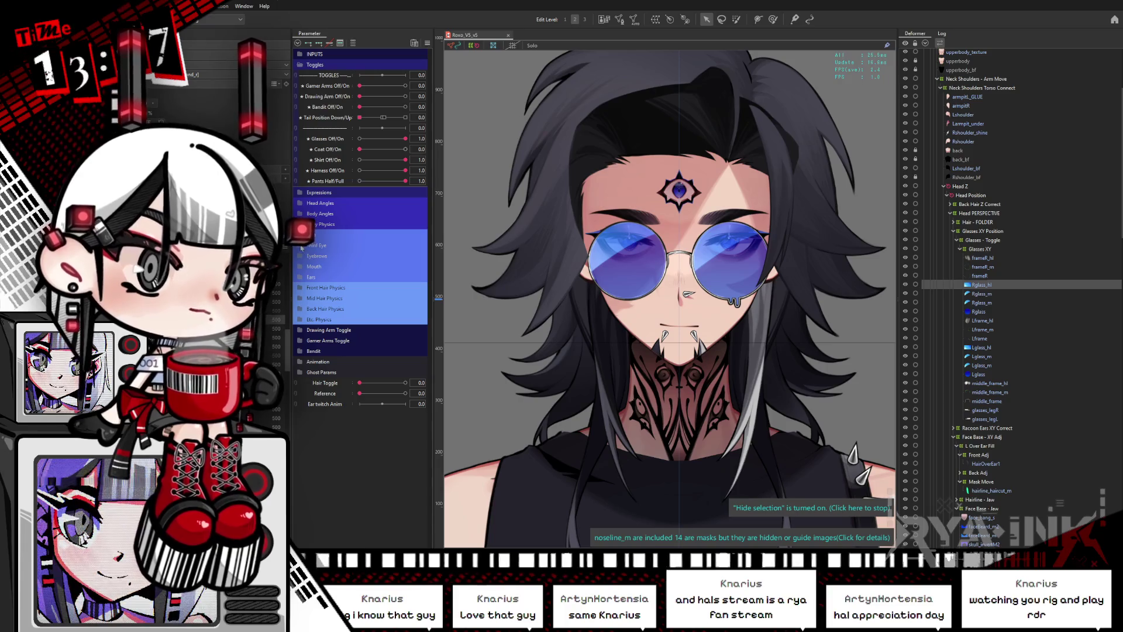
Lower both eyebrows fully and half-close the right eye to test them.
{"action": "left_click", "coordinate": [301, 255]}
{"action": "left_click_drag", "start_coordinate": [386, 279], "coordinate": [352, 280]}
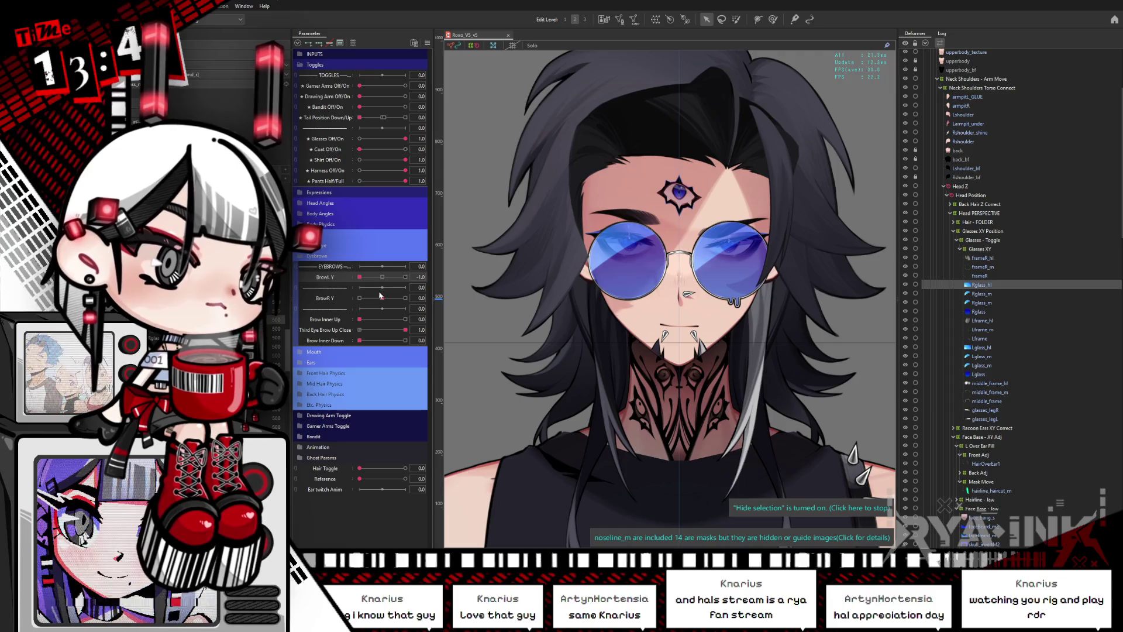
{"action": "mouse_move", "coordinate": [380, 297]}
{"action": "left_mouse_down"}
{"action": "mouse_move", "coordinate": [354, 299]}
{"action": "mouse_move", "coordinate": [419, 318]}
{"action": "mouse_move", "coordinate": [356, 319]}
{"action": "left_mouse_up"}
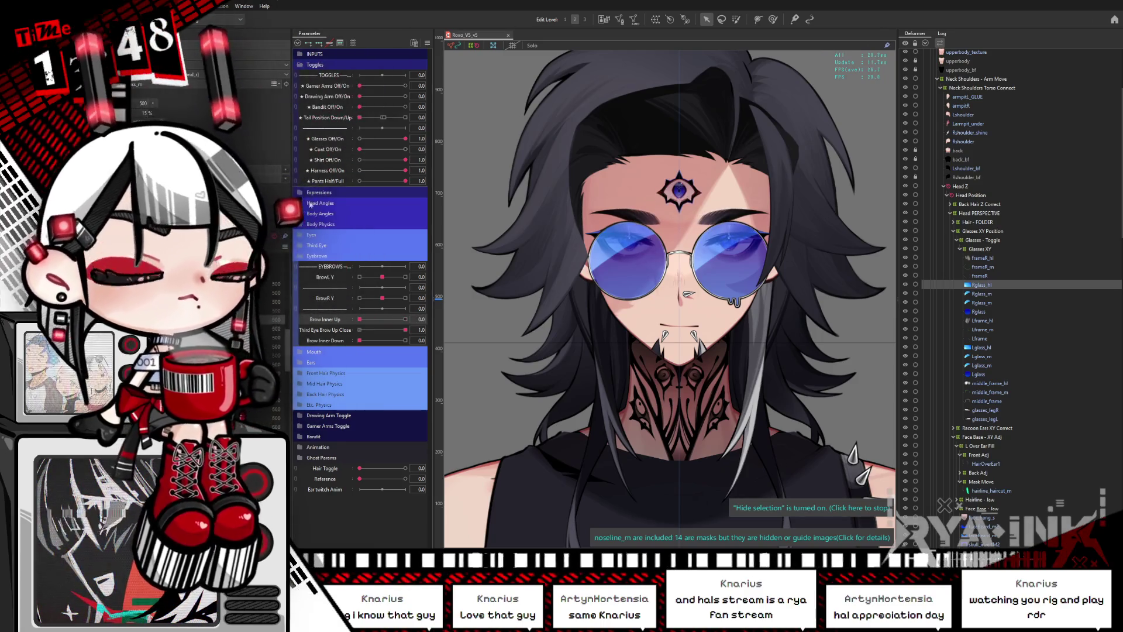
{"action": "left_click", "coordinate": [298, 257]}
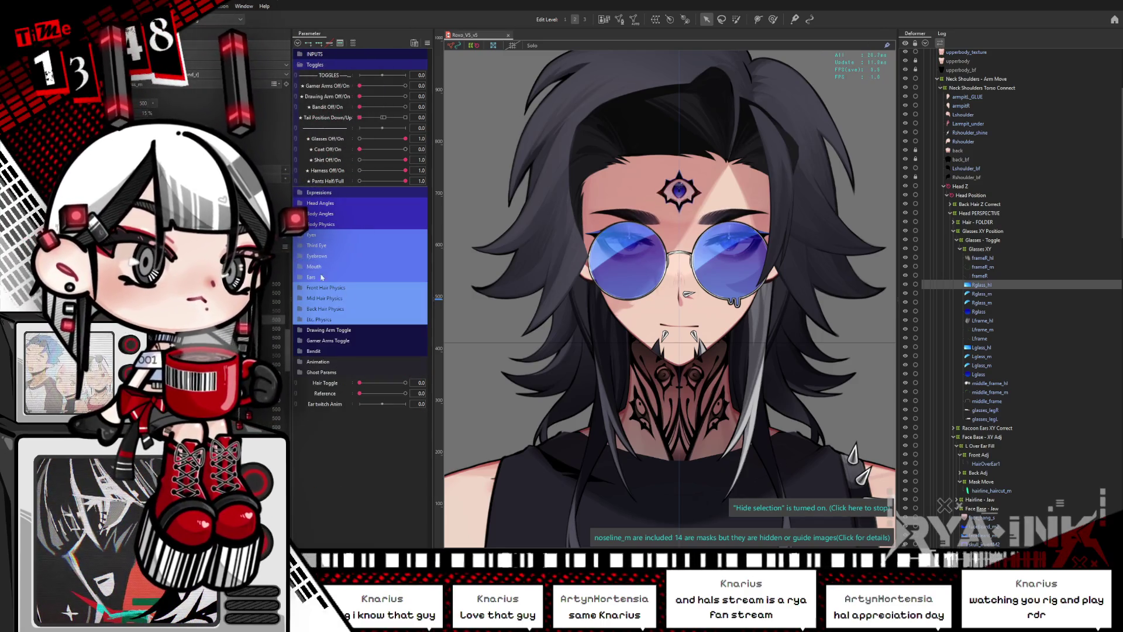
{"action": "left_click", "coordinate": [299, 235]}
{"action": "mouse_move", "coordinate": [405, 256]}
{"action": "left_mouse_down"}
{"action": "mouse_move", "coordinate": [375, 261]}
{"action": "mouse_move", "coordinate": [401, 265]}
{"action": "mouse_move", "coordinate": [382, 258]}
{"action": "left_mouse_up"}
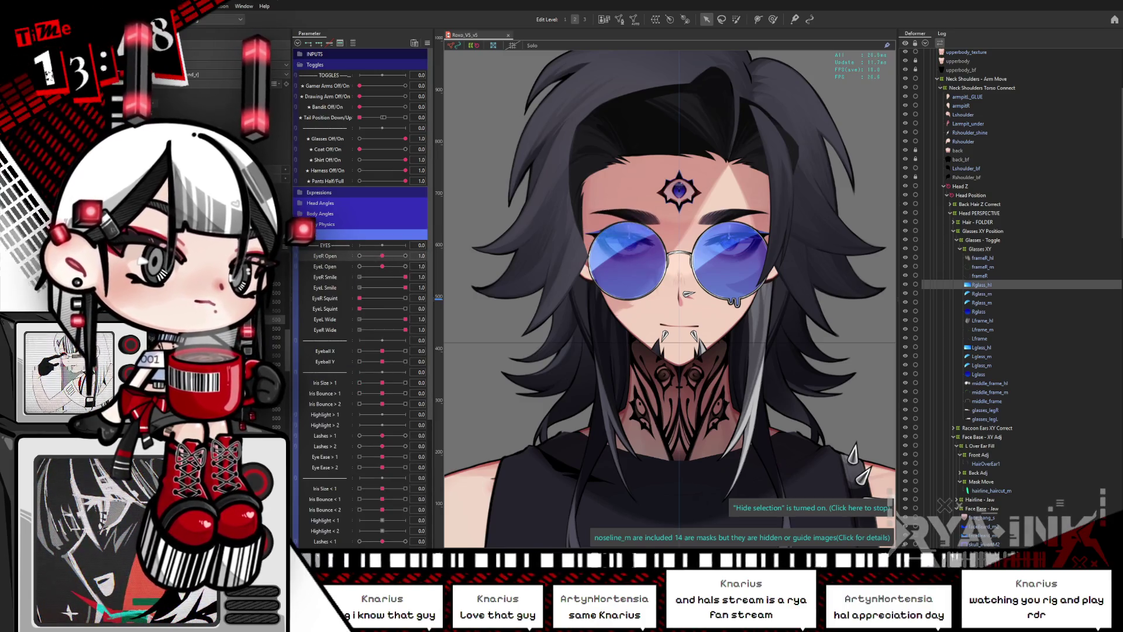
{"action": "left_click", "coordinate": [299, 236]}
Test jaw open and close, max out Mouth Shrug, then select the Glasses - Toggle deformer.
{"action": "left_click", "coordinate": [301, 267]}
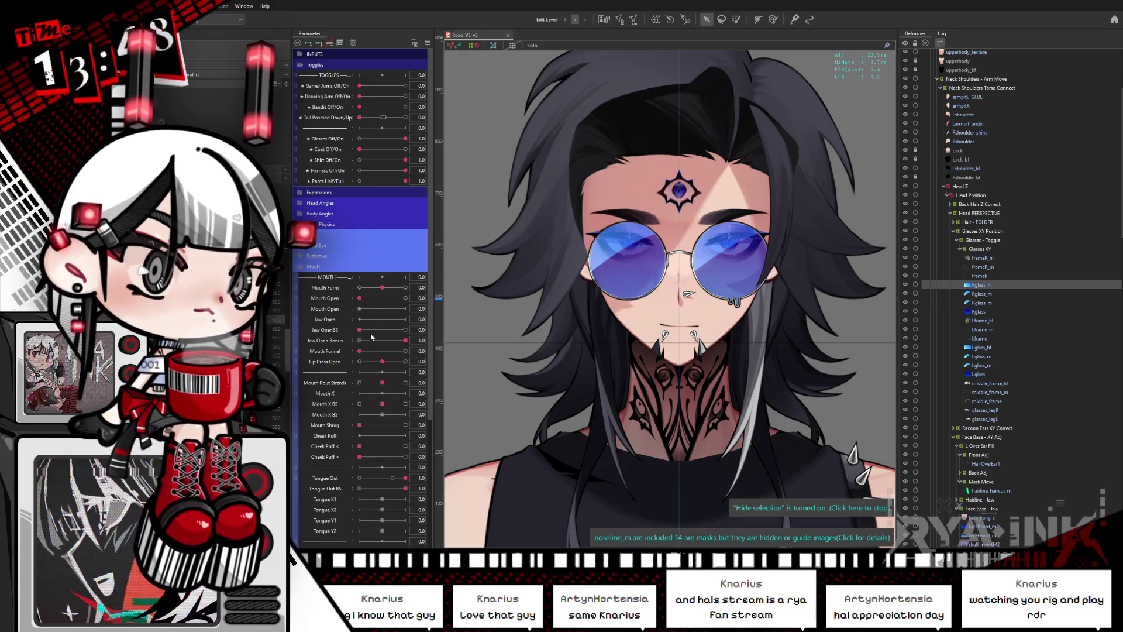
{"action": "left_click_drag", "start_coordinate": [372, 330], "coordinate": [406, 330]}
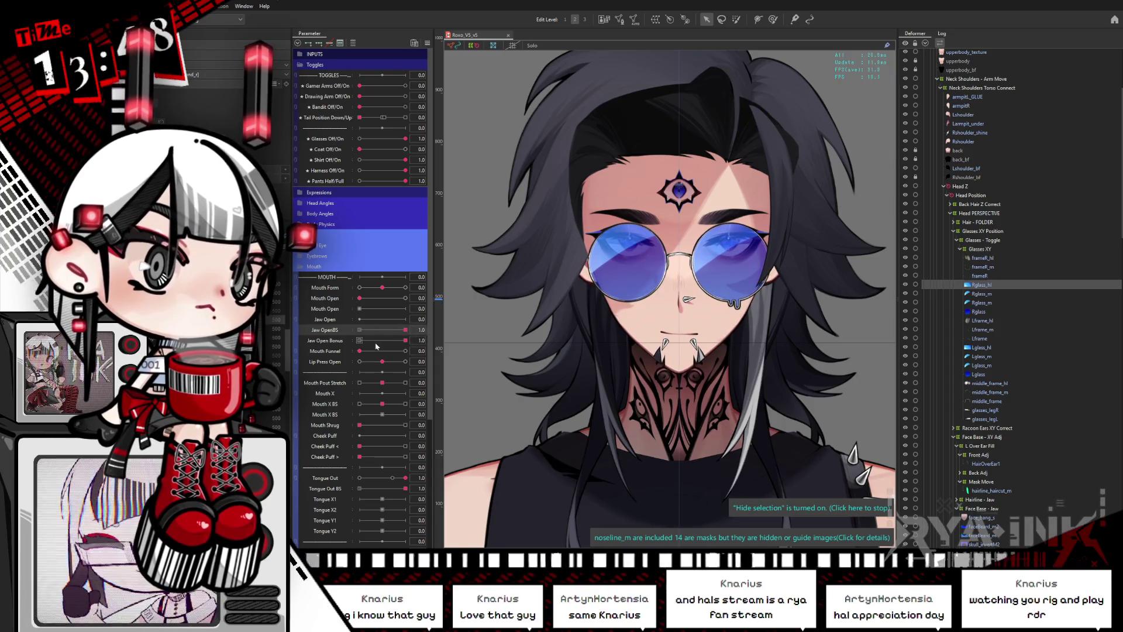
{"action": "mouse_move", "coordinate": [420, 331]}
{"action": "left_mouse_down"}
{"action": "mouse_move", "coordinate": [351, 338]}
{"action": "mouse_move", "coordinate": [363, 364]}
{"action": "mouse_move", "coordinate": [354, 365]}
{"action": "mouse_move", "coordinate": [382, 362]}
{"action": "mouse_move", "coordinate": [390, 387]}
{"action": "mouse_move", "coordinate": [354, 395]}
{"action": "left_mouse_up"}
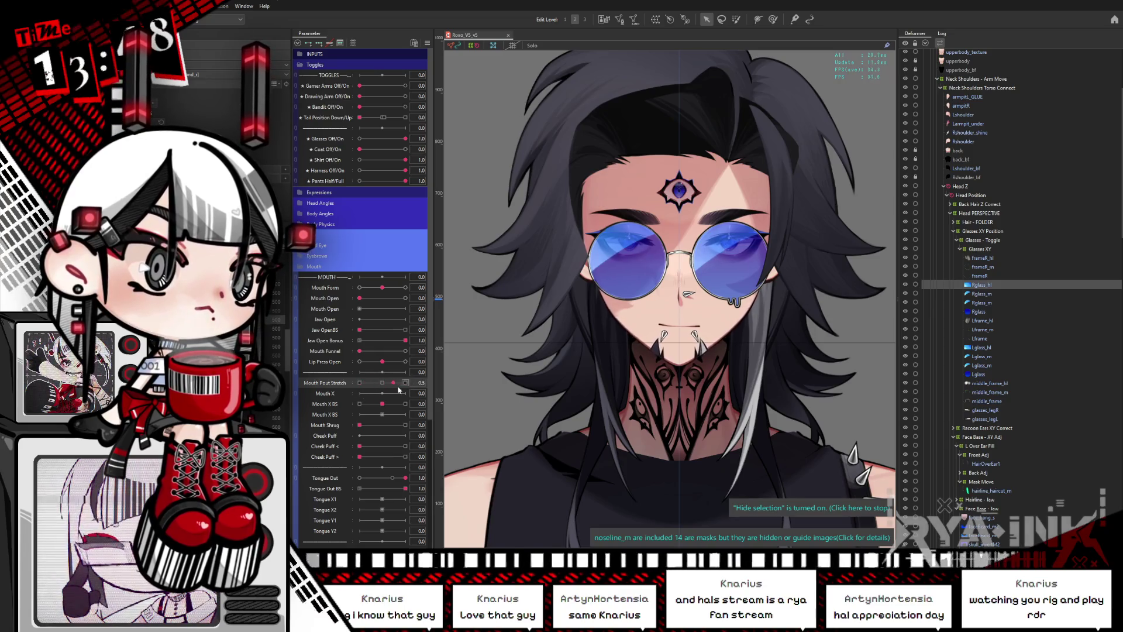
{"action": "left_click_drag", "start_coordinate": [382, 404], "coordinate": [357, 405]}
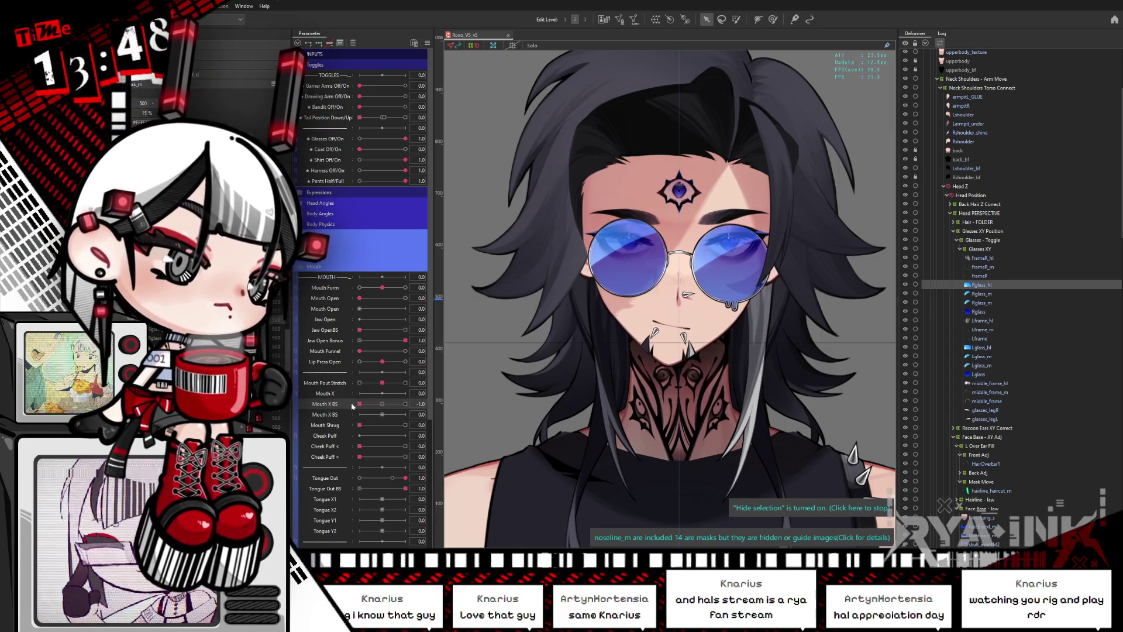
{"action": "mouse_move", "coordinate": [388, 408]}
{"action": "left_mouse_down"}
{"action": "mouse_move", "coordinate": [369, 404]}
{"action": "mouse_move", "coordinate": [417, 423]}
{"action": "left_mouse_up"}
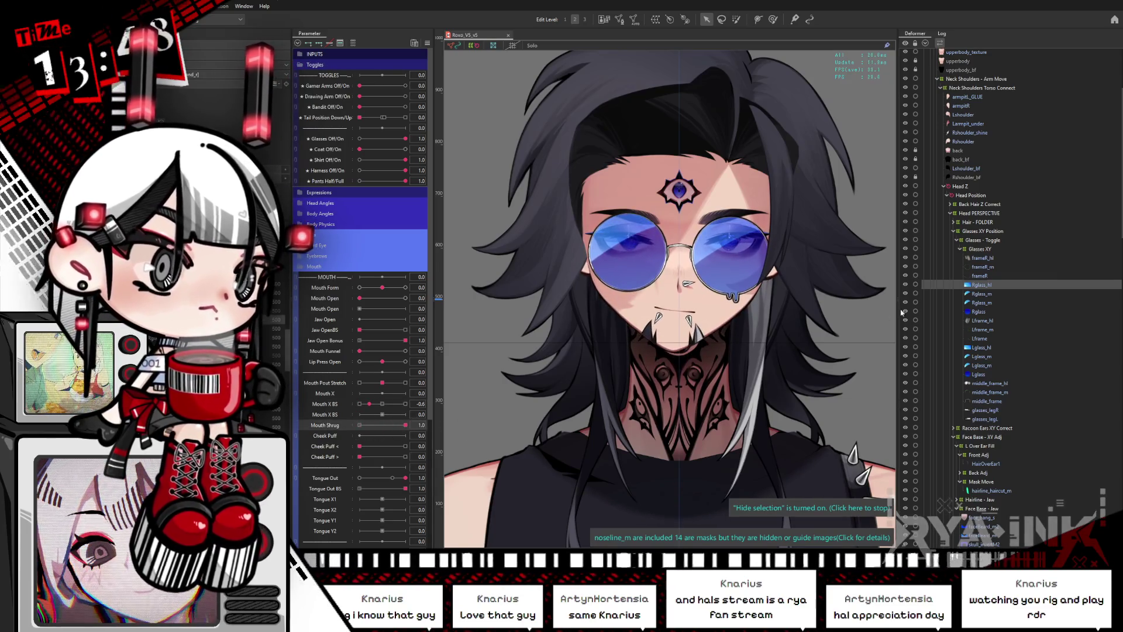
{"action": "left_click", "coordinate": [982, 239]}
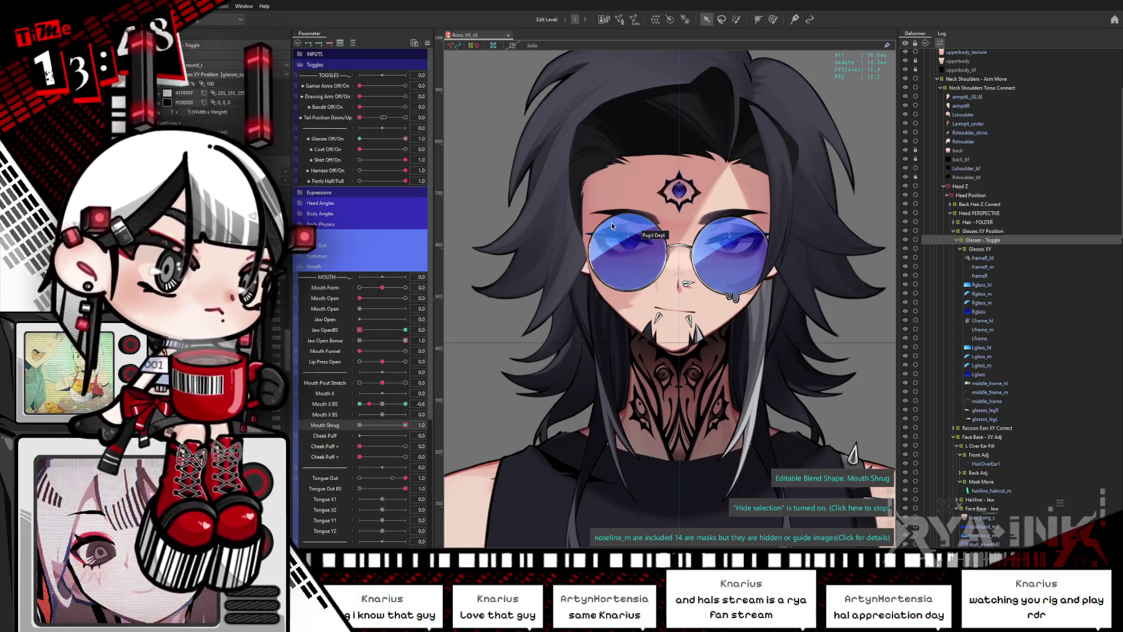
{"action": "left_click", "coordinate": [383, 405]}
{"action": "left_click", "coordinate": [325, 425]}
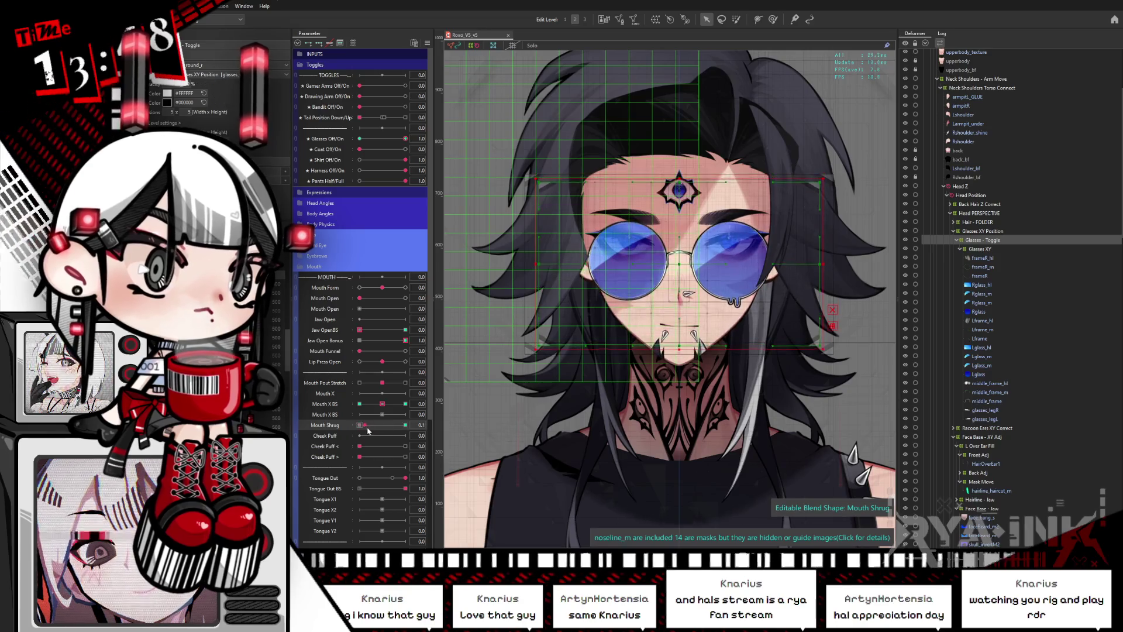
{"action": "key", "text": "ctrl+h"}
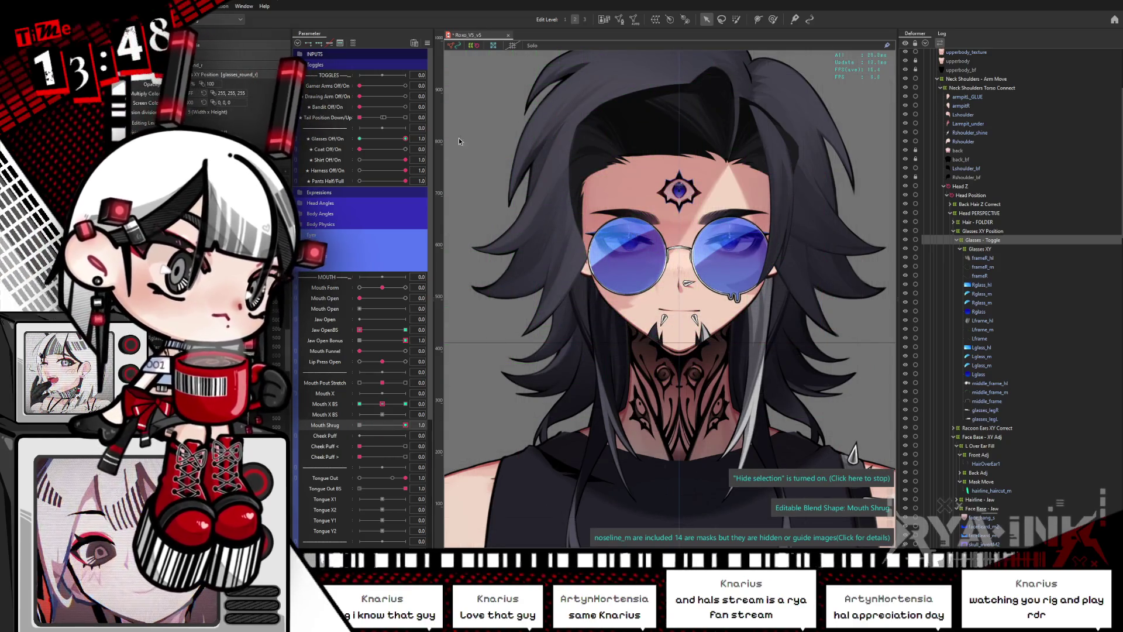
{"action": "left_click_drag", "start_coordinate": [405, 424], "coordinate": [360, 425]}
{"action": "mouse_move", "coordinate": [360, 330]}
{"action": "left_mouse_down"}
{"action": "mouse_move", "coordinate": [390, 332]}
{"action": "mouse_move", "coordinate": [358, 332]}
{"action": "left_mouse_up"}
{"action": "left_click_drag", "start_coordinate": [361, 425], "coordinate": [429, 415]}
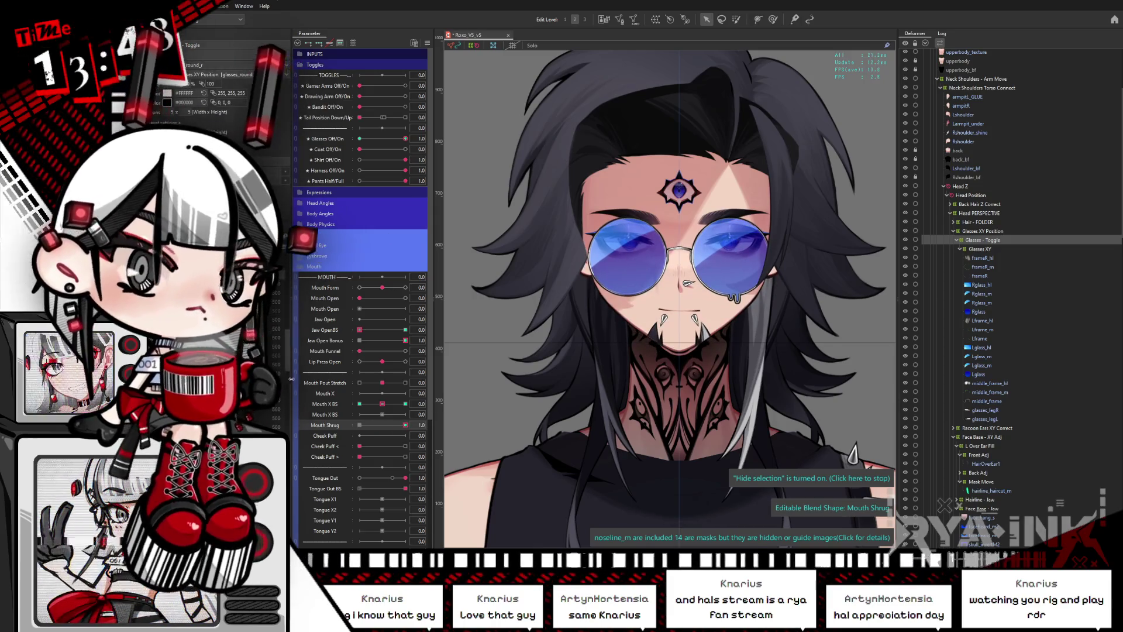
{"action": "left_click", "coordinate": [364, 448]}
{"action": "mouse_move", "coordinate": [360, 457]}
{"action": "left_mouse_down"}
{"action": "mouse_move", "coordinate": [431, 461]}
{"action": "mouse_move", "coordinate": [359, 457]}
{"action": "left_mouse_up"}
{"action": "left_click", "coordinate": [366, 429]}
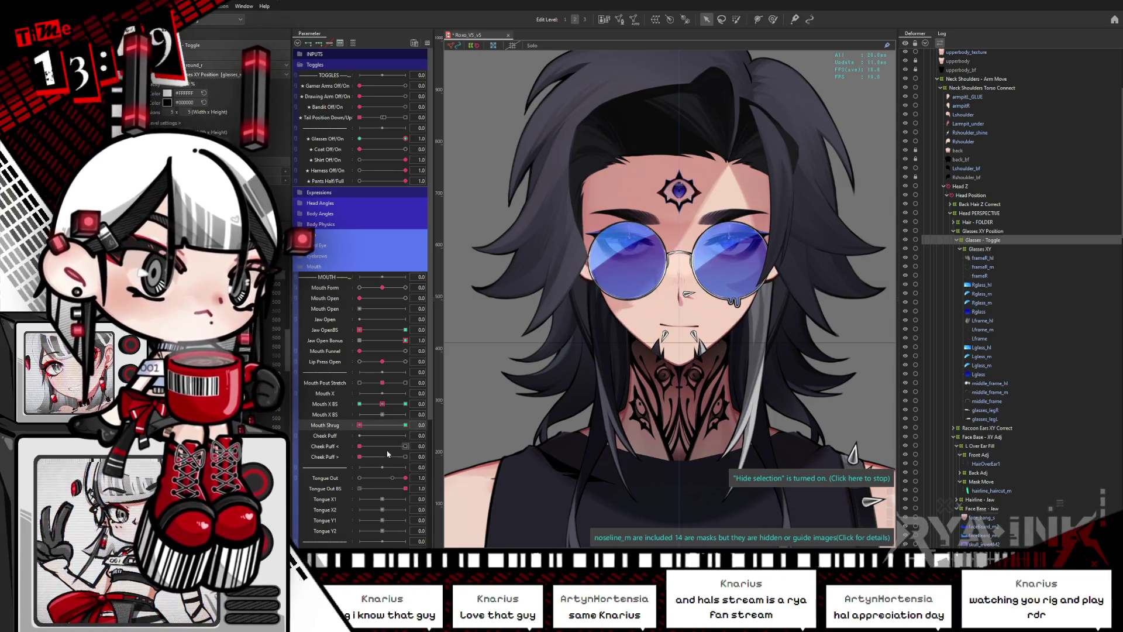
{"action": "scroll", "coordinate": [397, 477], "scroll_direction": "down", "scroll_amount": 5}
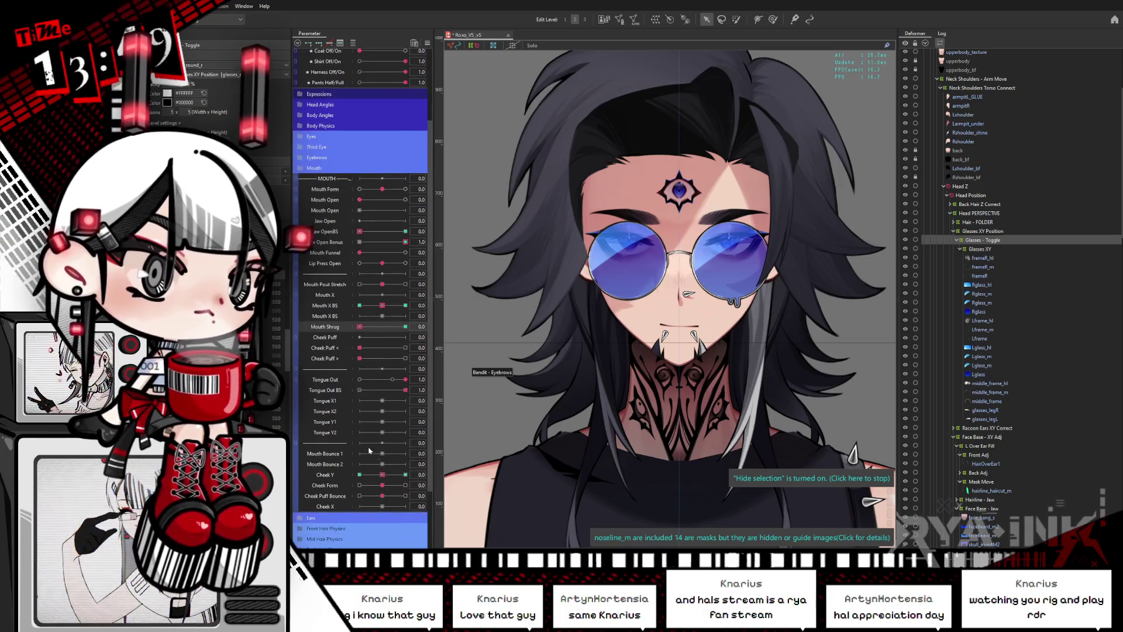
{"action": "left_click_drag", "start_coordinate": [388, 474], "coordinate": [358, 475]}
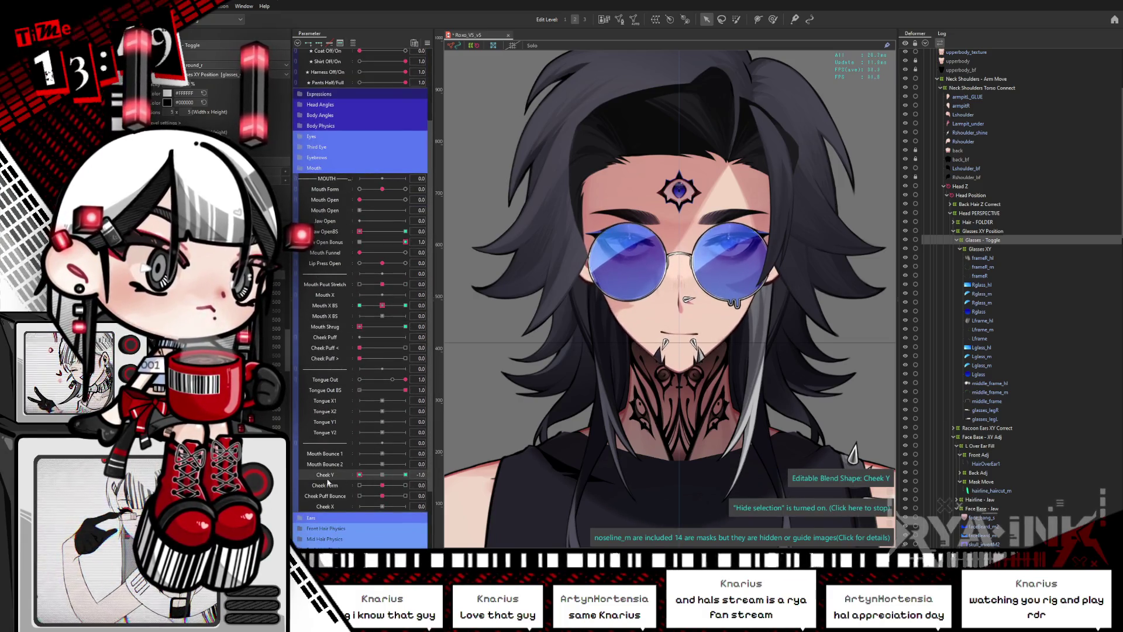
{"action": "left_click", "coordinate": [382, 476]}
{"action": "mouse_move", "coordinate": [382, 496]}
{"action": "left_mouse_down"}
{"action": "mouse_move", "coordinate": [353, 498]}
{"action": "mouse_move", "coordinate": [429, 498]}
{"action": "left_mouse_up"}
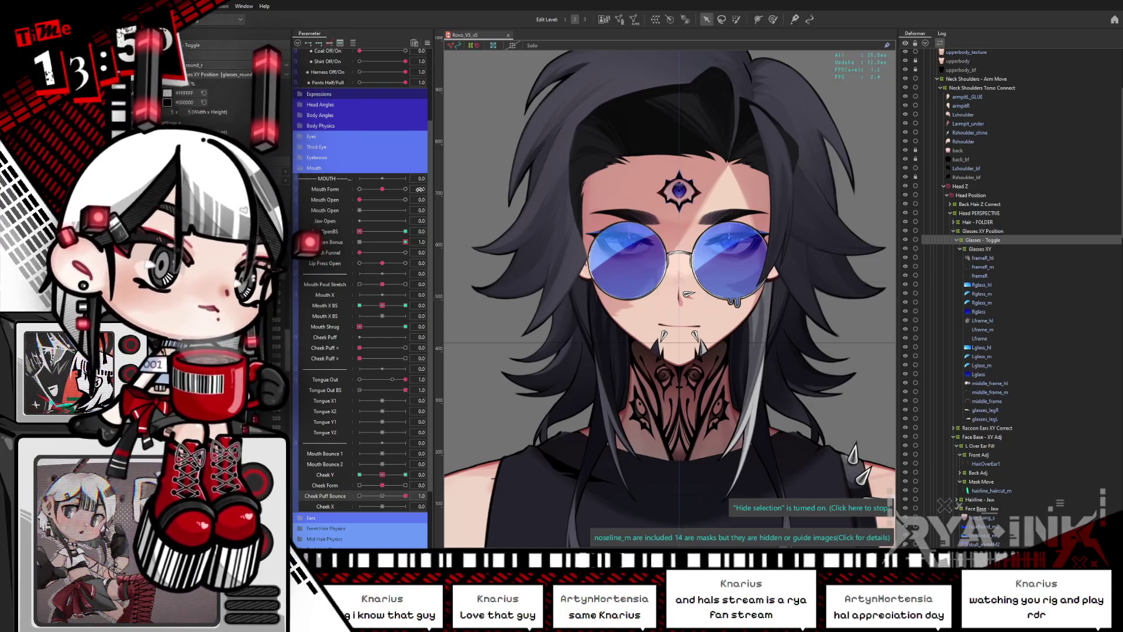
Expand Head Angles, turn the head fully sideways with Head X Aug at -1.0, and zero Head Y Aug.
{"action": "left_click", "coordinate": [413, 104]}
{"action": "mouse_move", "coordinate": [410, 124]}
{"action": "left_mouse_down"}
{"action": "mouse_move", "coordinate": [386, 125]}
{"action": "mouse_move", "coordinate": [408, 144]}
{"action": "left_mouse_up"}
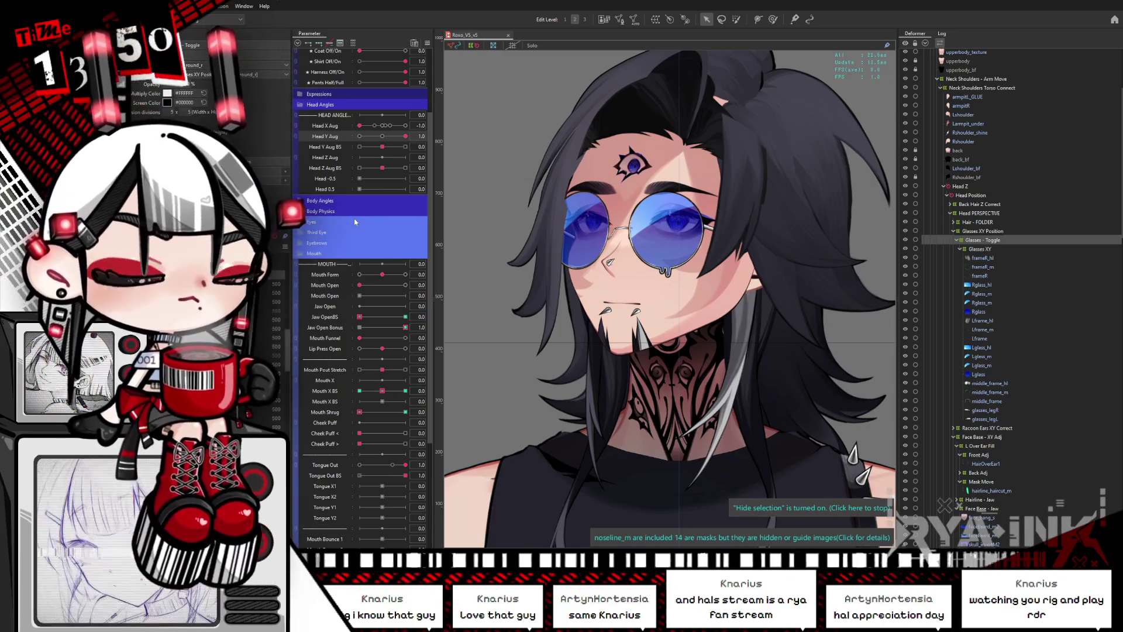
{"action": "left_click", "coordinate": [382, 136]}
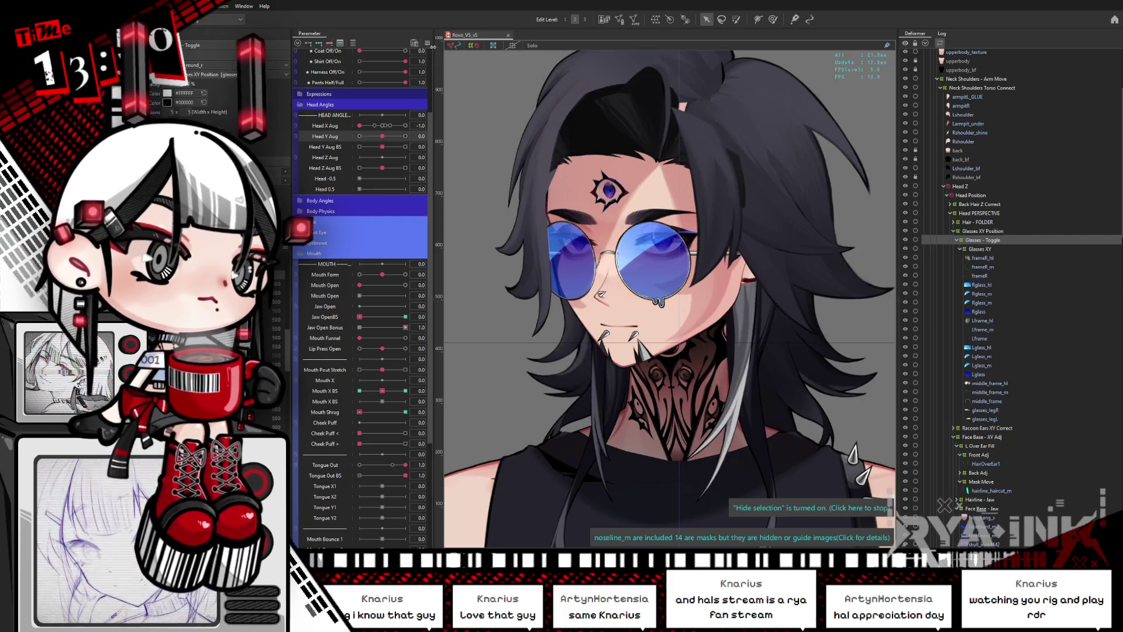
Reset all parameters to their defaults and zoom out on the canvas.
{"action": "left_click", "coordinate": [428, 43]}
{"action": "left_click", "coordinate": [503, 194]}
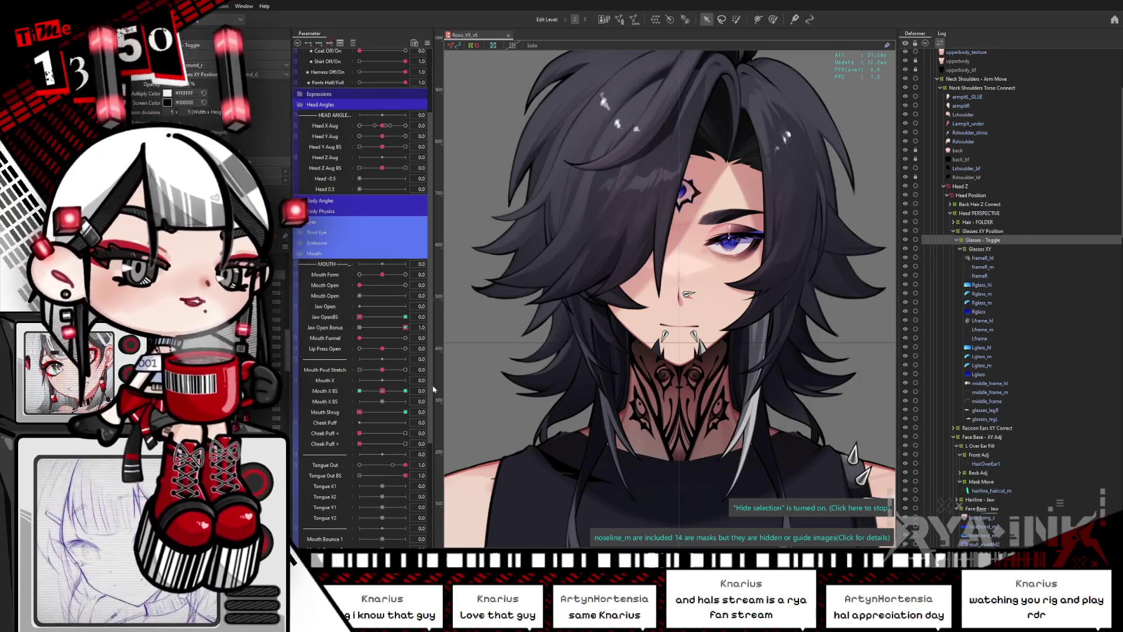
{"action": "scroll", "coordinate": [430, 386], "scroll_direction": "down", "scroll_amount": 1}
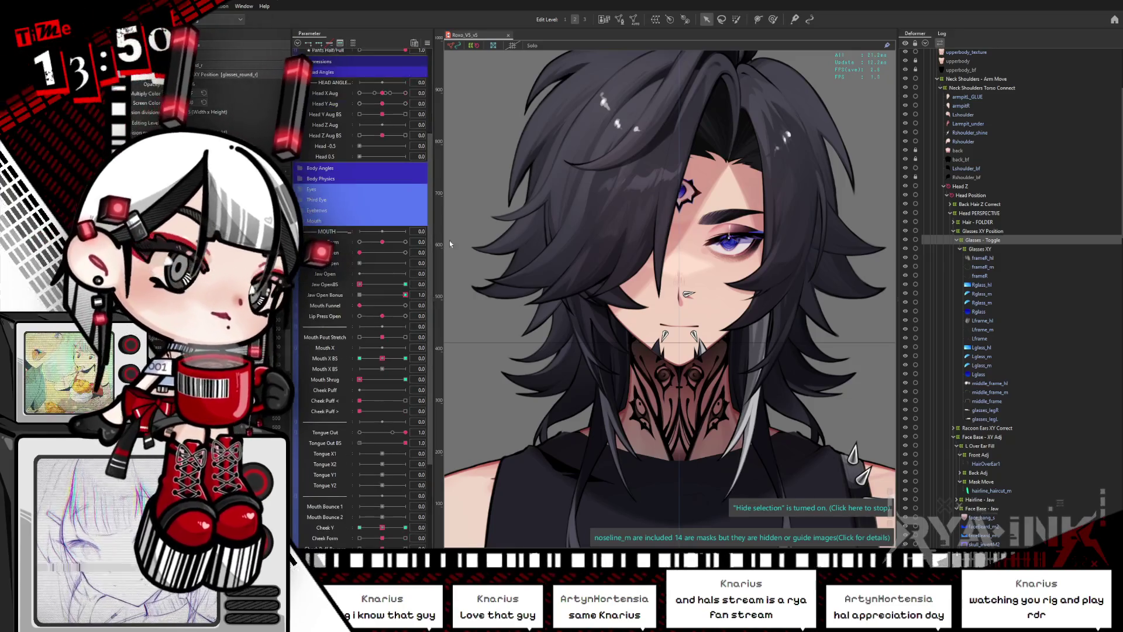
{"action": "scroll", "coordinate": [665, 224], "scroll_direction": "down", "scroll_amount": 3}
{"action": "scroll", "coordinate": [665, 224], "scroll_direction": "up", "scroll_amount": 3}
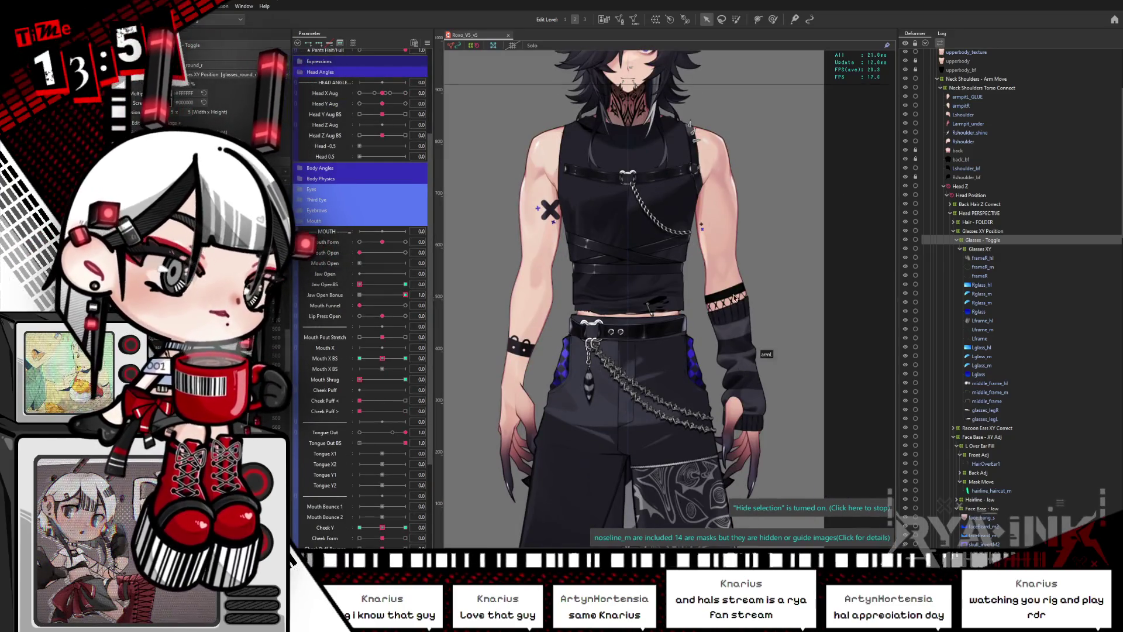
Select the arml art mesh via Object at Cursor on the arm.
{"action": "right_click", "coordinate": [782, 314]}
{"action": "mouse_move", "coordinate": [782, 311]}
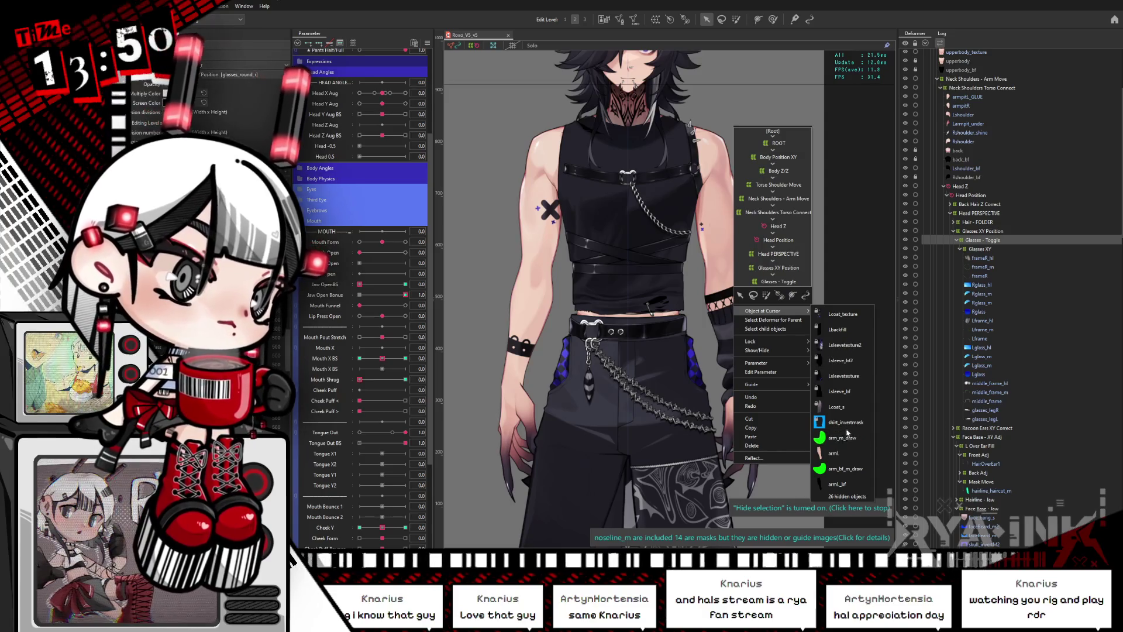
{"action": "left_click", "coordinate": [839, 454]}
{"action": "scroll", "coordinate": [828, 359], "scroll_direction": "down", "scroll_amount": 3}
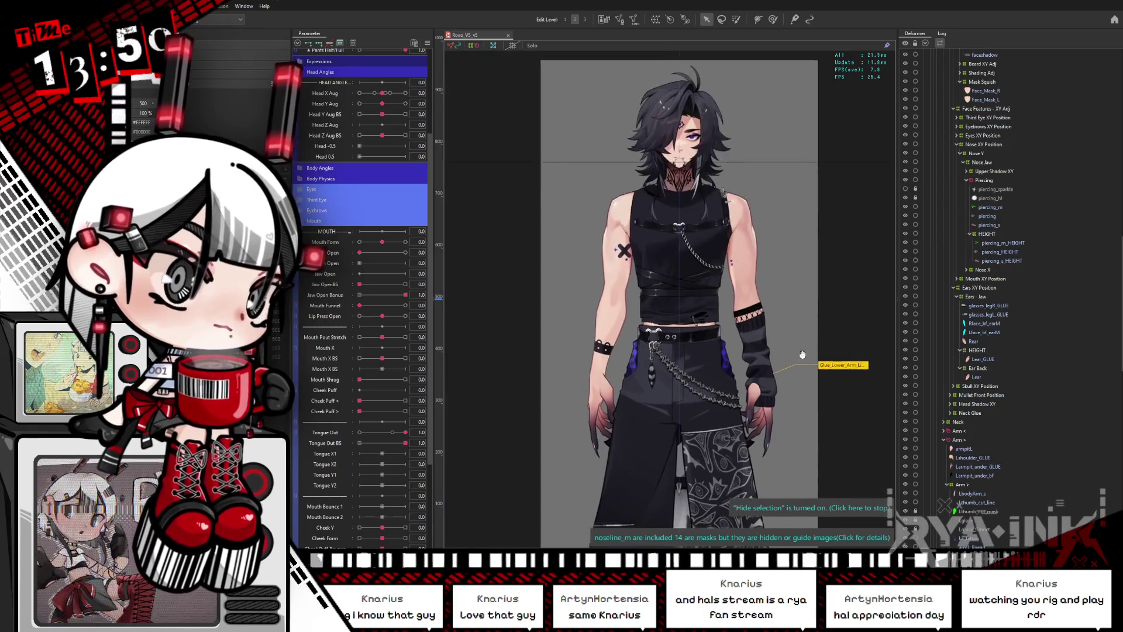
{"action": "scroll", "coordinate": [359, 263], "scroll_direction": "up", "scroll_amount": 3}
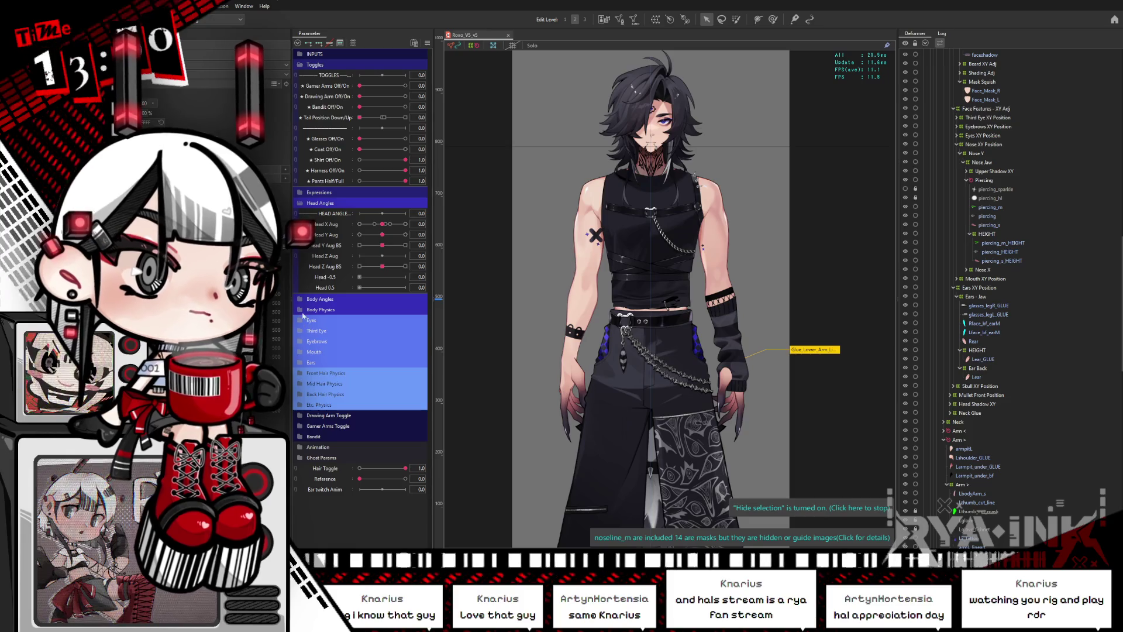
Preview Body Bounce and raise the arm with Shoulder > at maximum.
{"action": "left_click", "coordinate": [302, 310]}
{"action": "mouse_move", "coordinate": [374, 361]}
{"action": "left_mouse_down"}
{"action": "mouse_move", "coordinate": [384, 379]}
{"action": "mouse_move", "coordinate": [331, 400]}
{"action": "mouse_move", "coordinate": [688, 290]}
{"action": "left_mouse_up"}
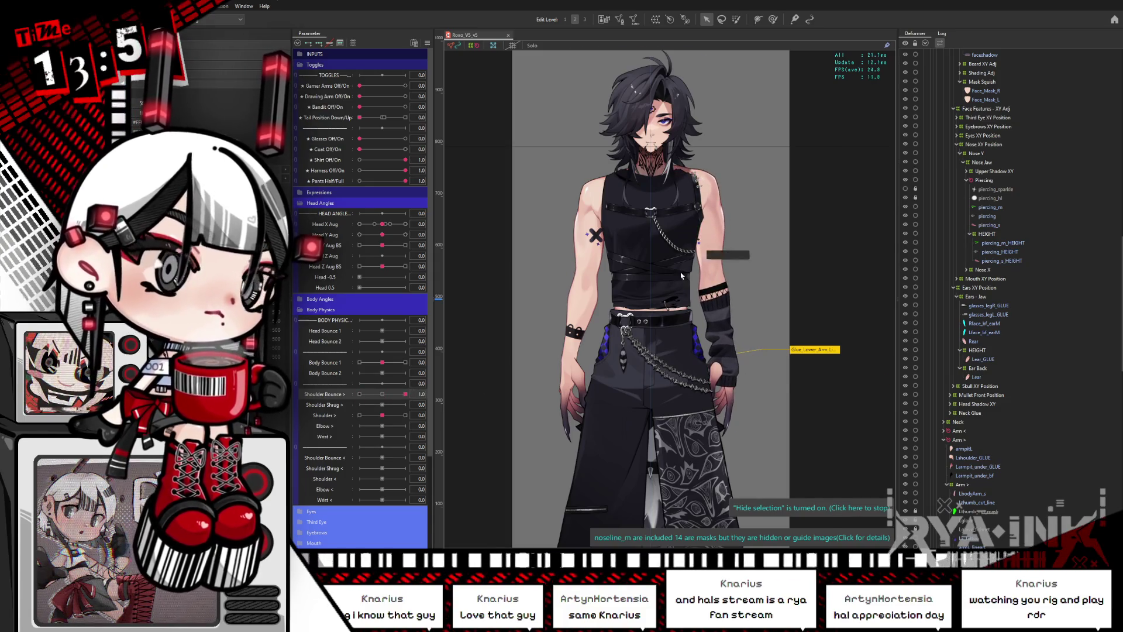
{"action": "scroll", "coordinate": [682, 275], "scroll_direction": "up", "scroll_amount": 2}
{"action": "left_click_drag", "start_coordinate": [677, 369], "coordinate": [631, 334]}
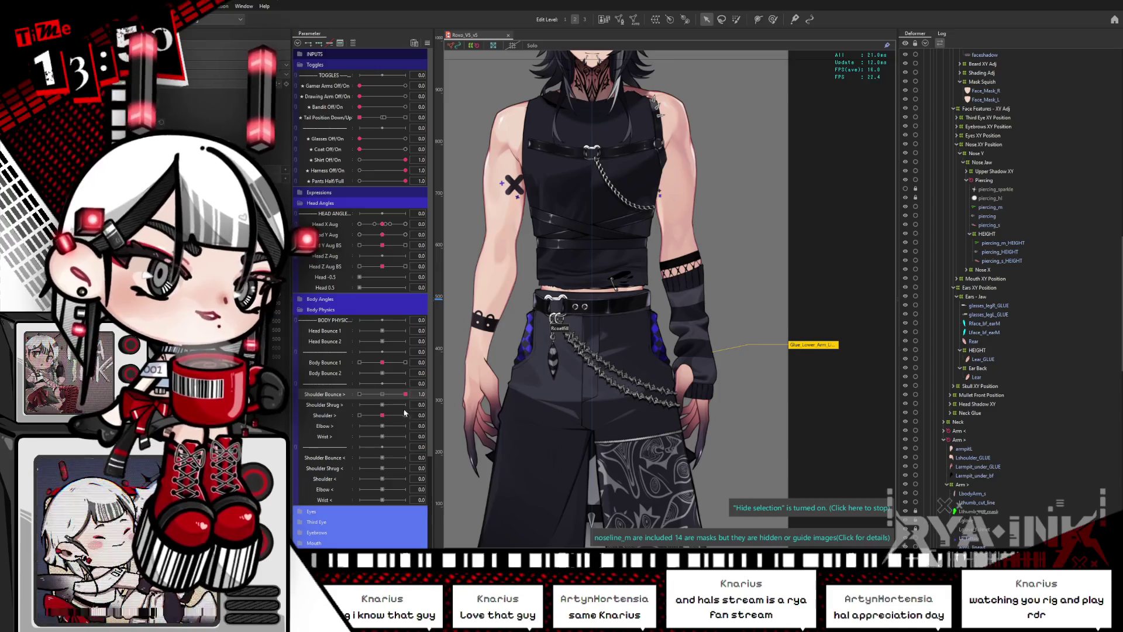
{"action": "left_click", "coordinate": [404, 415]}
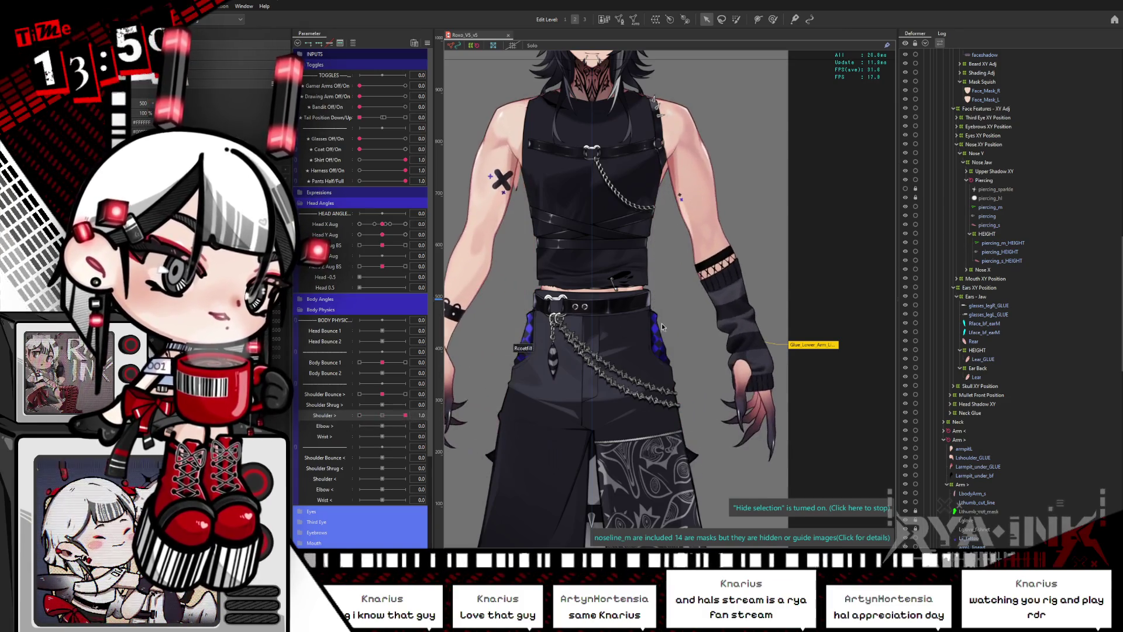
Select the Arm > deformer, reset Shoulder > to 0, and frame the lower arm and hand.
{"action": "left_click_drag", "start_coordinate": [767, 342], "coordinate": [729, 344]}
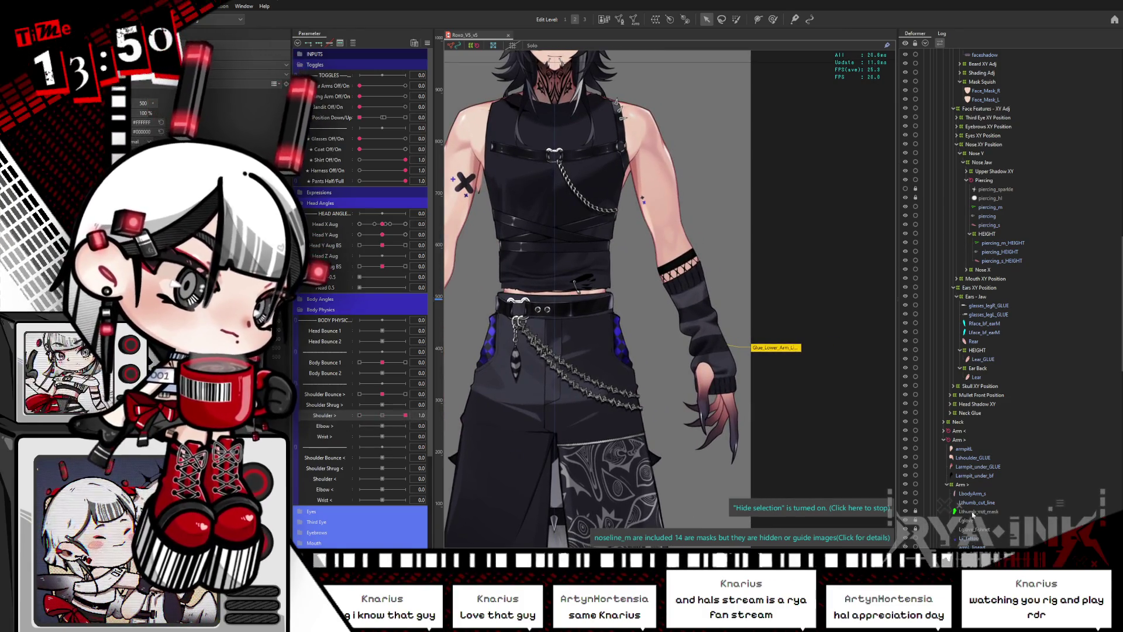
{"action": "left_click", "coordinate": [970, 486]}
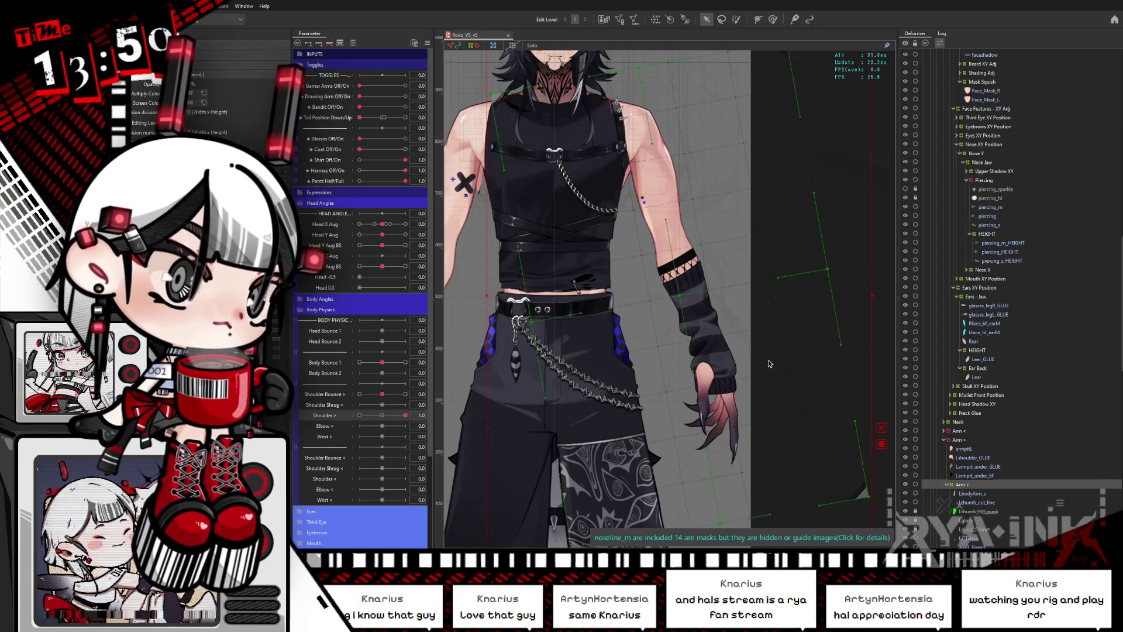
{"action": "left_click", "coordinate": [721, 20]}
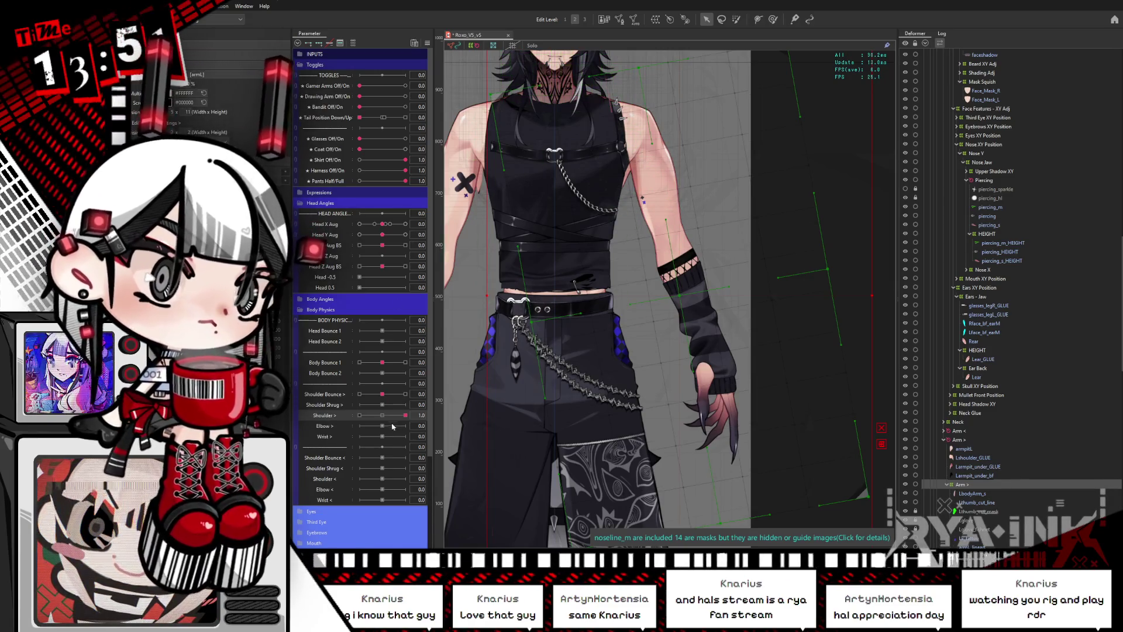
{"action": "left_click", "coordinate": [382, 416]}
{"action": "left_click", "coordinate": [382, 426]}
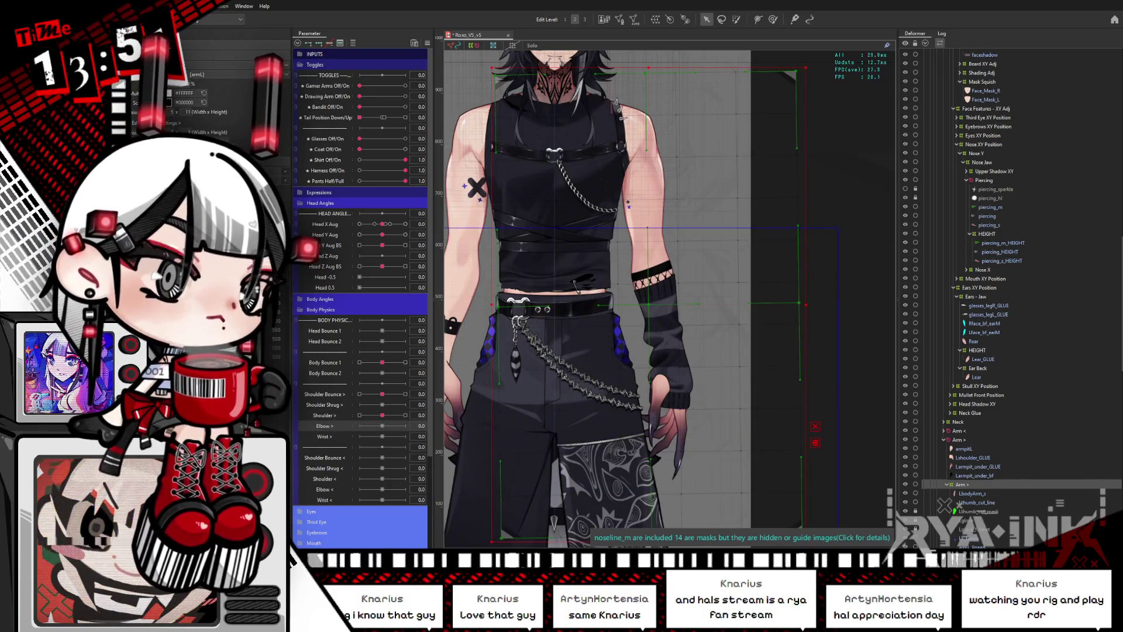
{"action": "left_click_drag", "start_coordinate": [827, 310], "coordinate": [841, 208]}
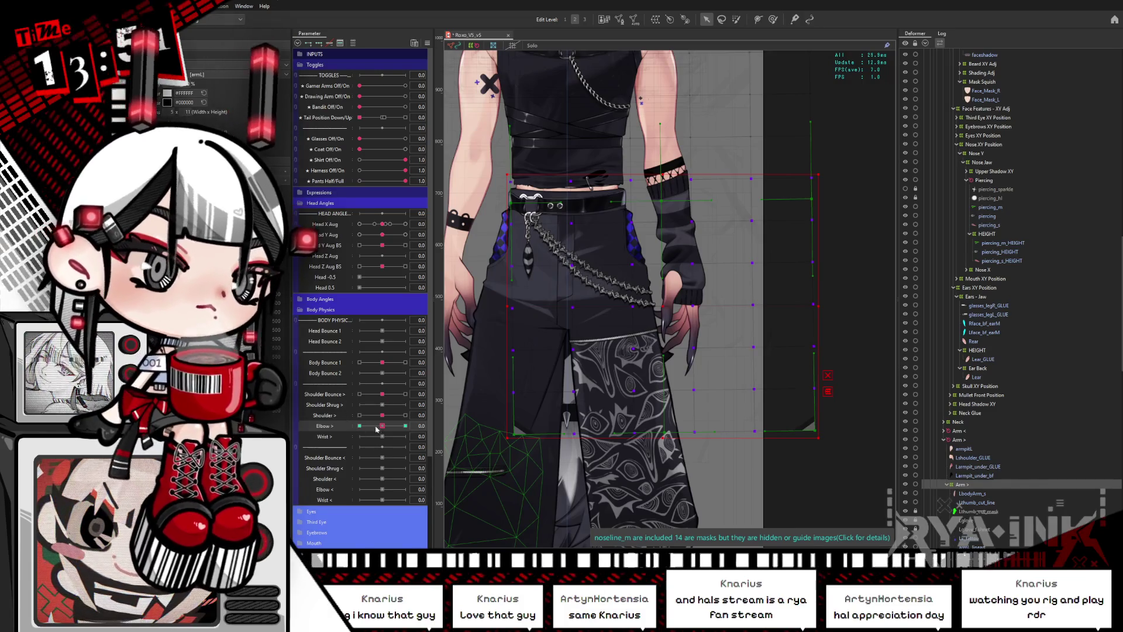
Set Elbow > to 1.0, try then undo an Arm > deformer rotation, and reselect Arm >.
{"action": "left_click_drag", "start_coordinate": [377, 429], "coordinate": [405, 426]}
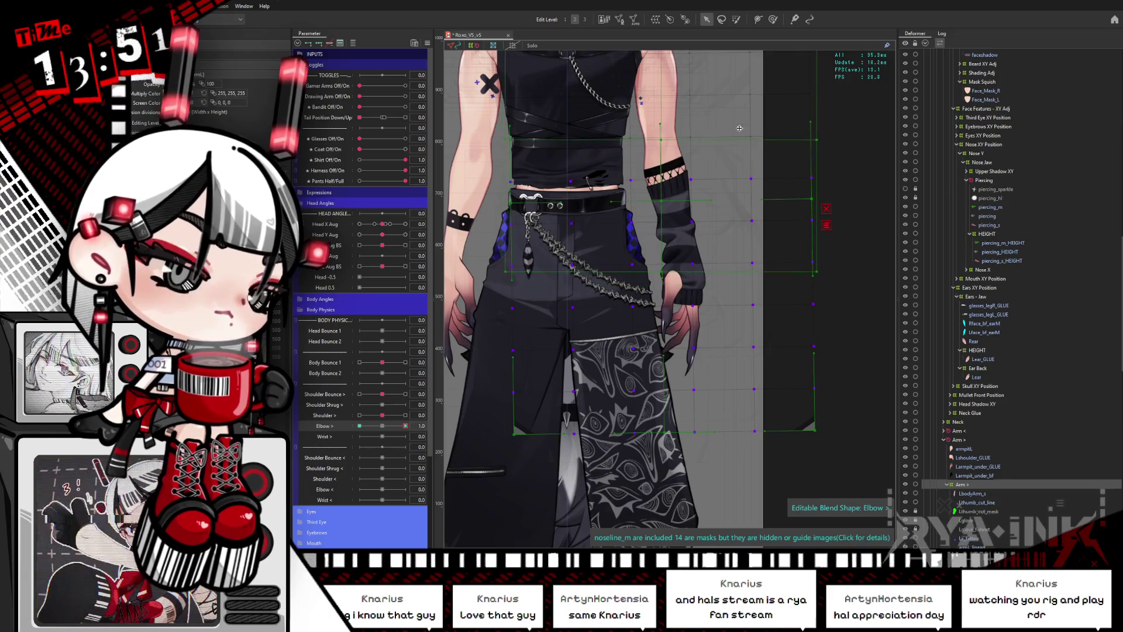
{"action": "left_click_drag", "start_coordinate": [821, 139], "coordinate": [834, 107]}
{"action": "key", "text": "ctrl+z"}
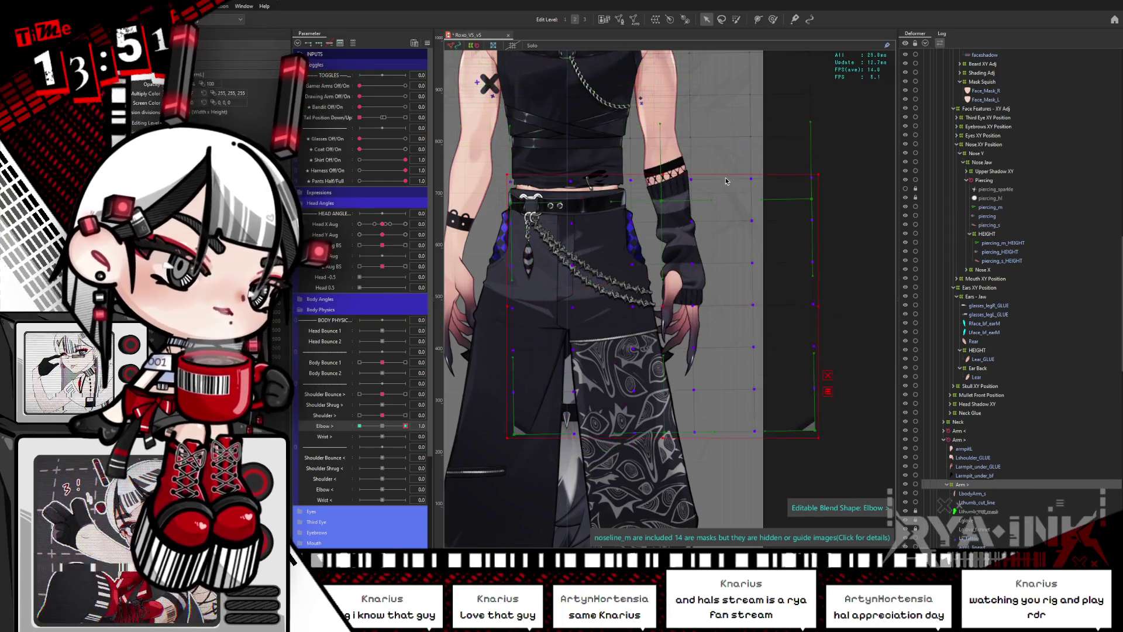
{"action": "left_click", "coordinate": [968, 495]}
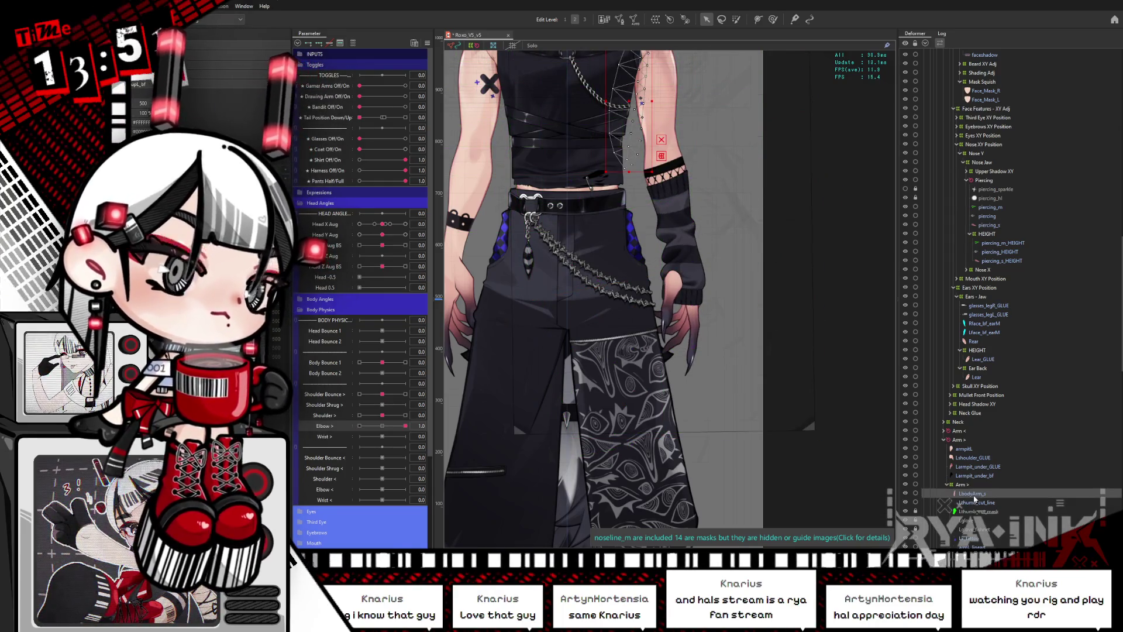
{"action": "left_click", "coordinate": [970, 486]}
{"action": "scroll", "coordinate": [985, 420], "scroll_direction": "down", "scroll_amount": 7}
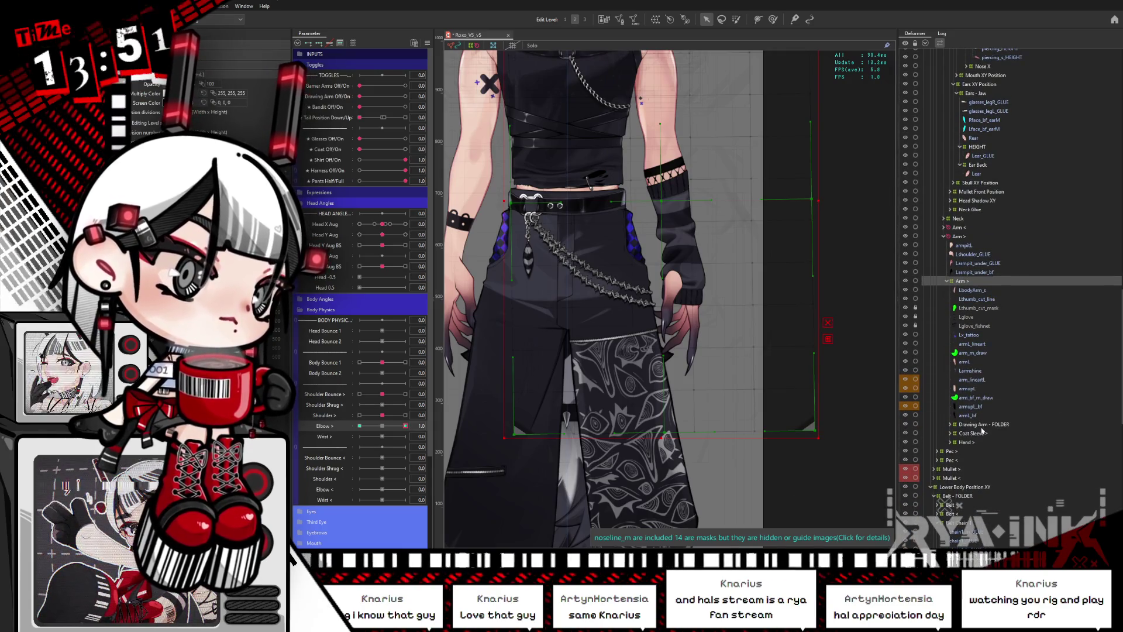
{"action": "left_click_drag", "start_coordinate": [766, 364], "coordinate": [719, 389]}
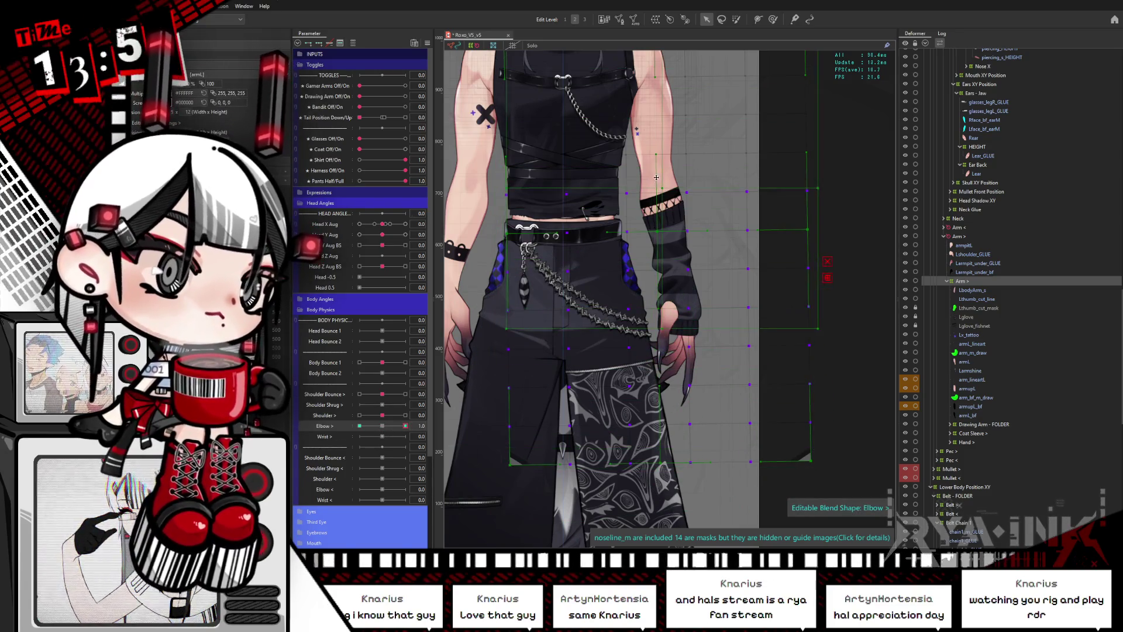
Rotate the Arm > deformer at the bent Elbow > poses, previewing the partial and full bend.
{"action": "left_click_drag", "start_coordinate": [817, 171], "coordinate": [815, 150]}
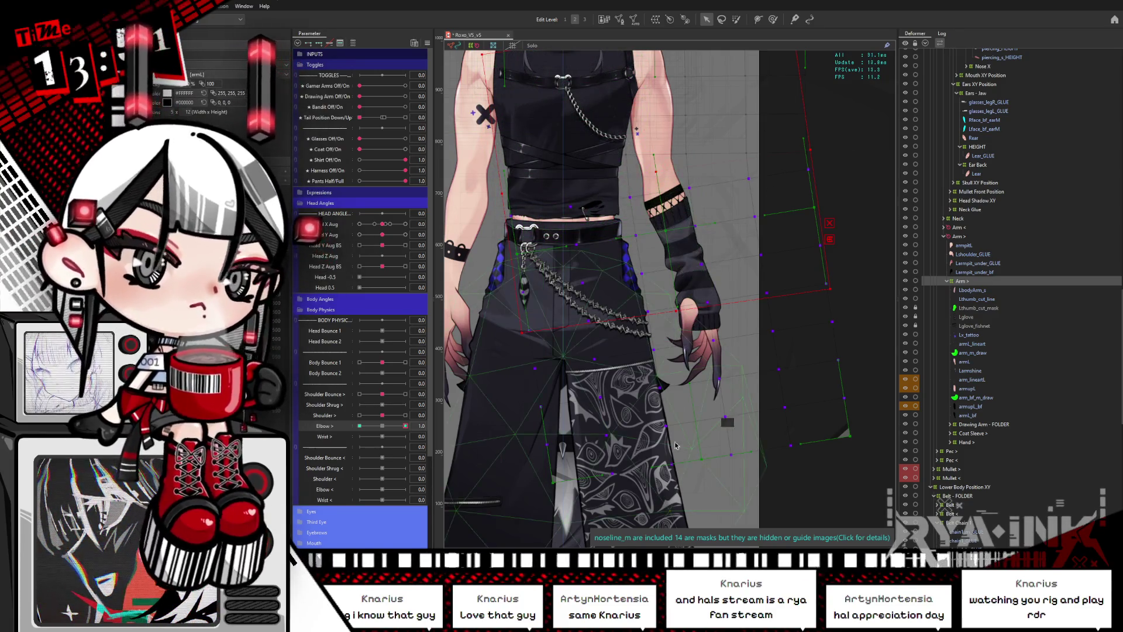
{"action": "left_click_drag", "start_coordinate": [384, 429], "coordinate": [341, 438]}
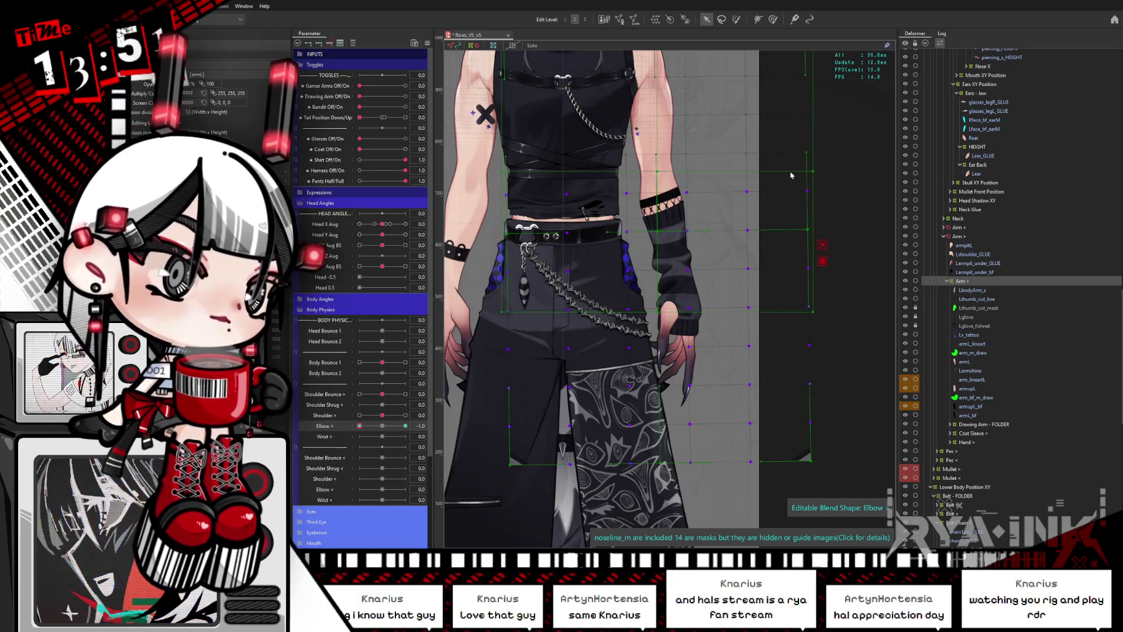
{"action": "left_click_drag", "start_coordinate": [818, 173], "coordinate": [792, 192]}
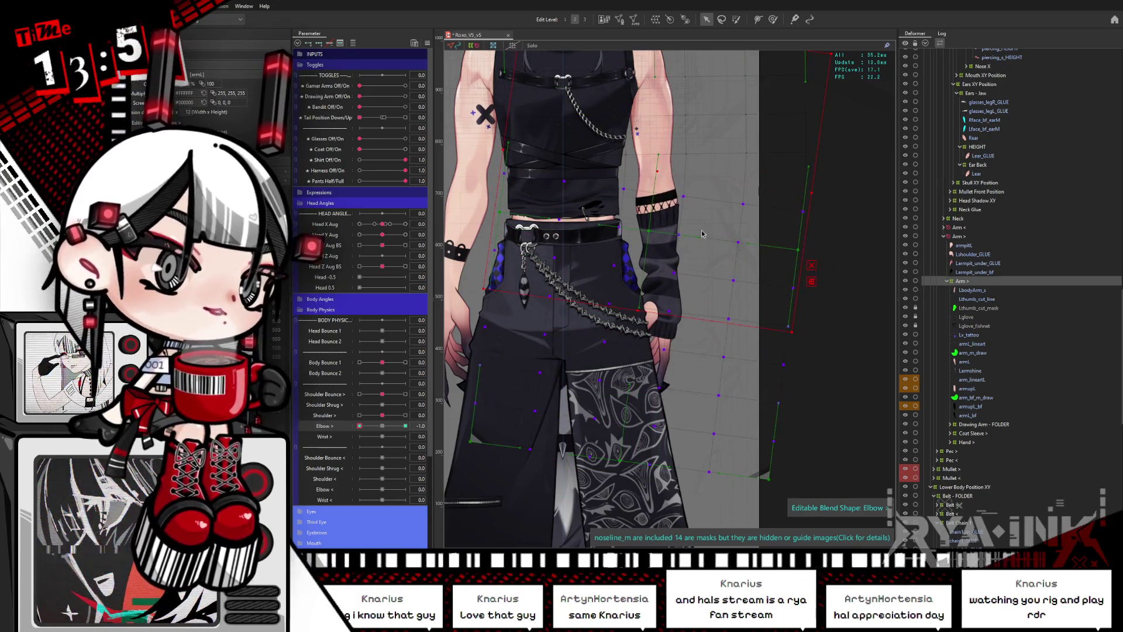
{"action": "left_click_drag", "start_coordinate": [359, 426], "coordinate": [421, 424]}
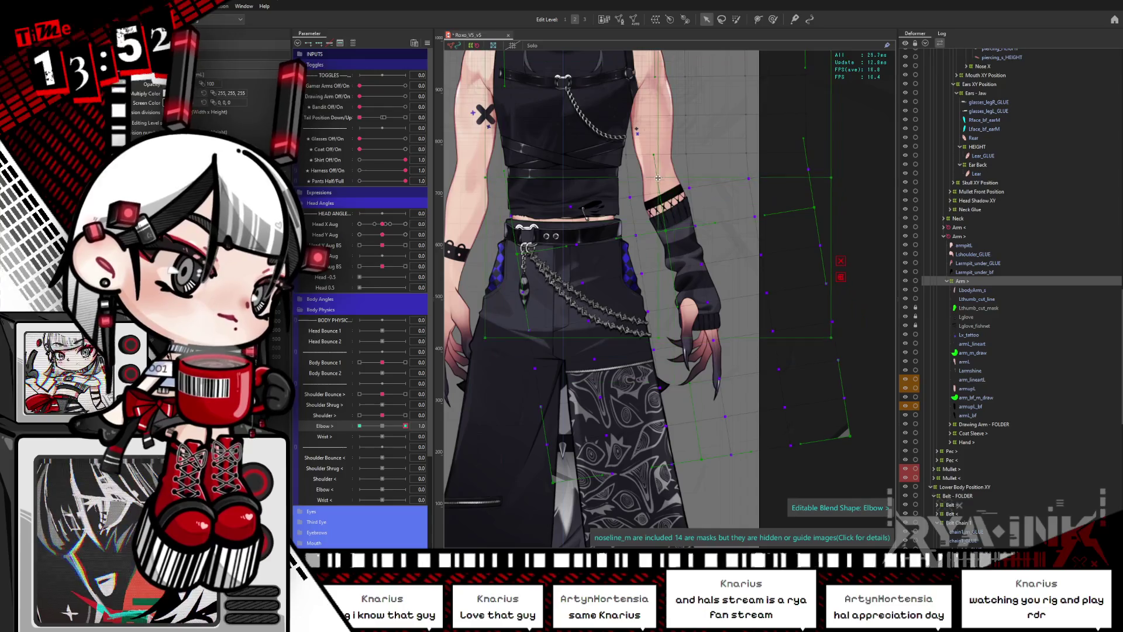
{"action": "left_click_drag", "start_coordinate": [837, 177], "coordinate": [845, 159]}
Swing Elbow > to the opposite extreme, undo a slight clockwise tilt, and toggle Elbow between 0 and 1.
{"action": "left_click_drag", "start_coordinate": [406, 425], "coordinate": [360, 425]}
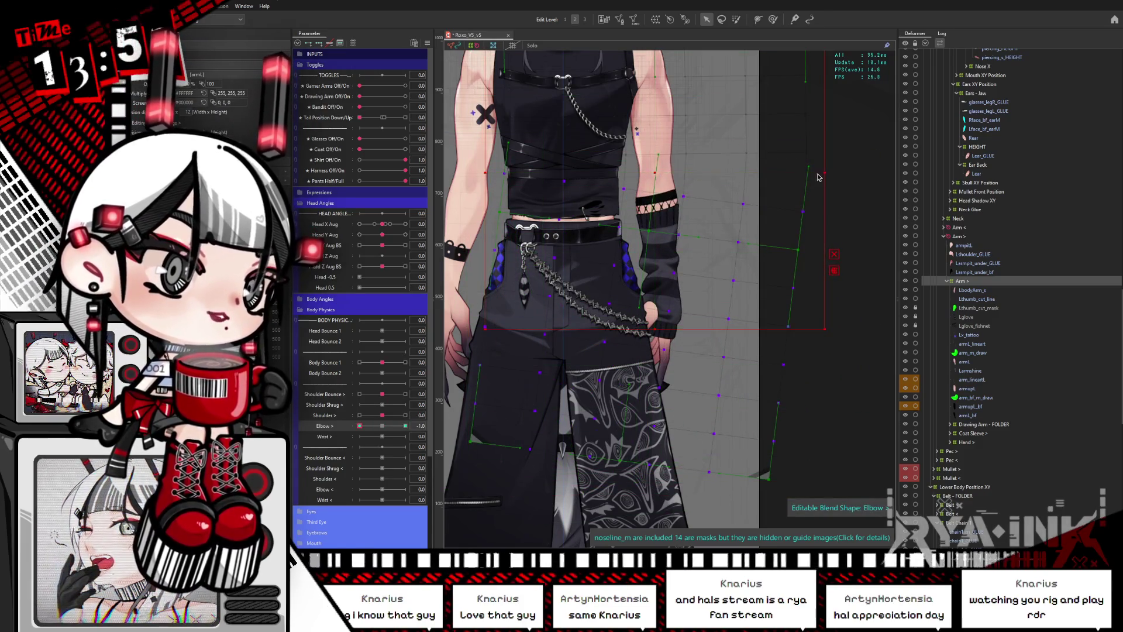
{"action": "left_click_drag", "start_coordinate": [818, 177], "coordinate": [824, 187]}
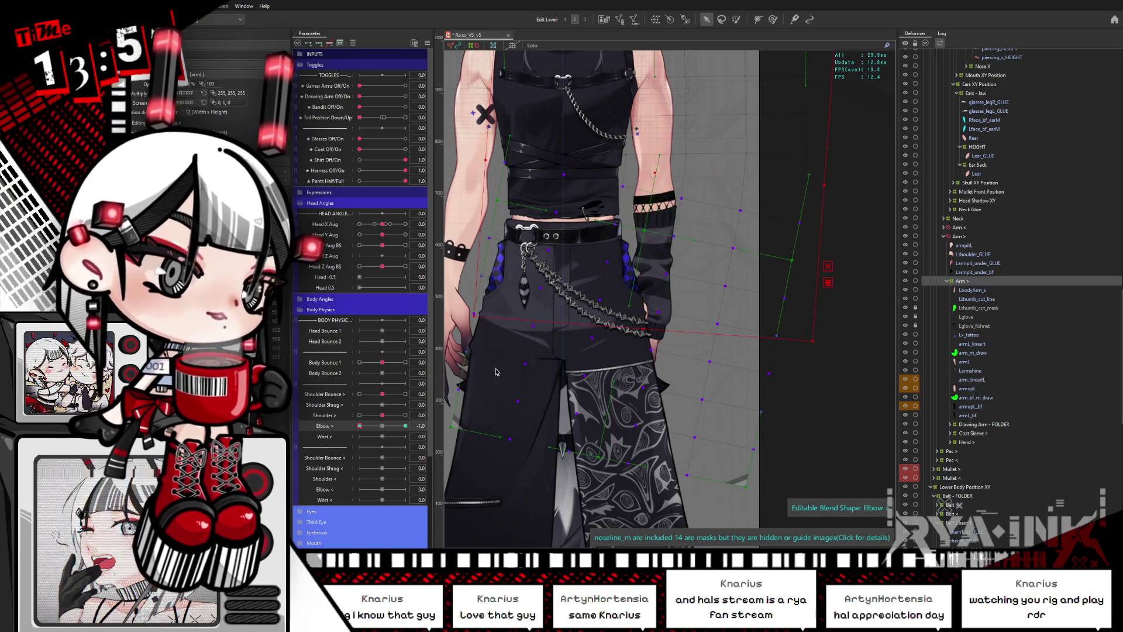
{"action": "key", "text": "ctrl+z"}
{"action": "key", "text": "ctrl+z"}
{"action": "key", "text": "ctrl+z"}
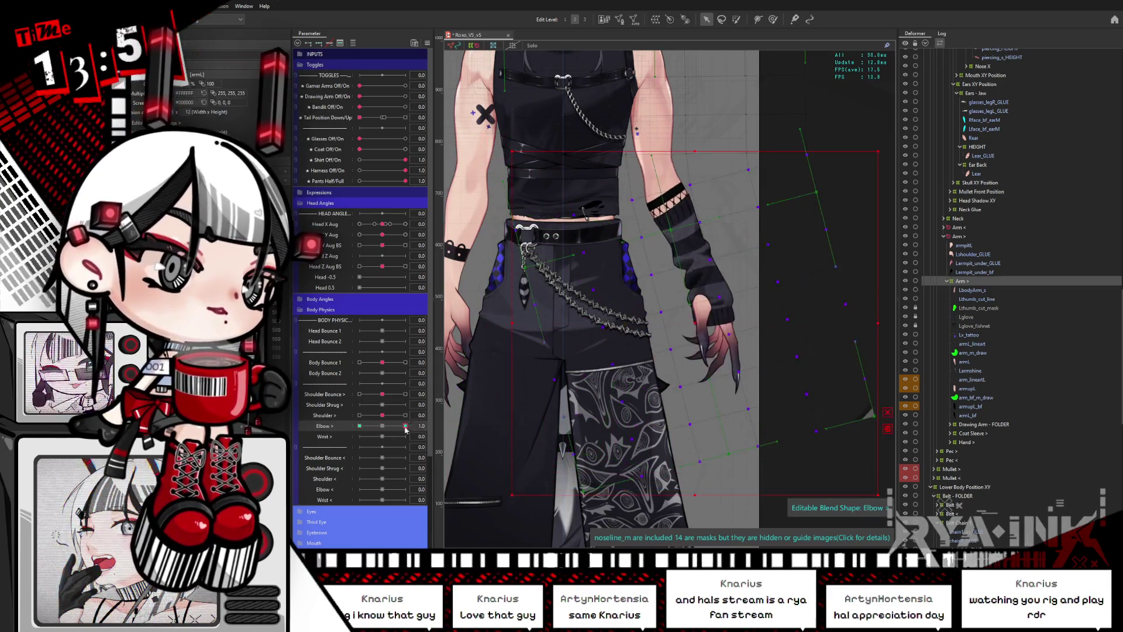
{"action": "left_click", "coordinate": [406, 425]}
{"action": "left_click", "coordinate": [380, 426]}
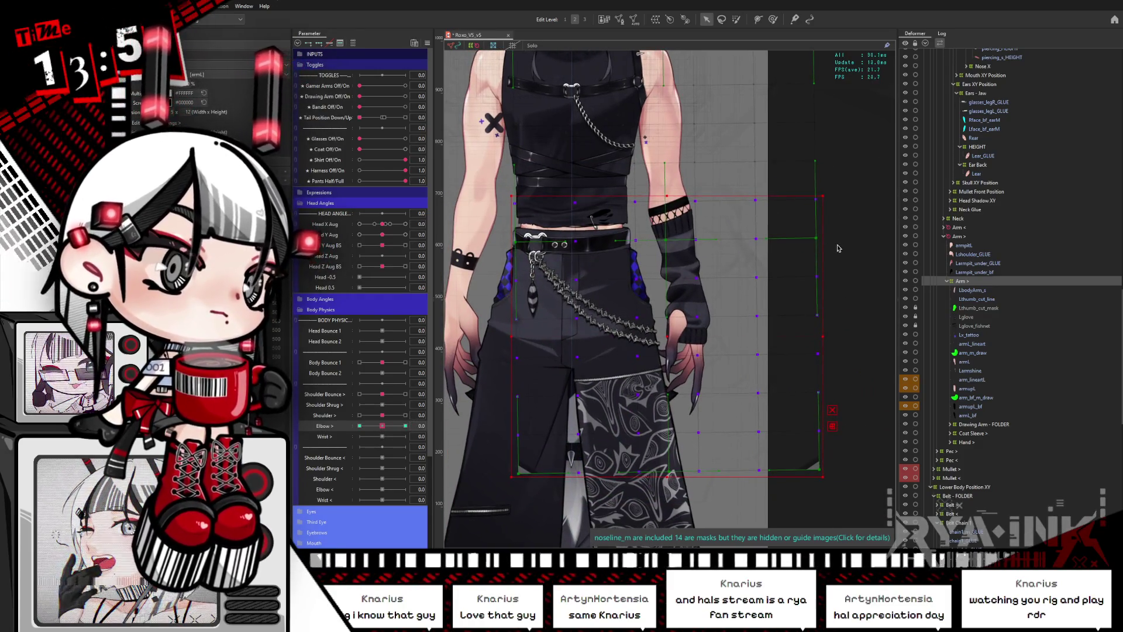
{"action": "left_click", "coordinate": [405, 425]}
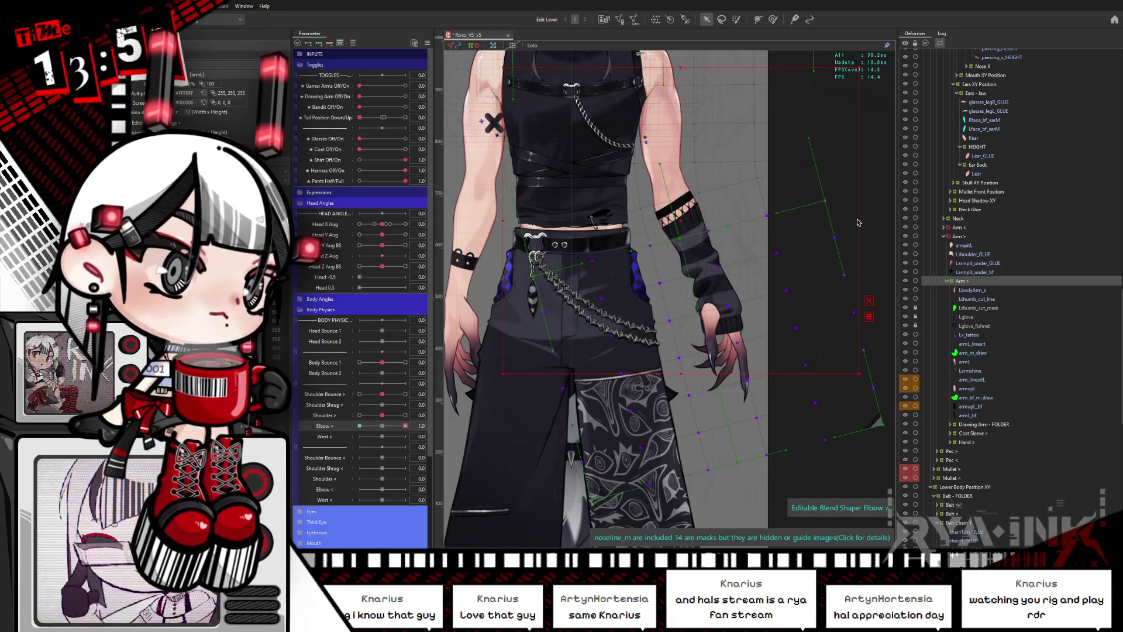
Skew the arm deformer to lift the glove, select the torso-arm deformer, and retest Elbow > at 1.0.
{"action": "left_click_drag", "start_coordinate": [865, 221], "coordinate": [868, 210]}
{"action": "left_click_drag", "start_coordinate": [387, 426], "coordinate": [359, 426]}
{"action": "left_click", "coordinate": [659, 259]}
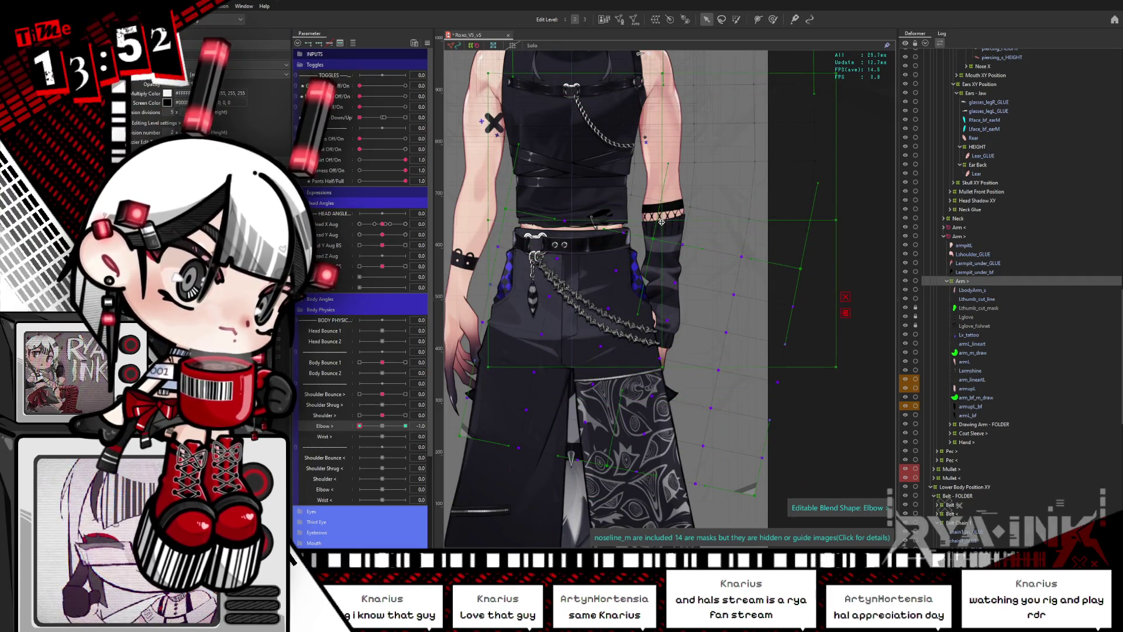
{"action": "left_click", "coordinate": [687, 227]}
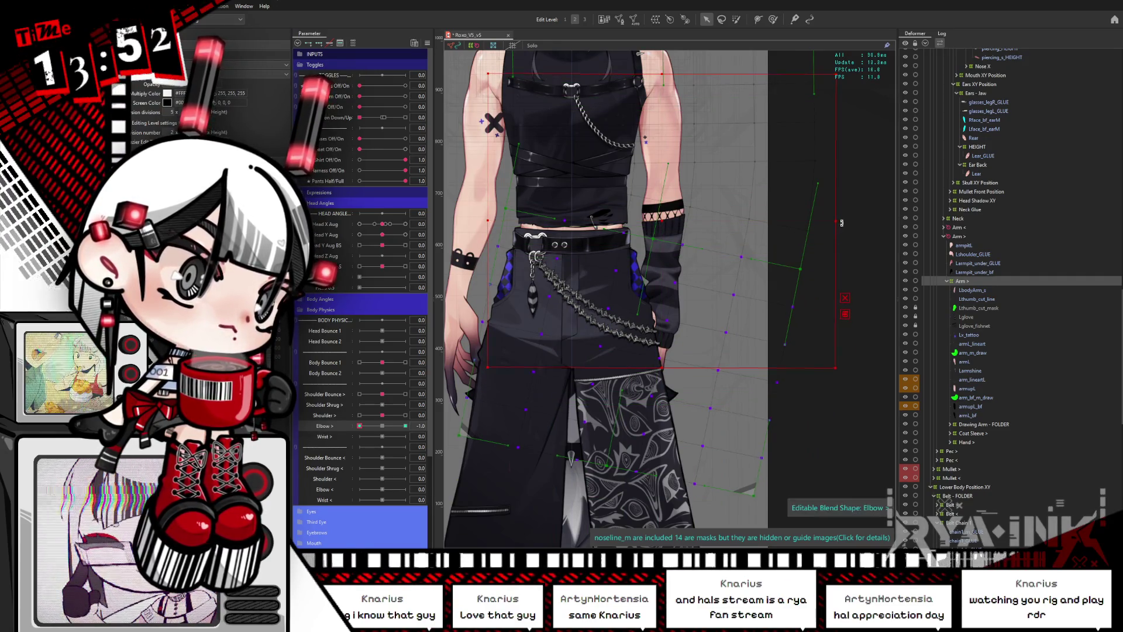
{"action": "mouse_move", "coordinate": [383, 430]}
{"action": "left_mouse_down"}
{"action": "mouse_move", "coordinate": [404, 430]}
{"action": "mouse_move", "coordinate": [365, 430]}
{"action": "mouse_move", "coordinate": [406, 431]}
{"action": "left_mouse_up"}
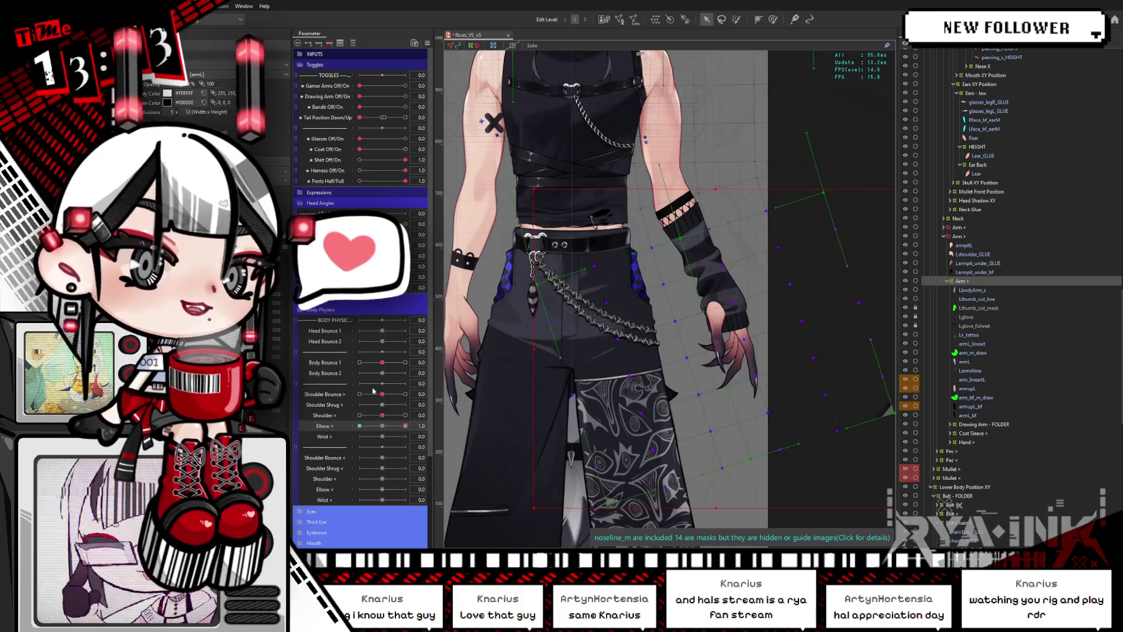
{"action": "left_click_drag", "start_coordinate": [391, 428], "coordinate": [382, 427]}
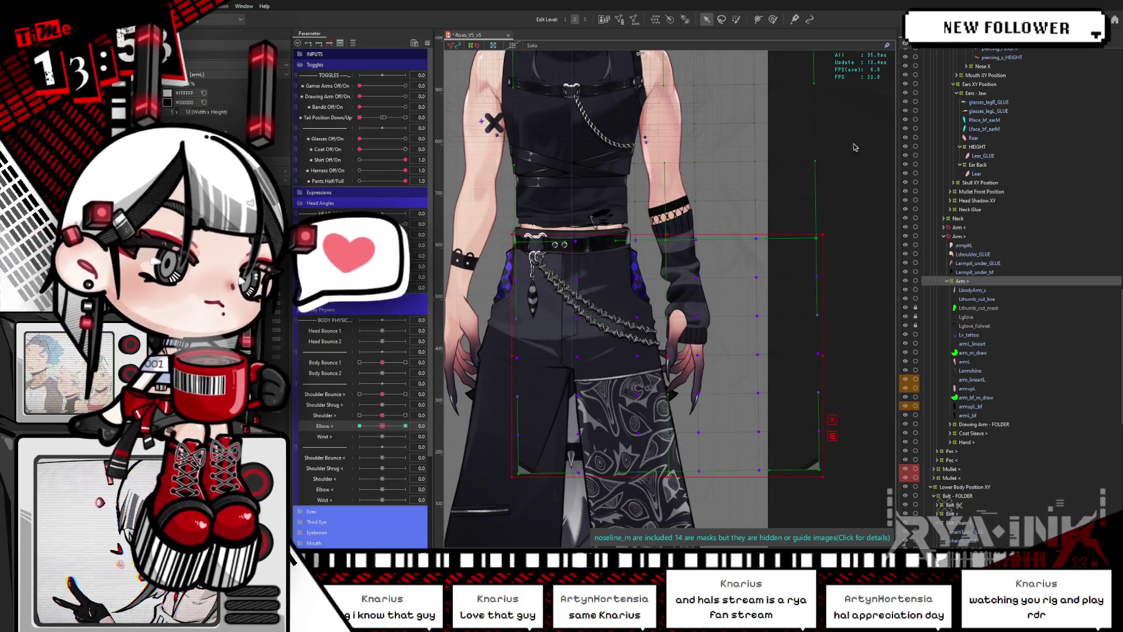
{"action": "left_click", "coordinate": [406, 426]}
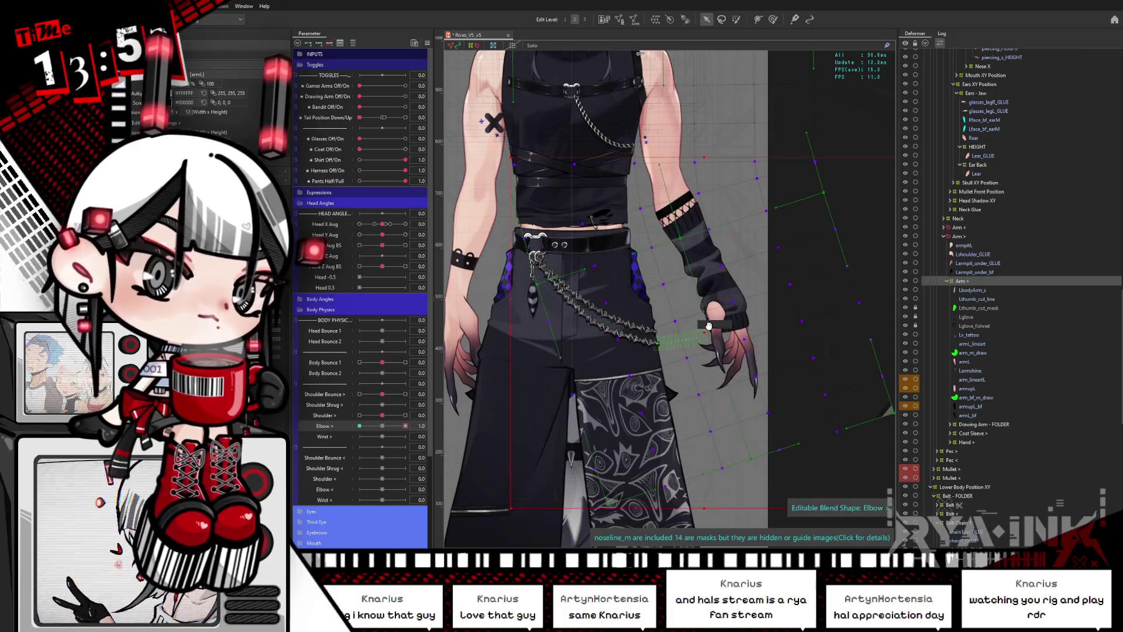
{"action": "scroll", "coordinate": [659, 388], "scroll_direction": "up", "scroll_amount": 3}
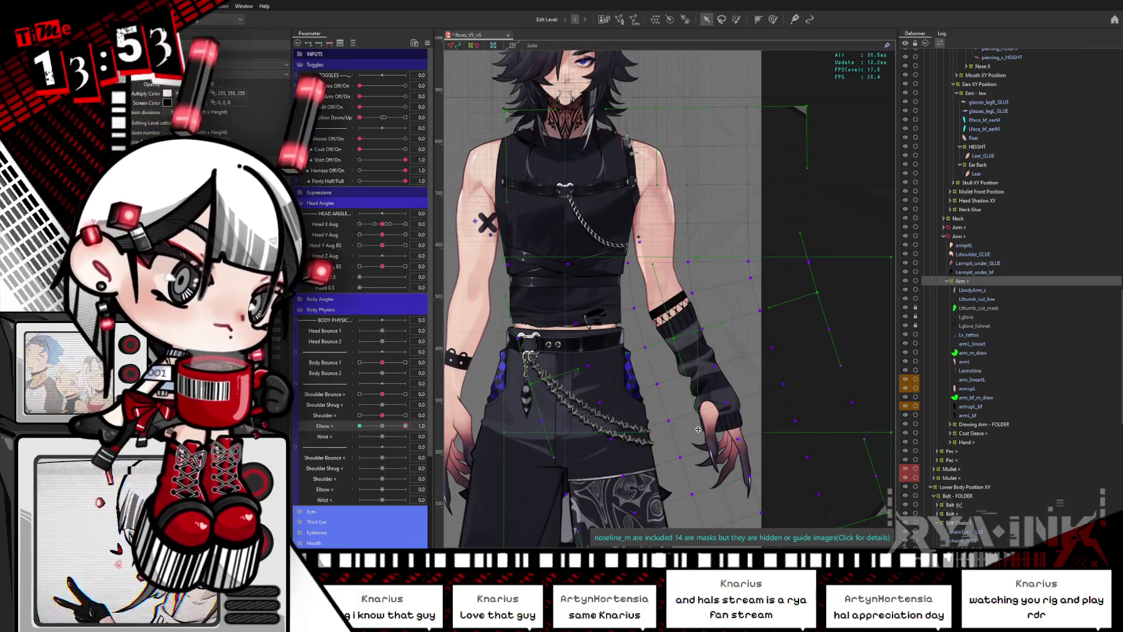
Stretch the torso-arm deformer's right side, test Elbow > back to neutral, and select the Arm > deformer.
{"action": "left_click", "coordinate": [654, 242]}
{"action": "left_click_drag", "start_coordinate": [847, 242], "coordinate": [859, 231]}
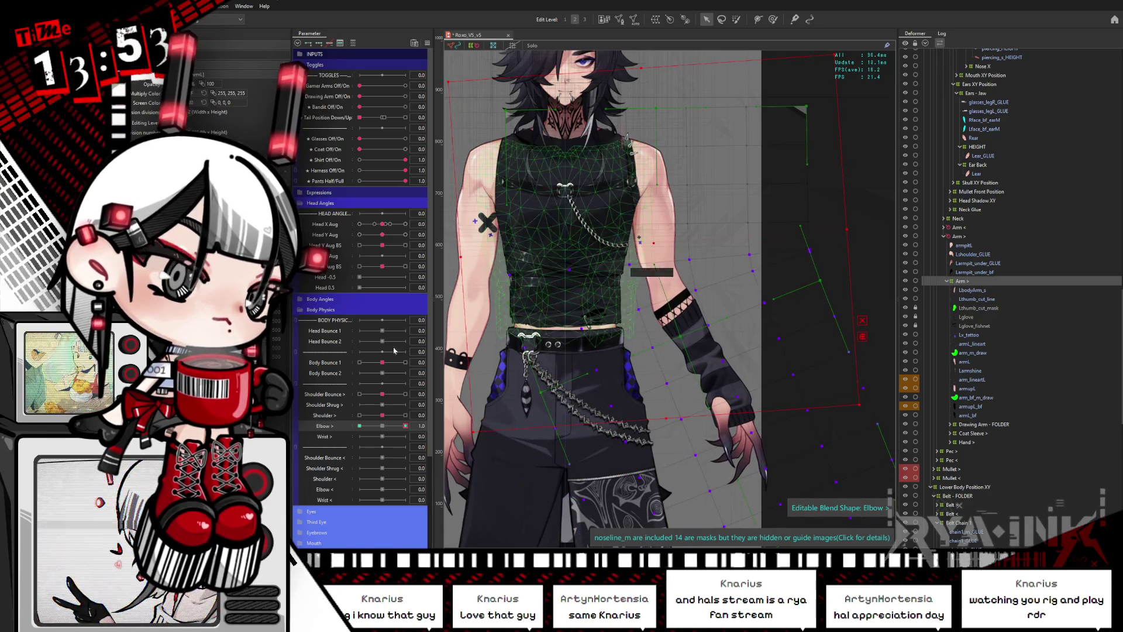
{"action": "left_click", "coordinate": [404, 425]}
{"action": "left_click_drag", "start_coordinate": [409, 417], "coordinate": [411, 414]}
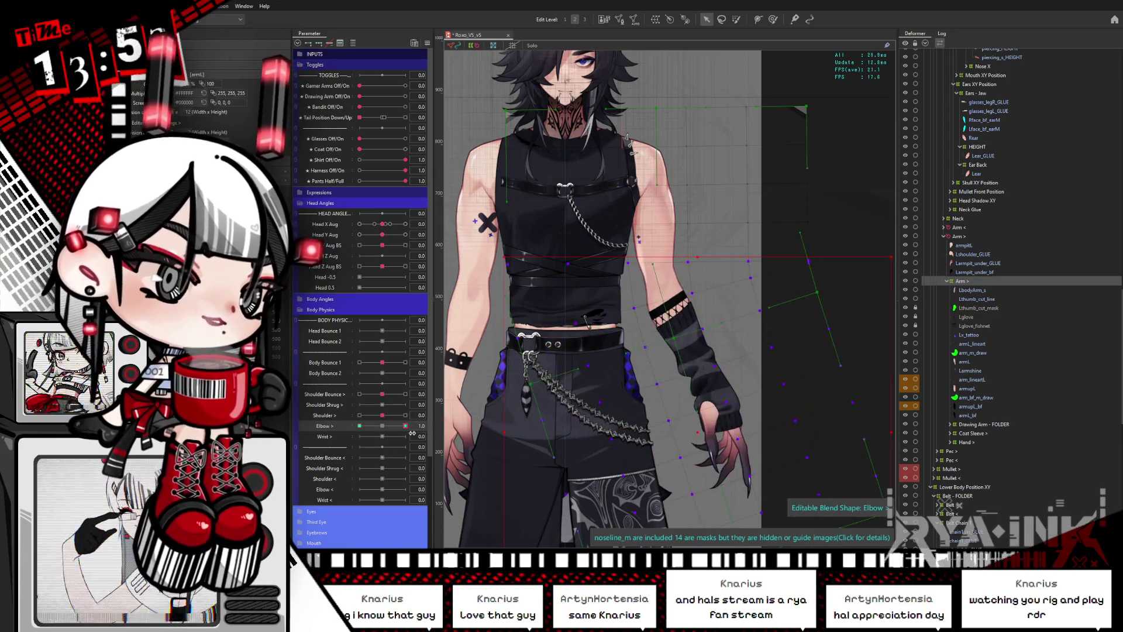
{"action": "left_click", "coordinate": [382, 426]}
{"action": "left_click_drag", "start_coordinate": [798, 416], "coordinate": [753, 258]}
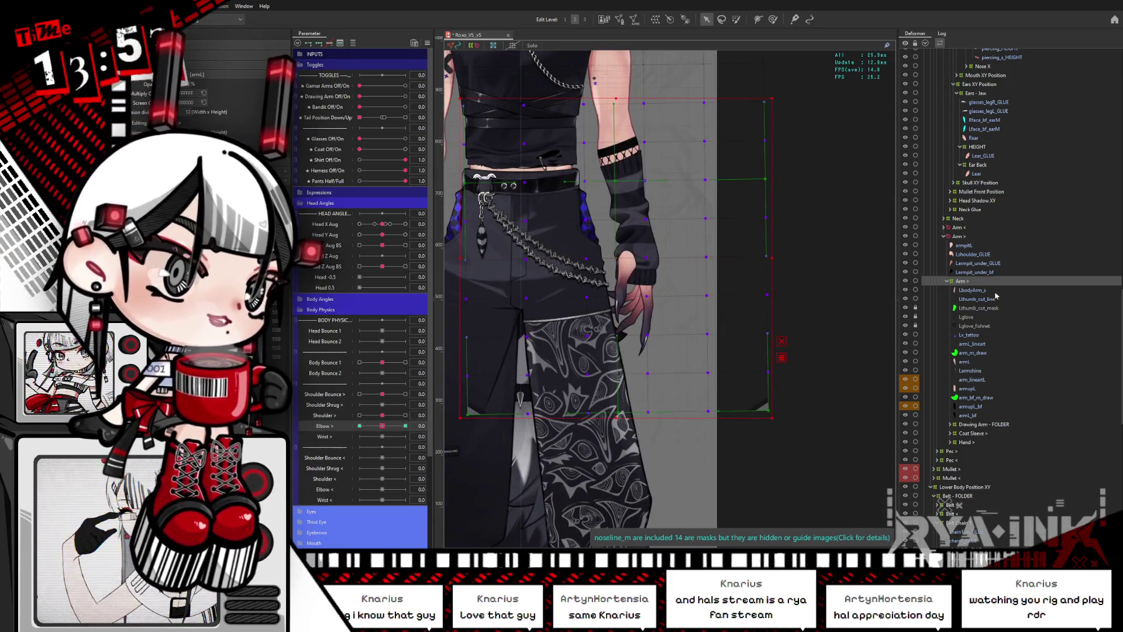
{"action": "left_click", "coordinate": [976, 281]}
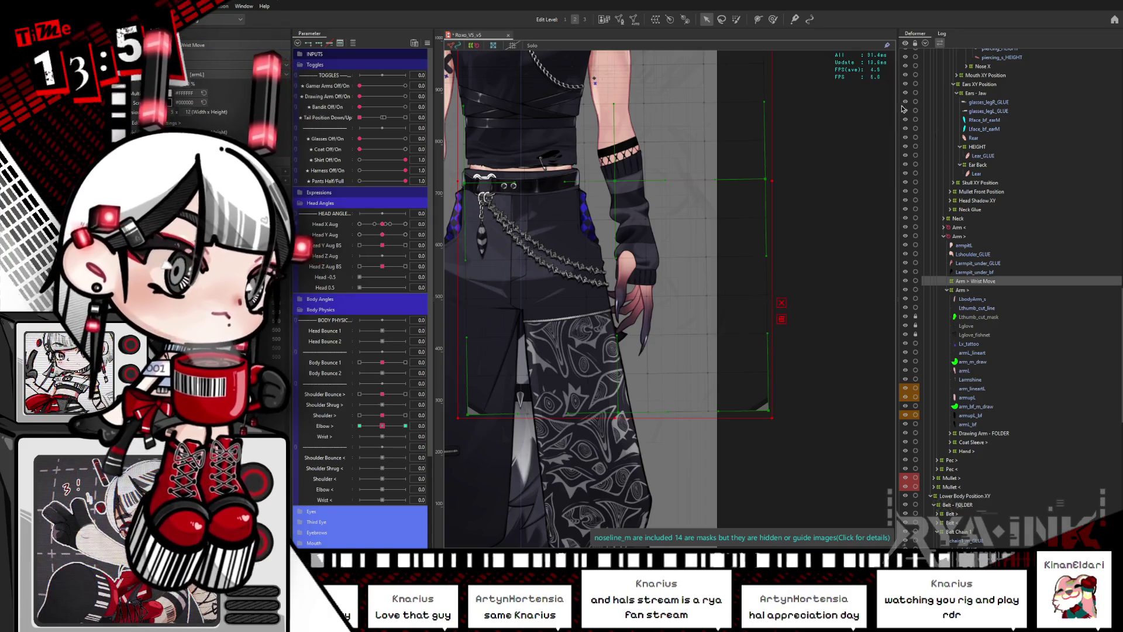
Move Arm > Wrist Move inside the Arm > deformer in the Deformer palette and select it.
{"action": "mouse_move", "coordinate": [983, 283]}
{"action": "left_mouse_down"}
{"action": "mouse_move", "coordinate": [961, 292]}
{"action": "mouse_move", "coordinate": [981, 299]}
{"action": "left_mouse_up"}
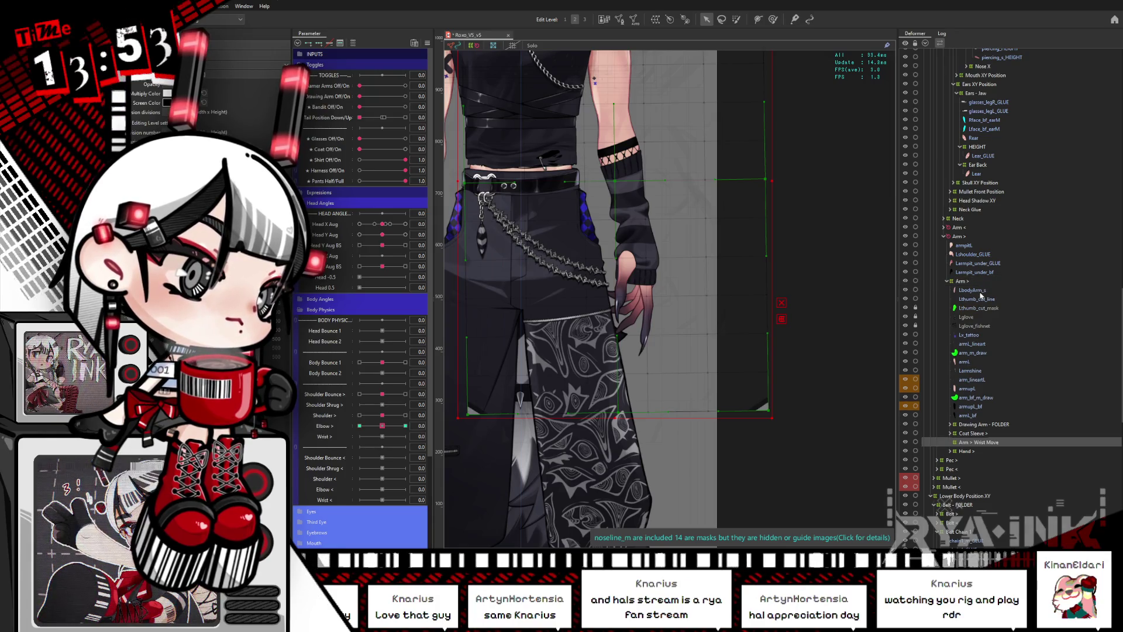
{"action": "left_click", "coordinate": [983, 434], "text": "shift"}
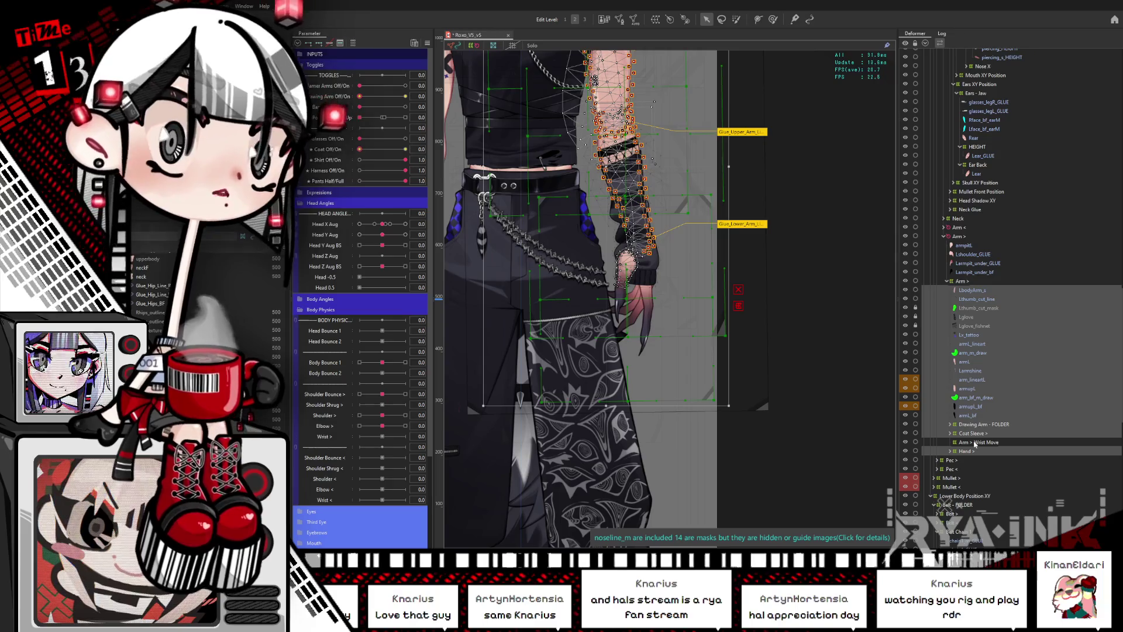
{"action": "left_click_drag", "start_coordinate": [981, 442], "coordinate": [973, 445]}
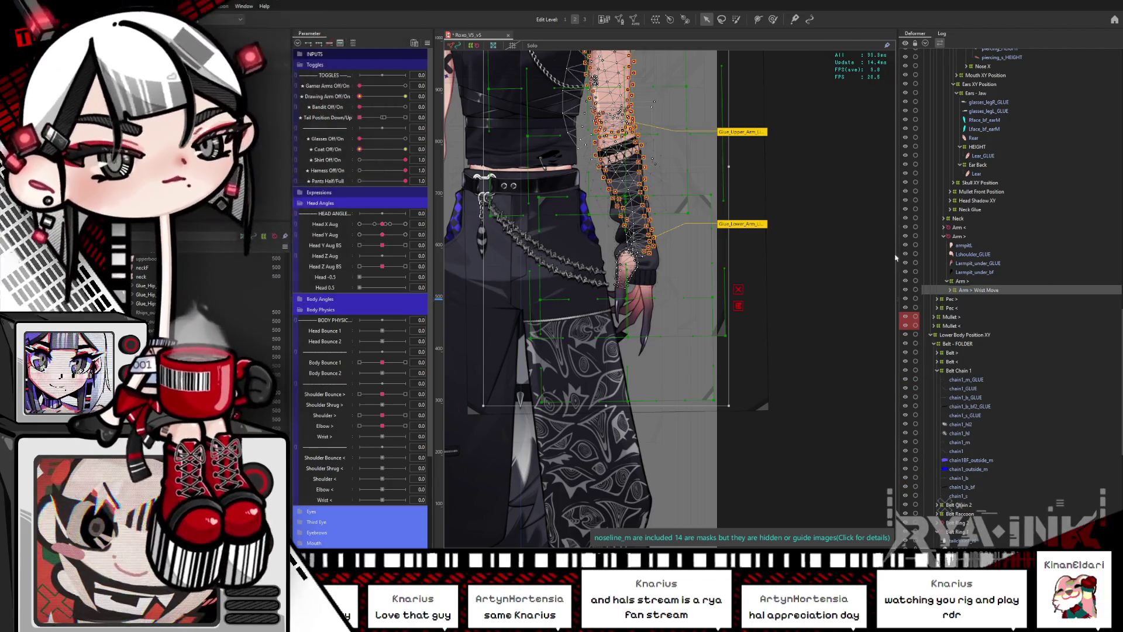
{"action": "left_click", "coordinate": [980, 291]}
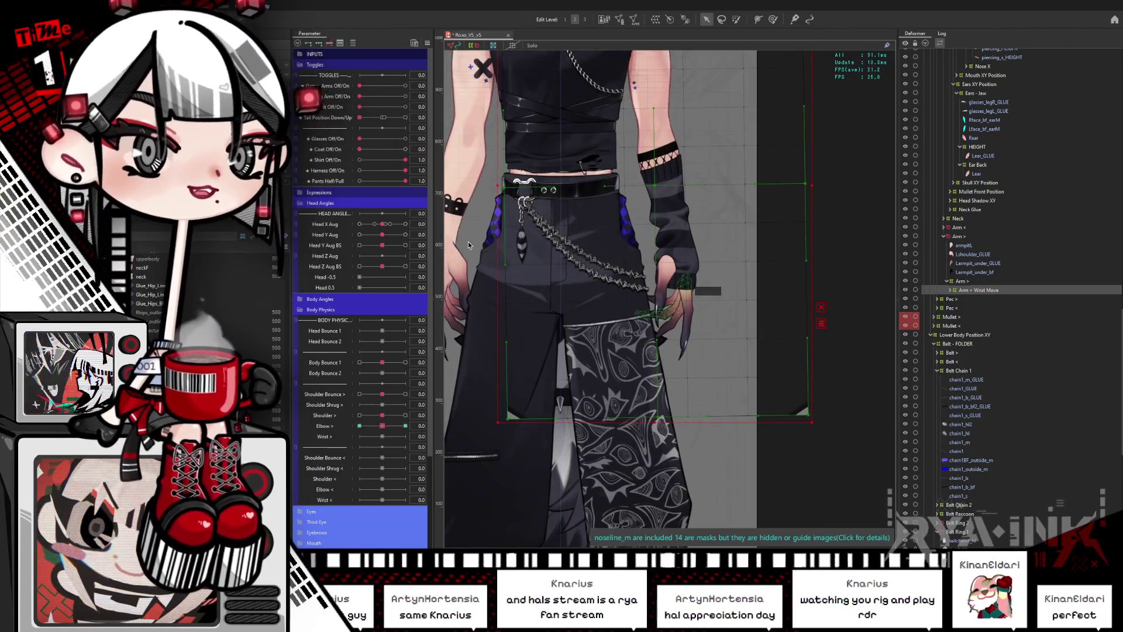
Check the nesting with Elbow >, then push the Wrist > parameter to its maximum.
{"action": "mouse_move", "coordinate": [385, 428]}
{"action": "left_mouse_down"}
{"action": "mouse_move", "coordinate": [403, 428]}
{"action": "mouse_move", "coordinate": [383, 426]}
{"action": "left_mouse_up"}
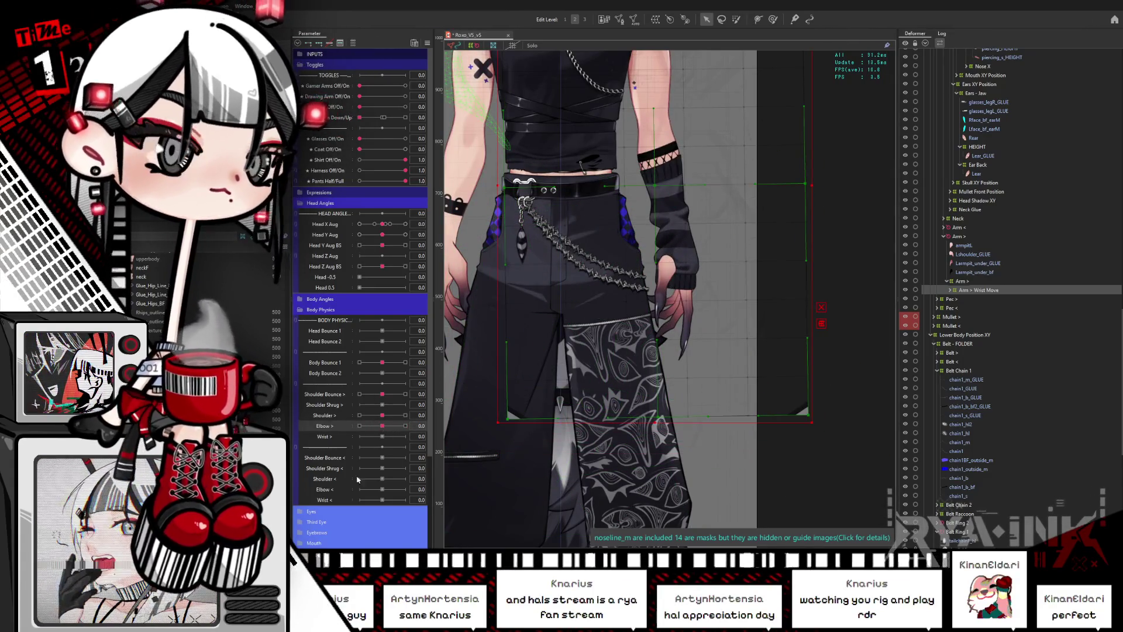
{"action": "left_click", "coordinate": [332, 439]}
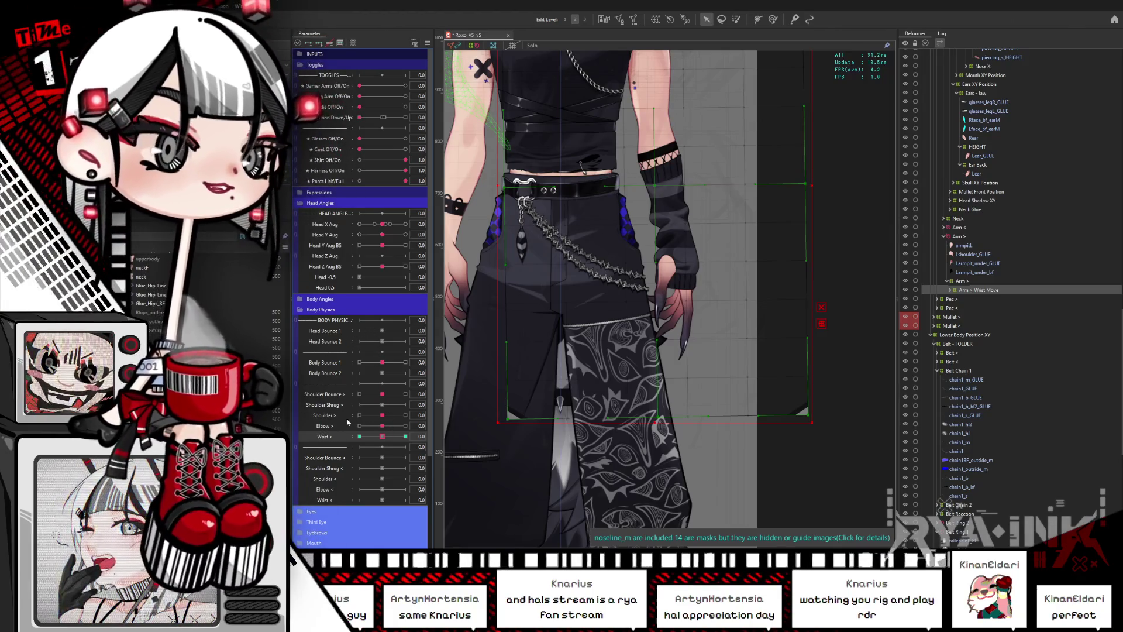
{"action": "left_click_drag", "start_coordinate": [385, 436], "coordinate": [438, 436]}
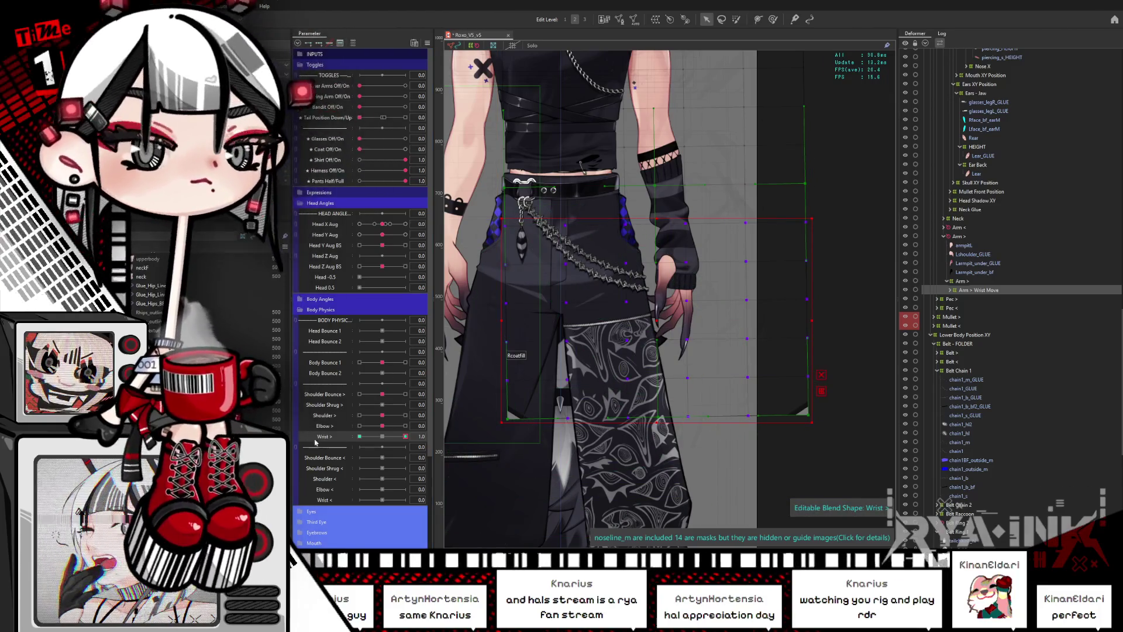
Move the Arm > Wrist Move deformer up-right and rotate it at both Wrist > extremes.
{"action": "mouse_move", "coordinate": [647, 320]}
{"action": "left_mouse_down"}
{"action": "mouse_move", "coordinate": [686, 224]}
{"action": "mouse_move", "coordinate": [659, 213]}
{"action": "left_mouse_up"}
{"action": "left_click_drag", "start_coordinate": [827, 212], "coordinate": [834, 187]}
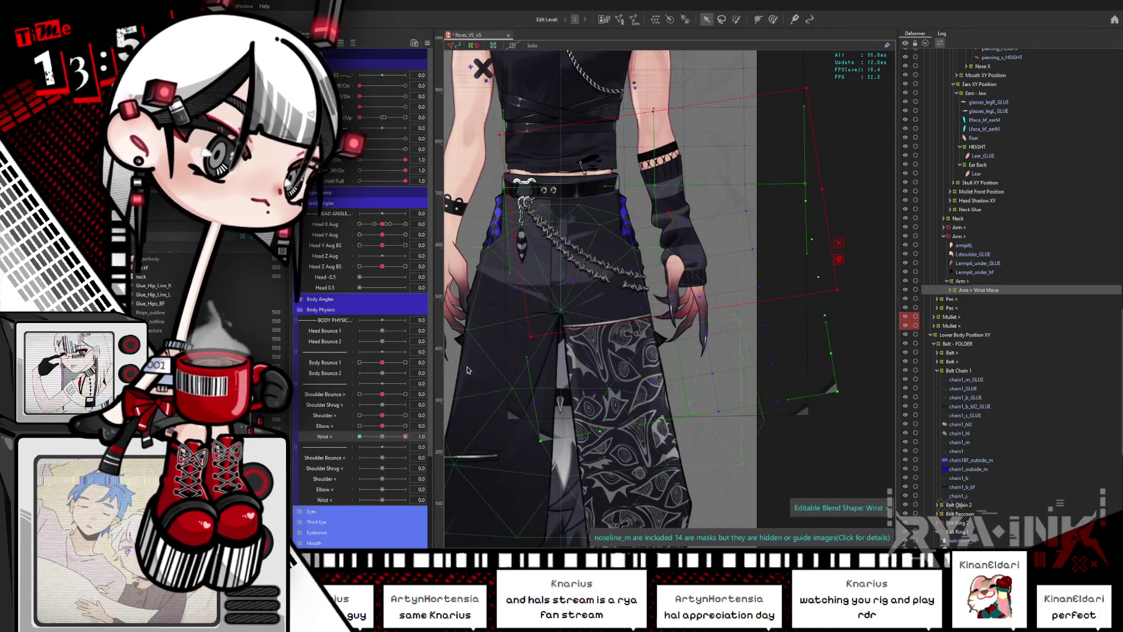
{"action": "left_click_drag", "start_coordinate": [406, 436], "coordinate": [359, 437]}
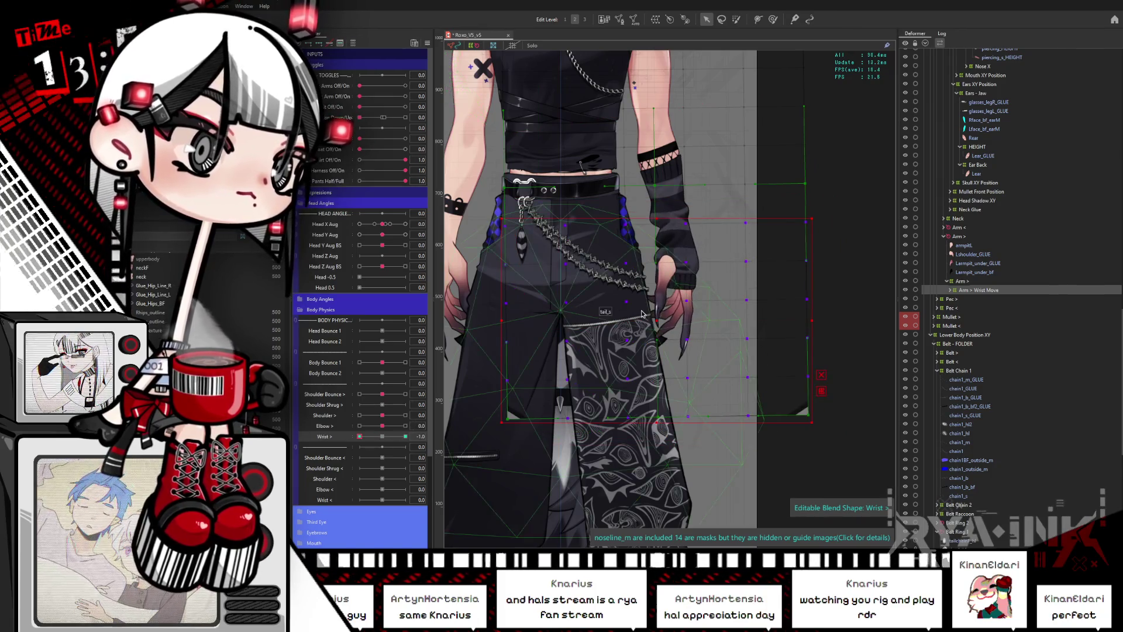
{"action": "left_click", "coordinate": [729, 201]}
{"action": "left_click_drag", "start_coordinate": [830, 212], "coordinate": [825, 238]}
Preview the hand bend by scrubbing Wrist > from its maximum toward the negative end.
{"action": "left_click", "coordinate": [394, 437]}
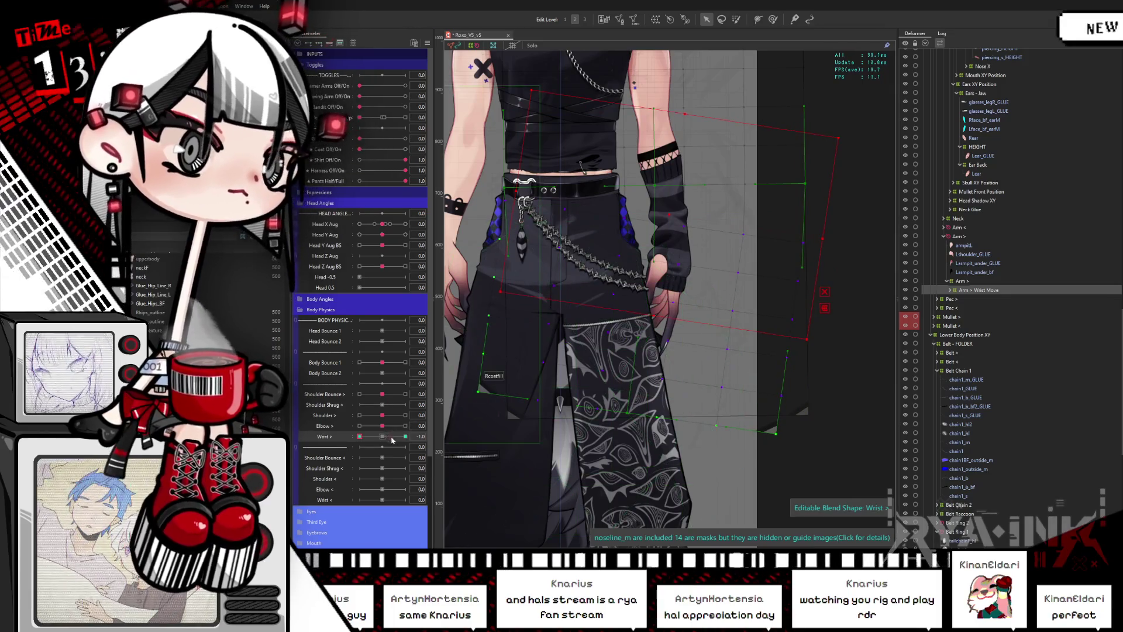
{"action": "left_click", "coordinate": [406, 436]}
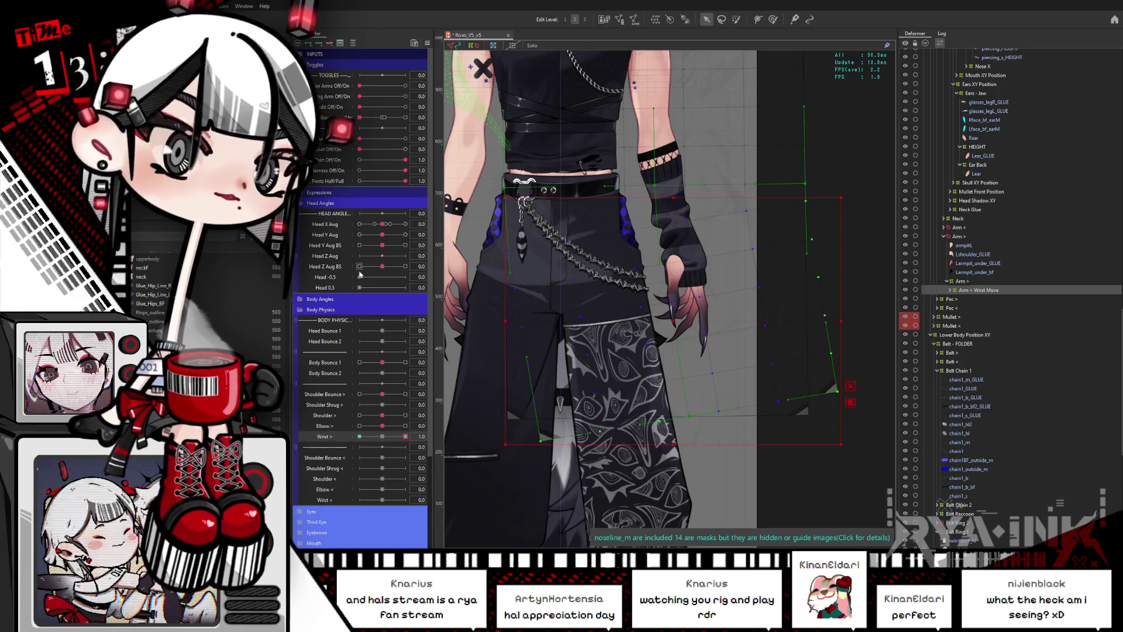
{"action": "mouse_move", "coordinate": [406, 437]}
{"action": "left_mouse_down"}
{"action": "mouse_move", "coordinate": [366, 437]}
{"action": "mouse_move", "coordinate": [422, 427]}
{"action": "mouse_move", "coordinate": [348, 437]}
{"action": "left_mouse_up"}
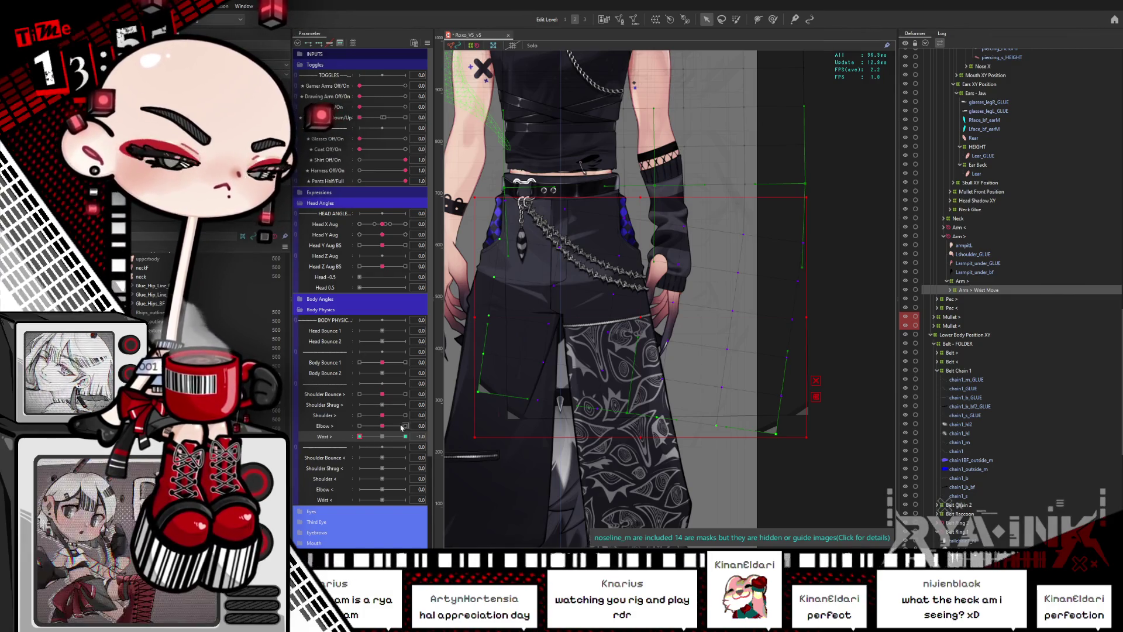
{"action": "mouse_move", "coordinate": [388, 437]}
{"action": "left_mouse_down"}
{"action": "mouse_move", "coordinate": [368, 434]}
{"action": "mouse_move", "coordinate": [404, 425]}
{"action": "mouse_move", "coordinate": [353, 434]}
{"action": "mouse_move", "coordinate": [383, 436]}
{"action": "left_mouse_up"}
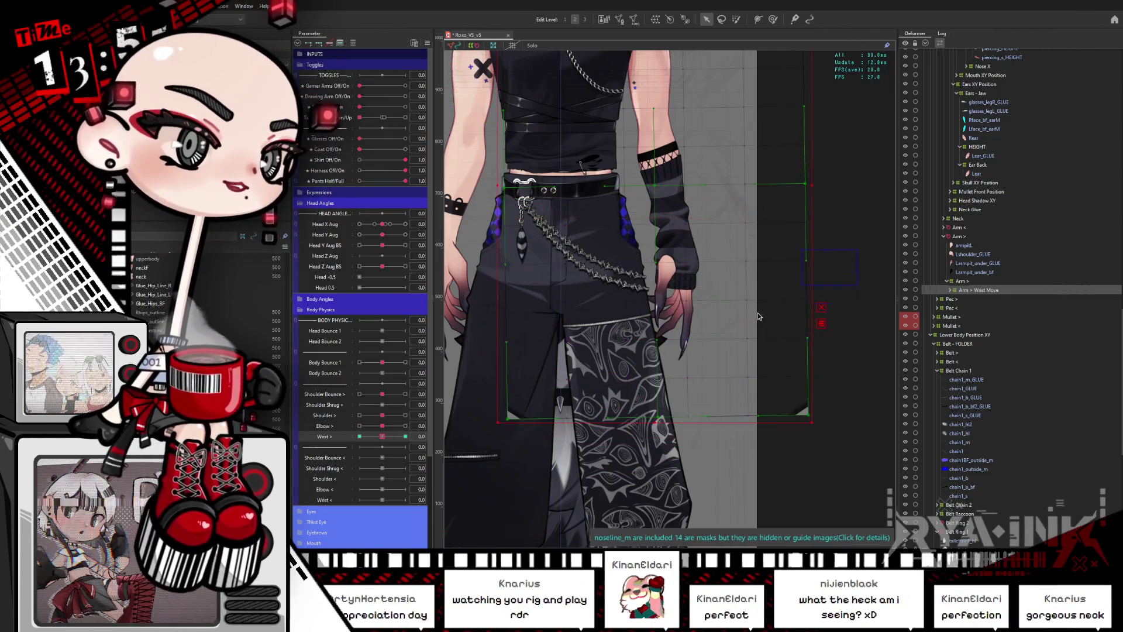
At Wrist > -1.0, shift the wrist deformer up-right and rotate it to swing the hand.
{"action": "left_click", "coordinate": [359, 436]}
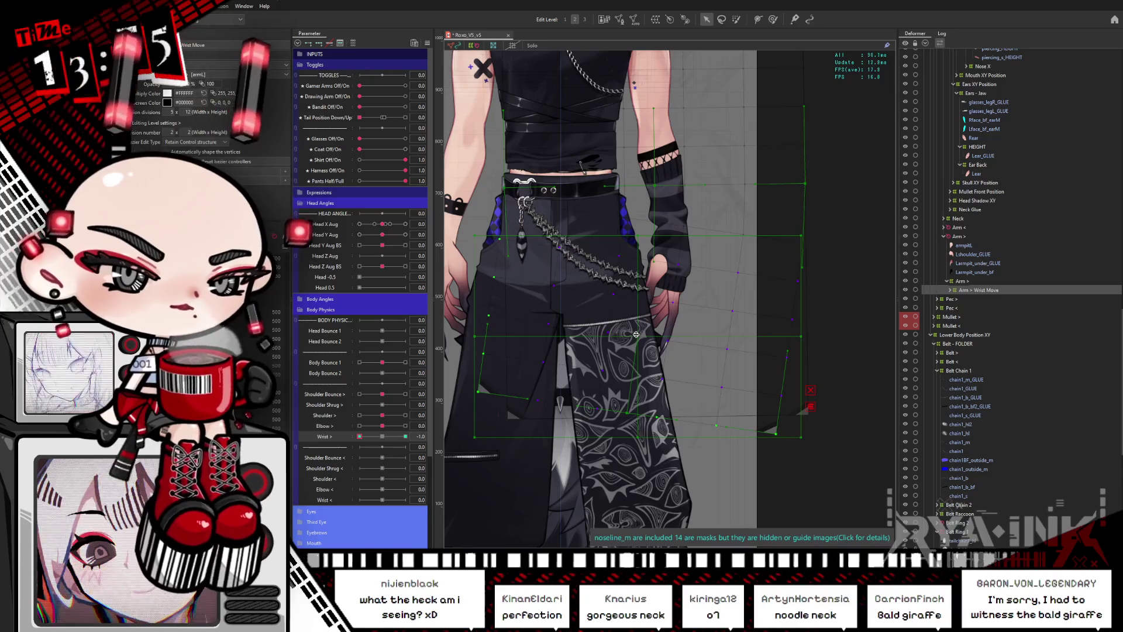
{"action": "left_click_drag", "start_coordinate": [640, 335], "coordinate": [673, 236]}
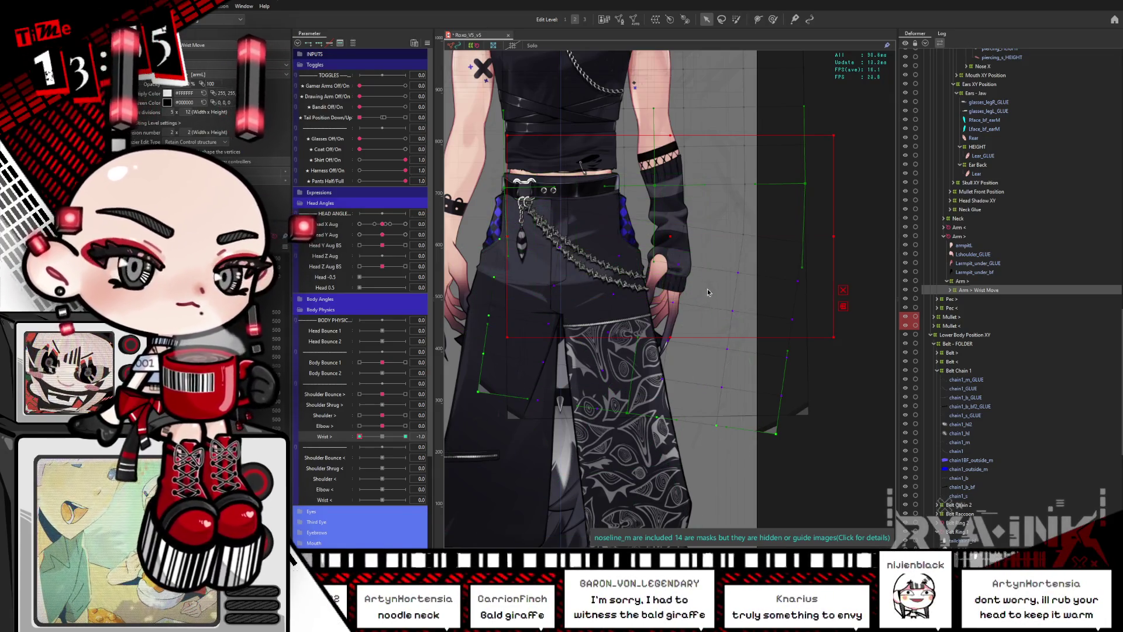
{"action": "left_click_drag", "start_coordinate": [838, 235], "coordinate": [812, 257]}
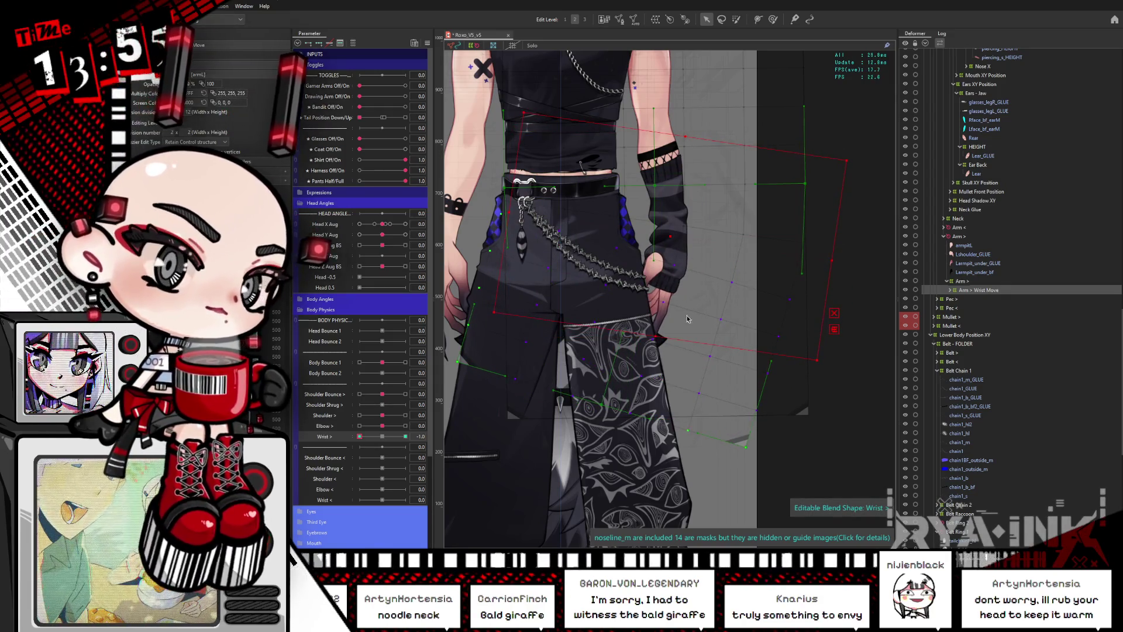
{"action": "left_click_drag", "start_coordinate": [360, 437], "coordinate": [406, 437]}
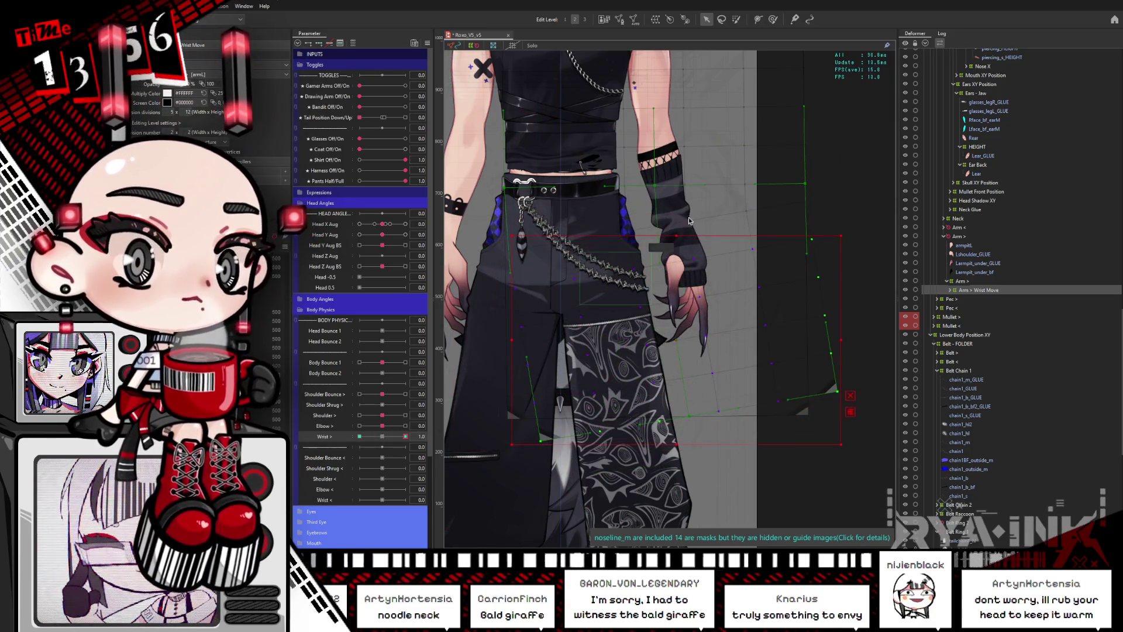
At Wrist > 1.0, rotate the wrist deformer counter-clockwise, then test the hand at -1.0, 0 and 0.7.
{"action": "left_click", "coordinate": [680, 334]}
{"action": "left_click_drag", "start_coordinate": [849, 238], "coordinate": [851, 207]}
{"action": "left_click_drag", "start_coordinate": [405, 436], "coordinate": [358, 437]}
{"action": "left_click_drag", "start_coordinate": [398, 436], "coordinate": [382, 437]}
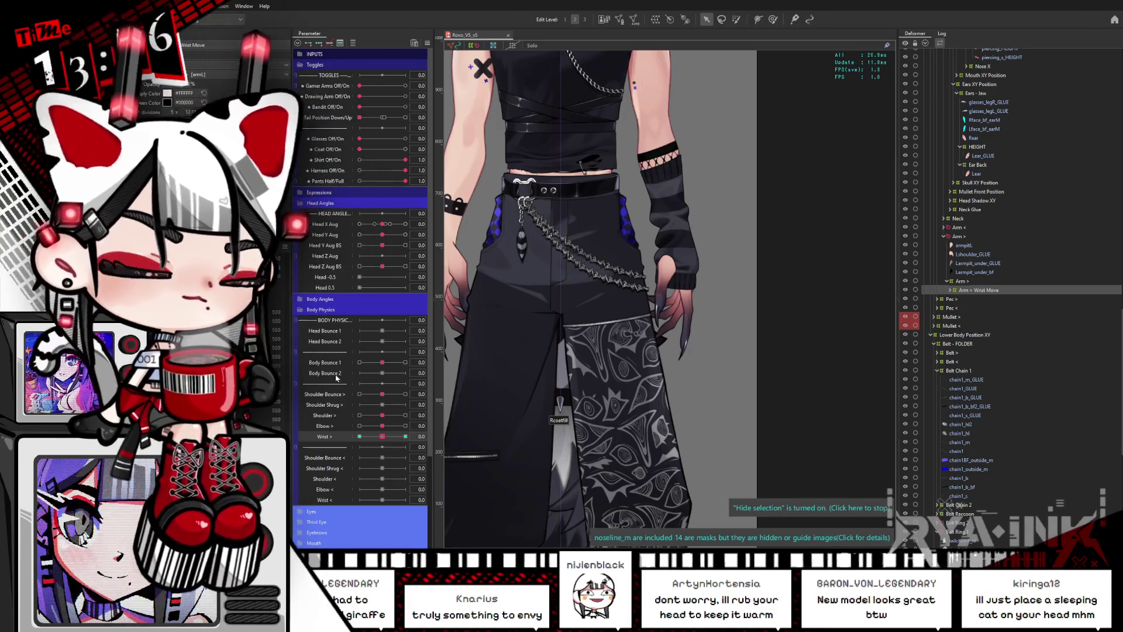
{"action": "mouse_move", "coordinate": [401, 437]}
{"action": "left_mouse_down"}
{"action": "mouse_move", "coordinate": [351, 437]}
{"action": "mouse_move", "coordinate": [382, 436]}
{"action": "left_mouse_up"}
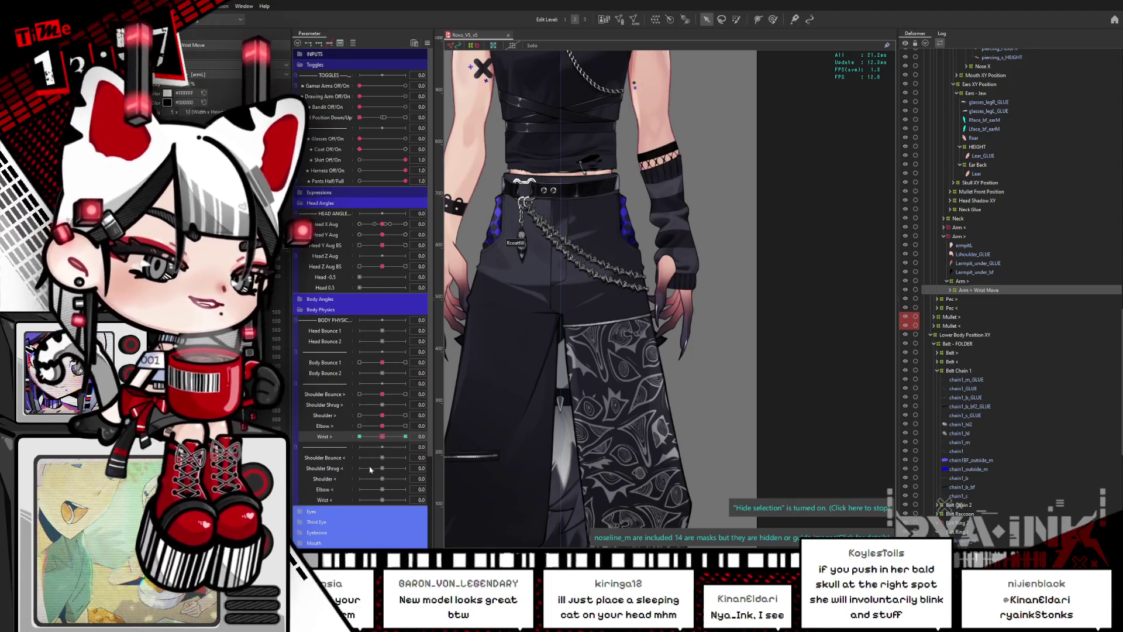
{"action": "left_click_drag", "start_coordinate": [382, 437], "coordinate": [417, 435]}
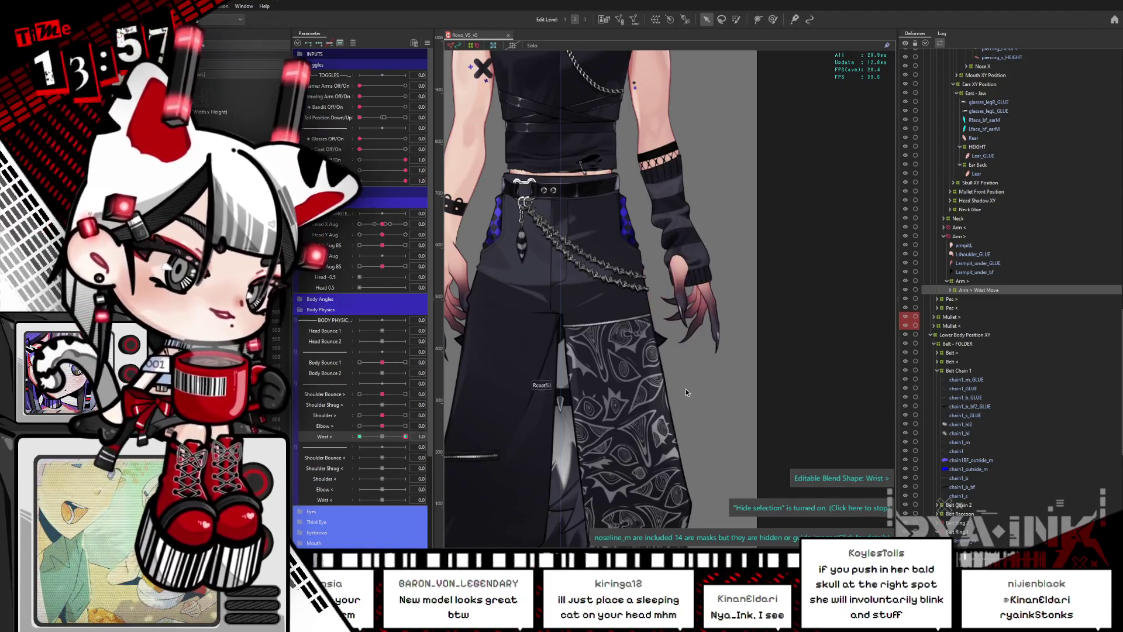
{"action": "scroll", "coordinate": [746, 269], "scroll_direction": "down", "scroll_amount": 2}
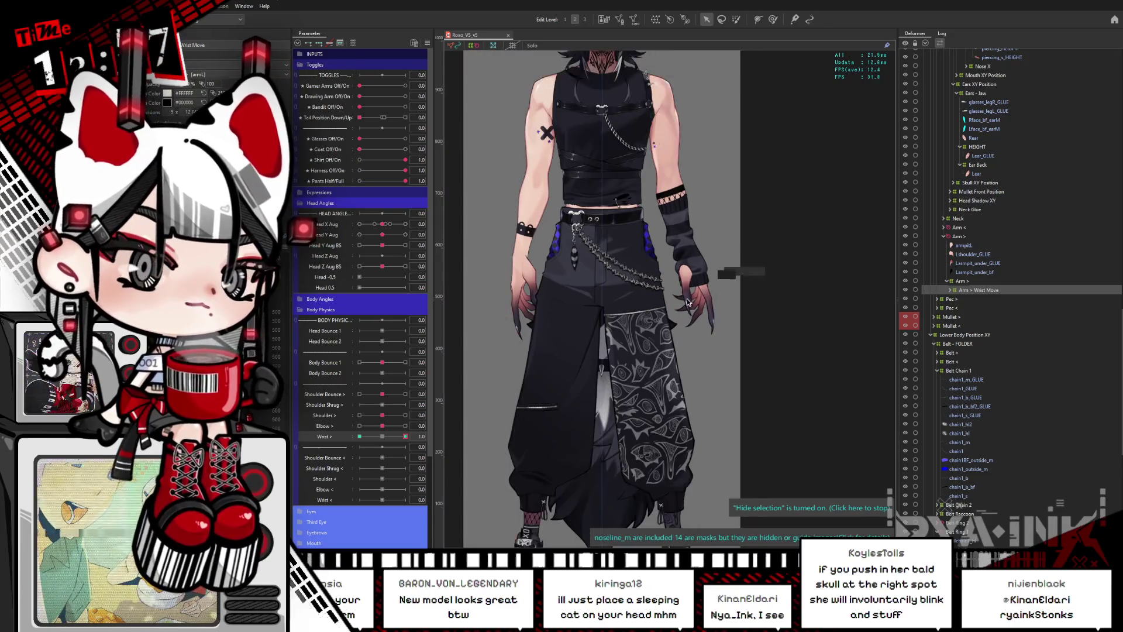
Collapse Lower Body Position XY and expand Arm > Wrist Move and Hand > in the Deformer palette.
{"action": "scroll", "coordinate": [708, 281], "scroll_direction": "down", "scroll_amount": 1}
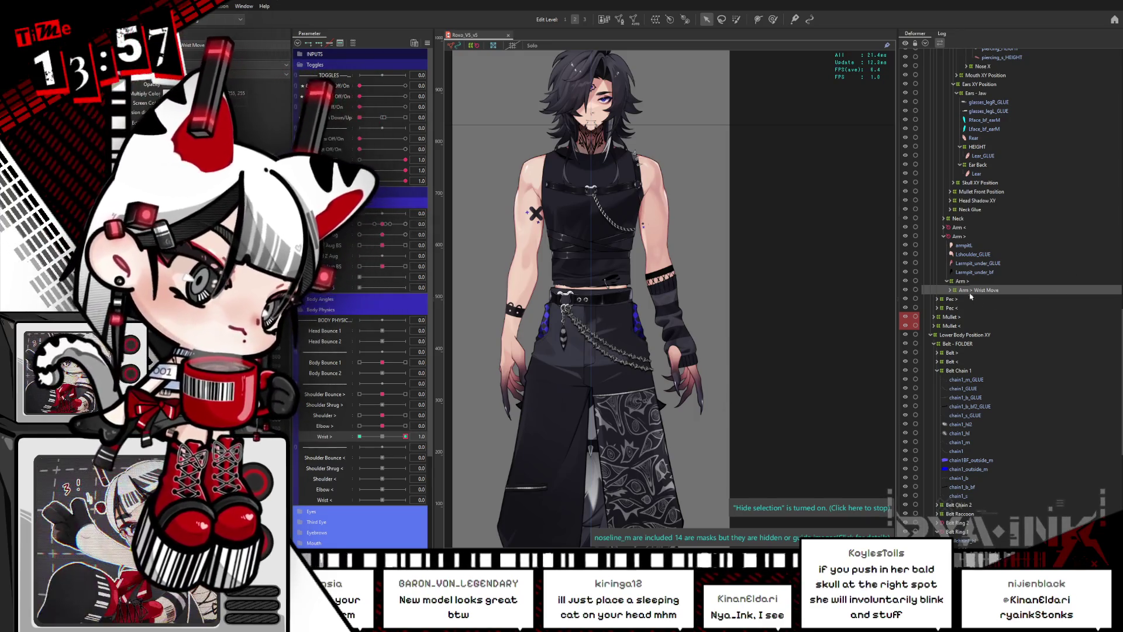
{"action": "left_click", "coordinate": [930, 336]}
{"action": "left_click", "coordinate": [950, 475]}
{"action": "scroll", "coordinate": [997, 426], "scroll_direction": "down", "scroll_amount": 5}
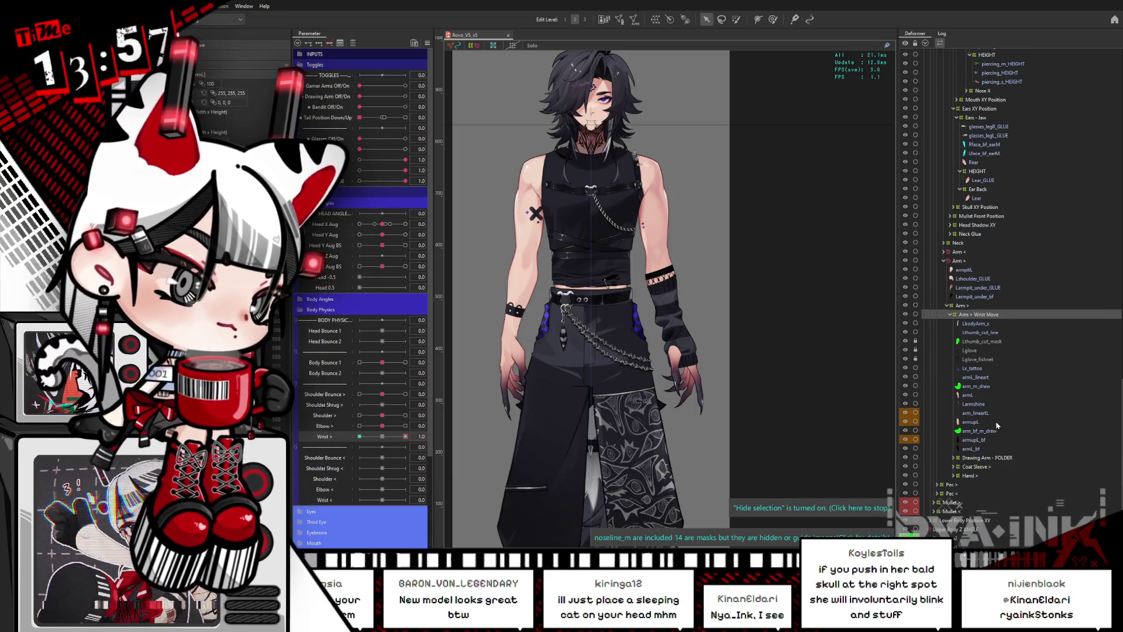
{"action": "left_click", "coordinate": [954, 476]}
{"action": "scroll", "coordinate": [708, 381], "scroll_direction": "up", "scroll_amount": 3}
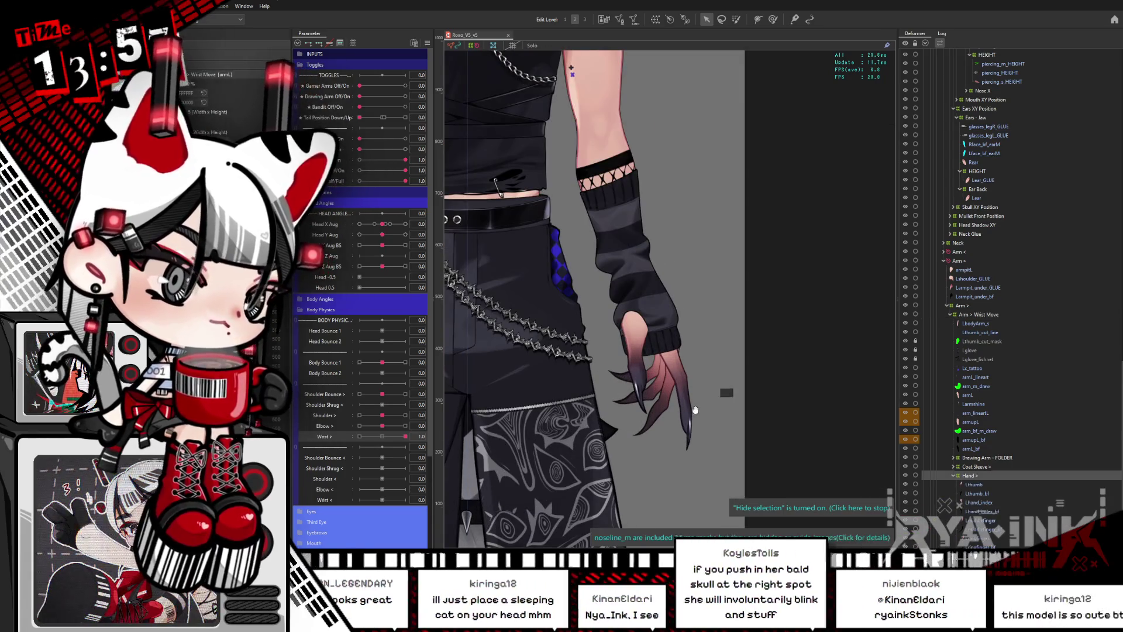
{"action": "scroll", "coordinate": [695, 409], "scroll_direction": "up", "scroll_amount": 2}
{"action": "scroll", "coordinate": [668, 279], "scroll_direction": "up", "scroll_amount": 2}
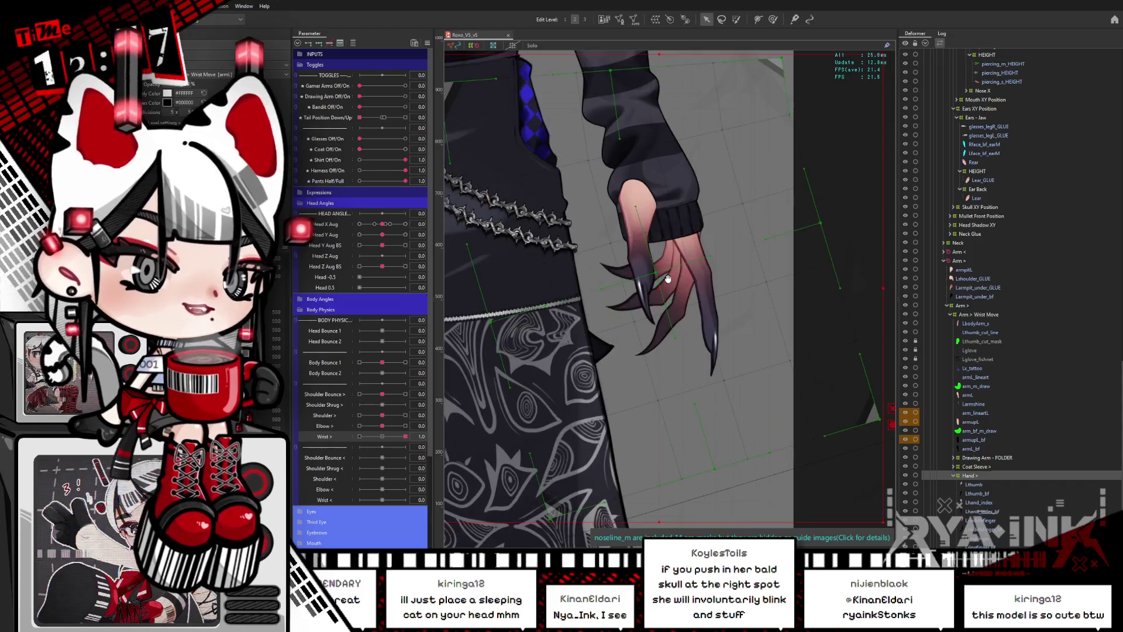
Bring the left hand into view, select Lthumb, reset Wrist > to 0.0, and select the hand deformer.
{"action": "left_click_drag", "start_coordinate": [669, 279], "coordinate": [691, 308]}
{"action": "left_click", "coordinate": [691, 311]}
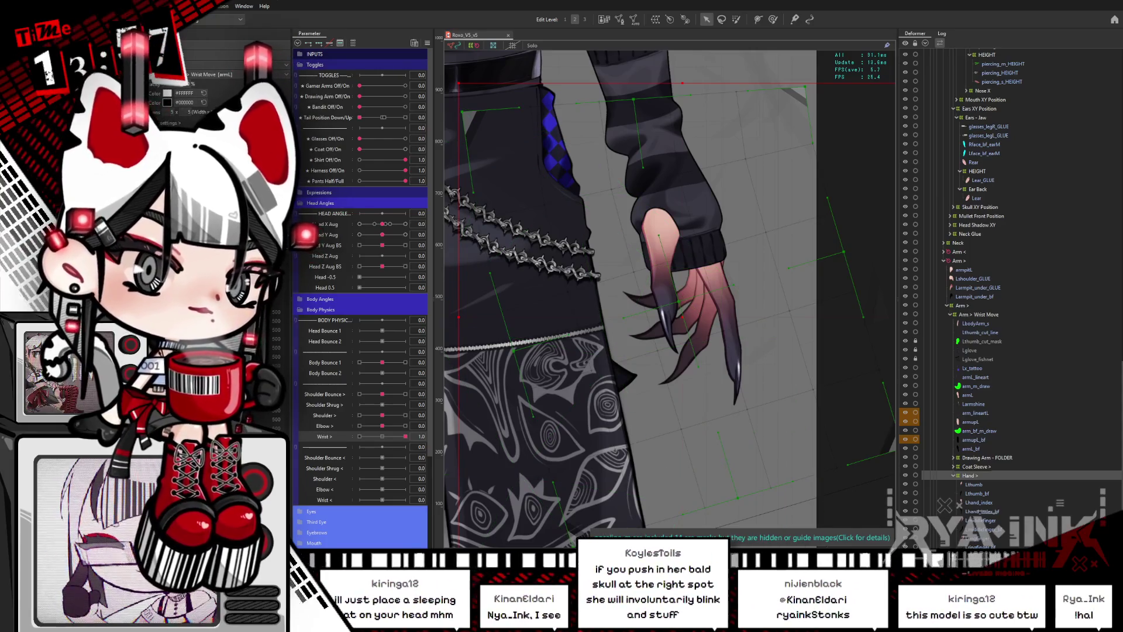
{"action": "left_click", "coordinate": [974, 484]}
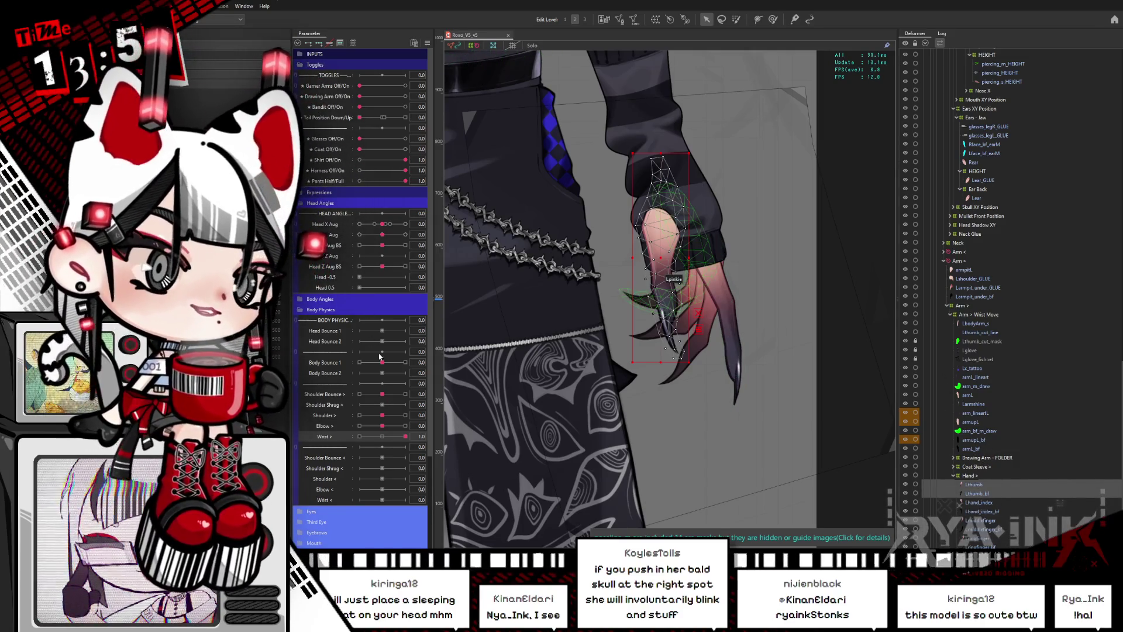
{"action": "left_click", "coordinate": [383, 437]}
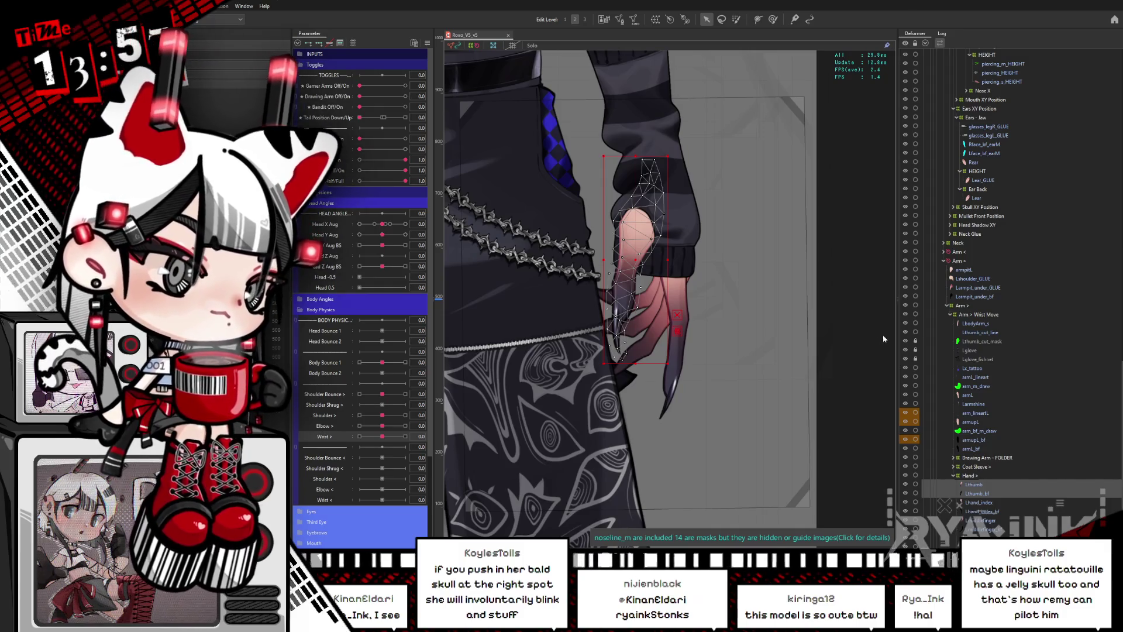
{"action": "left_click", "coordinate": [686, 260]}
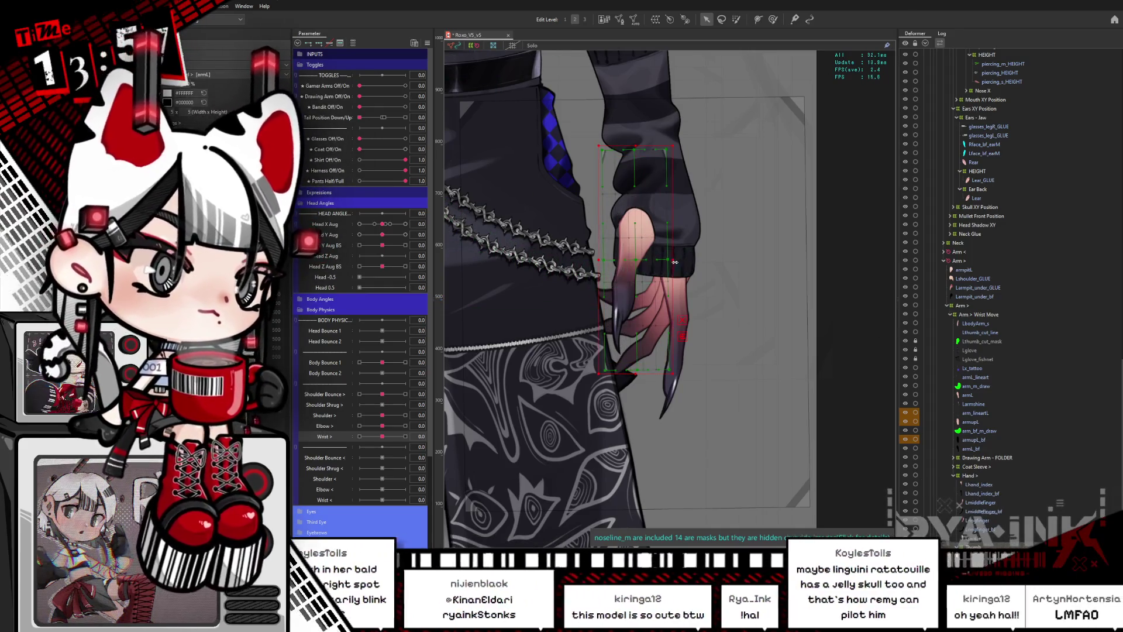
Enlarge the hand warp deformer rightward, down past the fingertips, and slightly on both sides.
{"action": "left_click", "coordinate": [685, 260]}
{"action": "left_click_drag", "start_coordinate": [727, 262], "coordinate": [733, 262]}
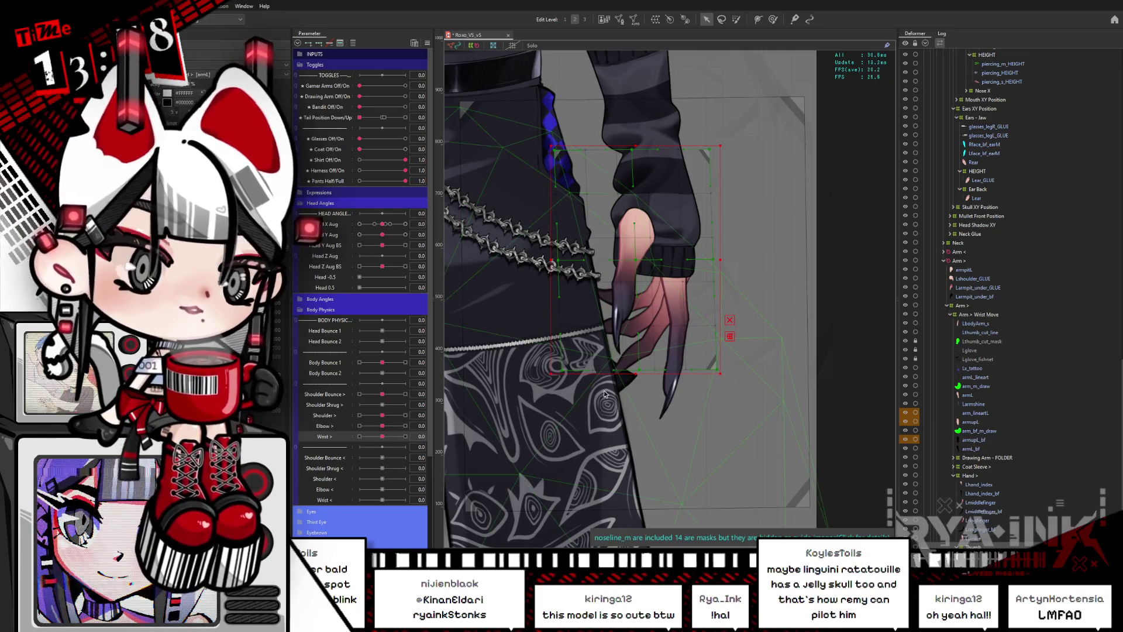
{"action": "left_click", "coordinate": [636, 372]}
{"action": "left_click_drag", "start_coordinate": [636, 373], "coordinate": [644, 404]}
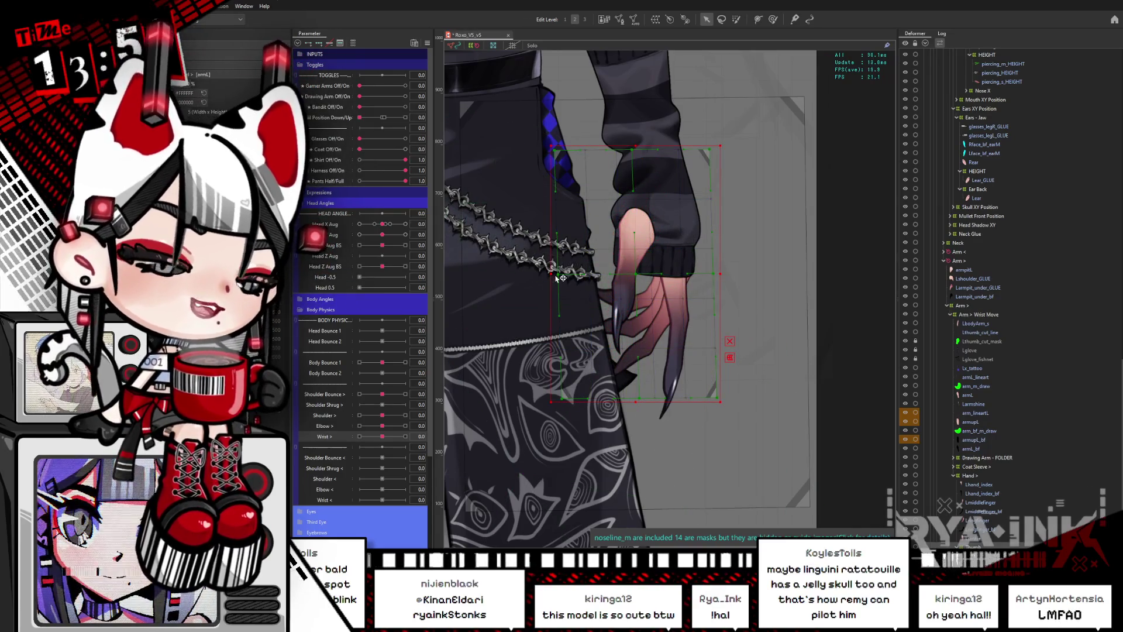
{"action": "left_click_drag", "start_coordinate": [559, 278], "coordinate": [586, 232]}
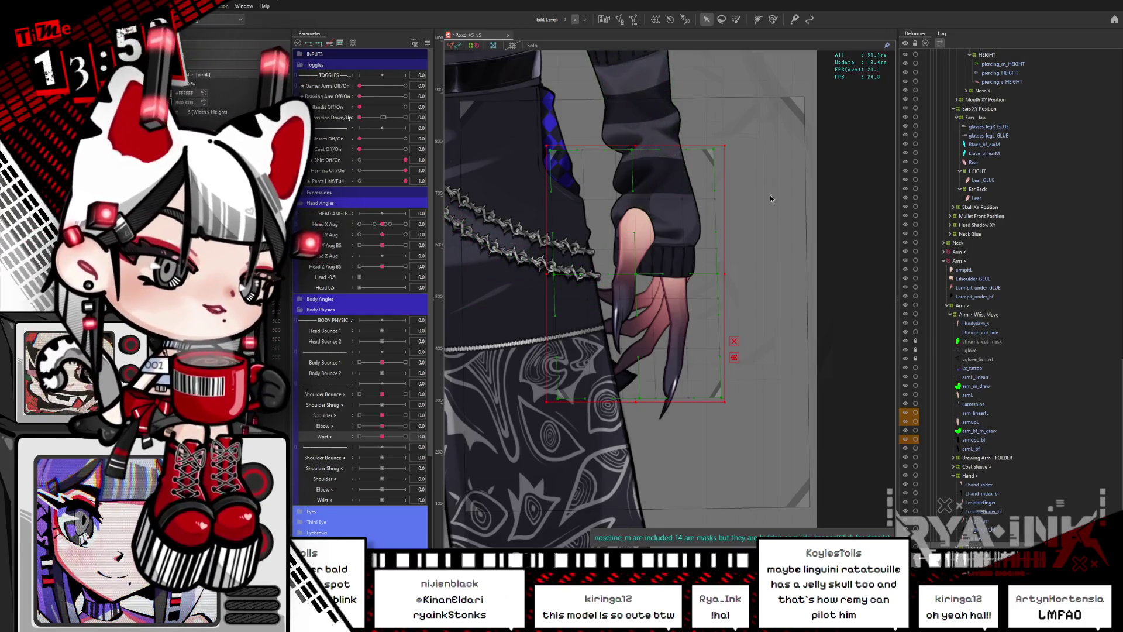
{"action": "scroll", "coordinate": [778, 251], "scroll_direction": "down", "scroll_amount": 1}
{"action": "scroll", "coordinate": [778, 252], "scroll_direction": "left", "scroll_amount": 2}
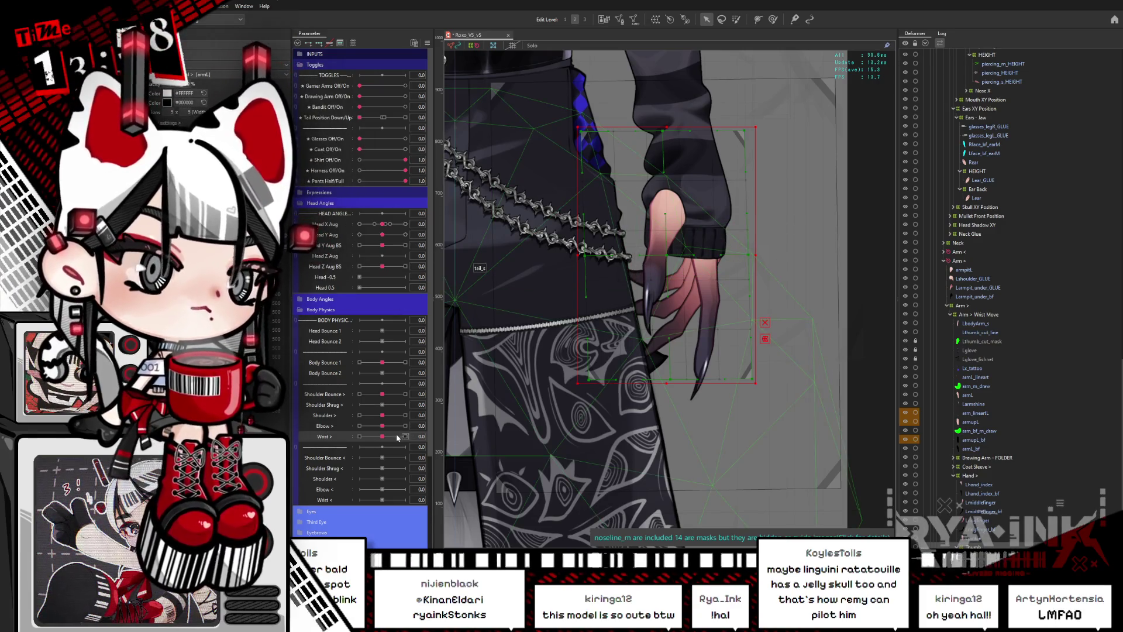
Move Lthumb and Lthumb_bf to the top of Hand > and check the Hand > grid.
{"action": "left_click", "coordinate": [981, 477]}
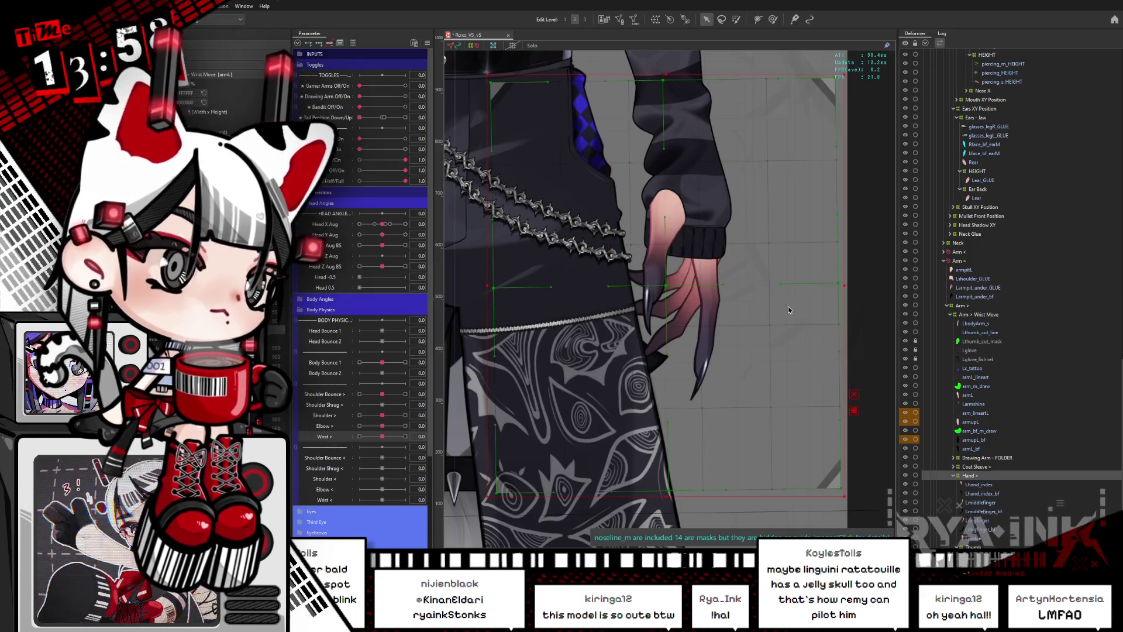
{"action": "scroll", "coordinate": [788, 309], "scroll_direction": "down", "scroll_amount": 2}
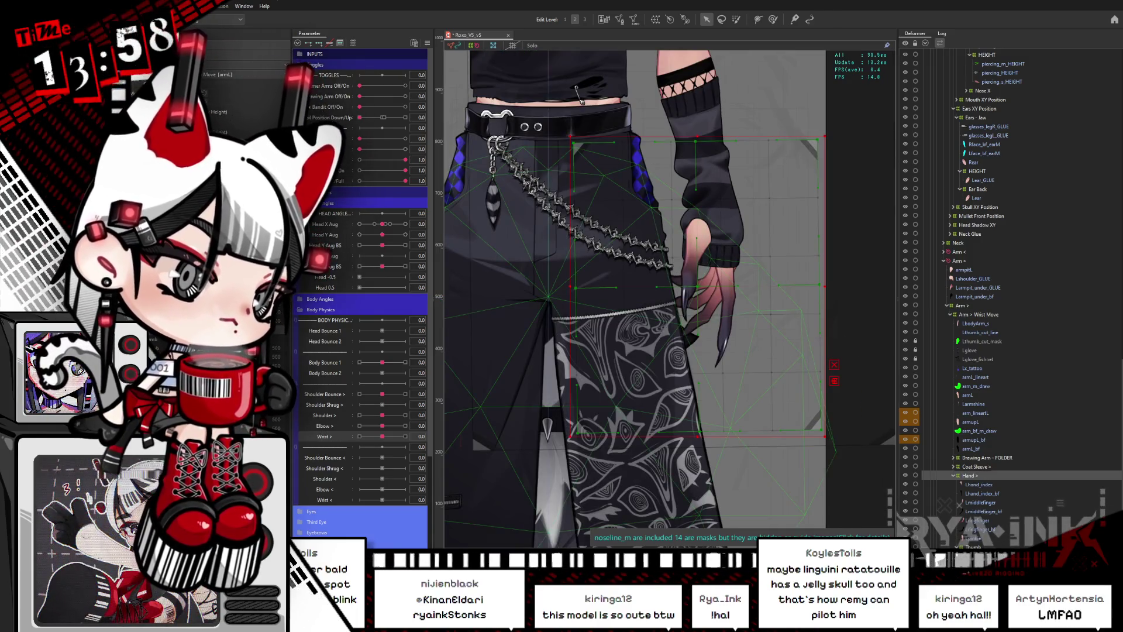
{"action": "left_click", "coordinate": [579, 97]}
{"action": "scroll", "coordinate": [728, 270], "scroll_direction": "up", "scroll_amount": 2}
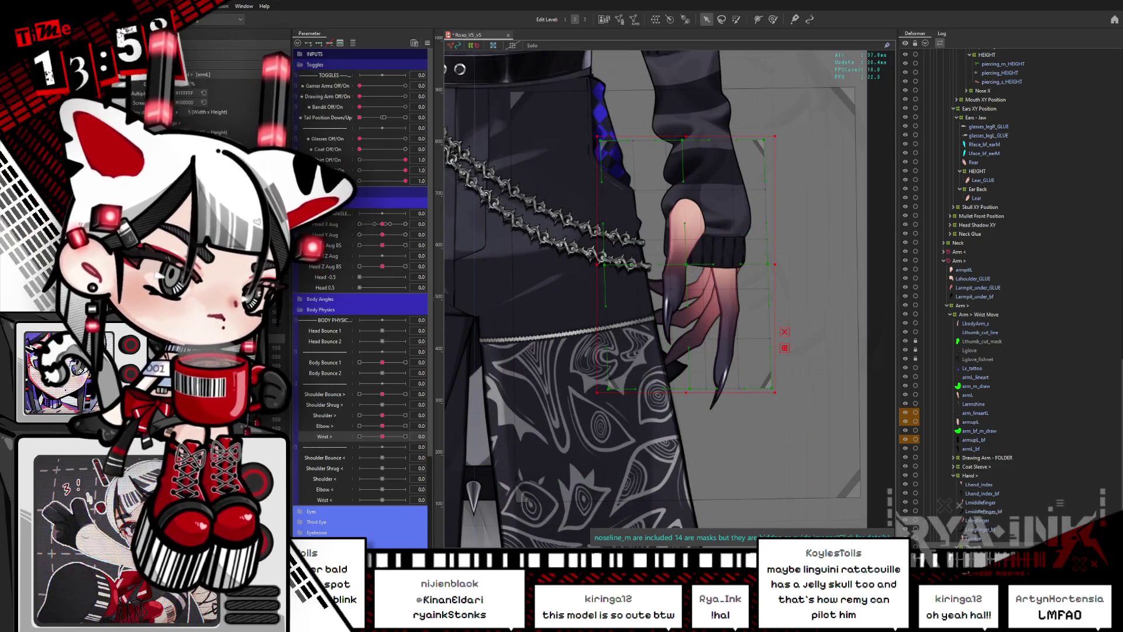
{"action": "left_click_drag", "start_coordinate": [995, 547], "coordinate": [968, 485]}
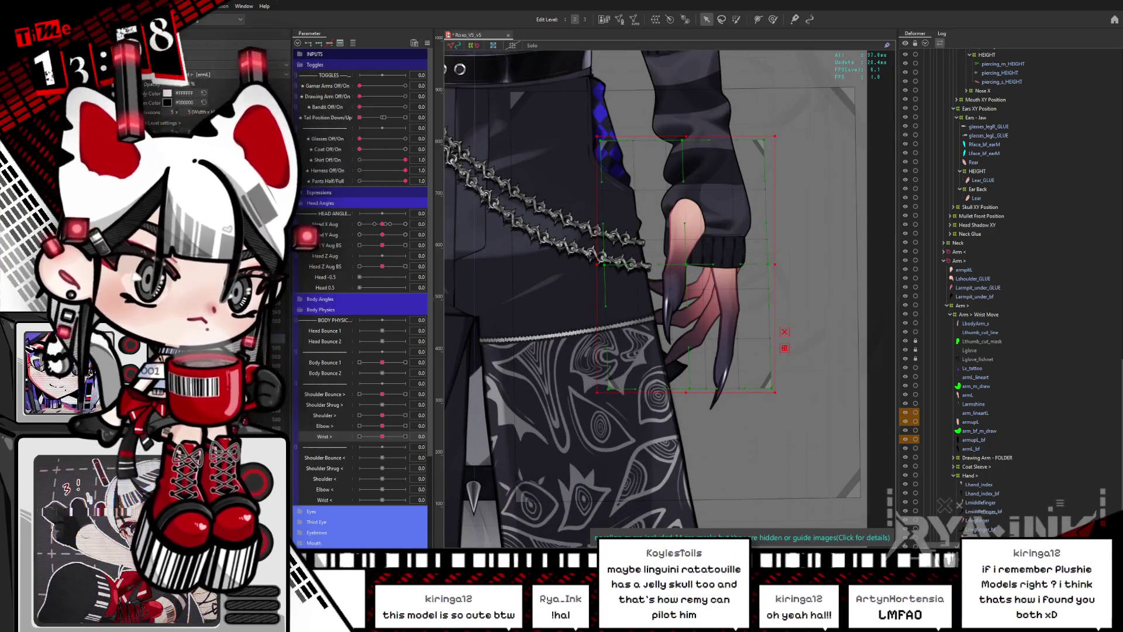
{"action": "left_click", "coordinate": [545, 262]}
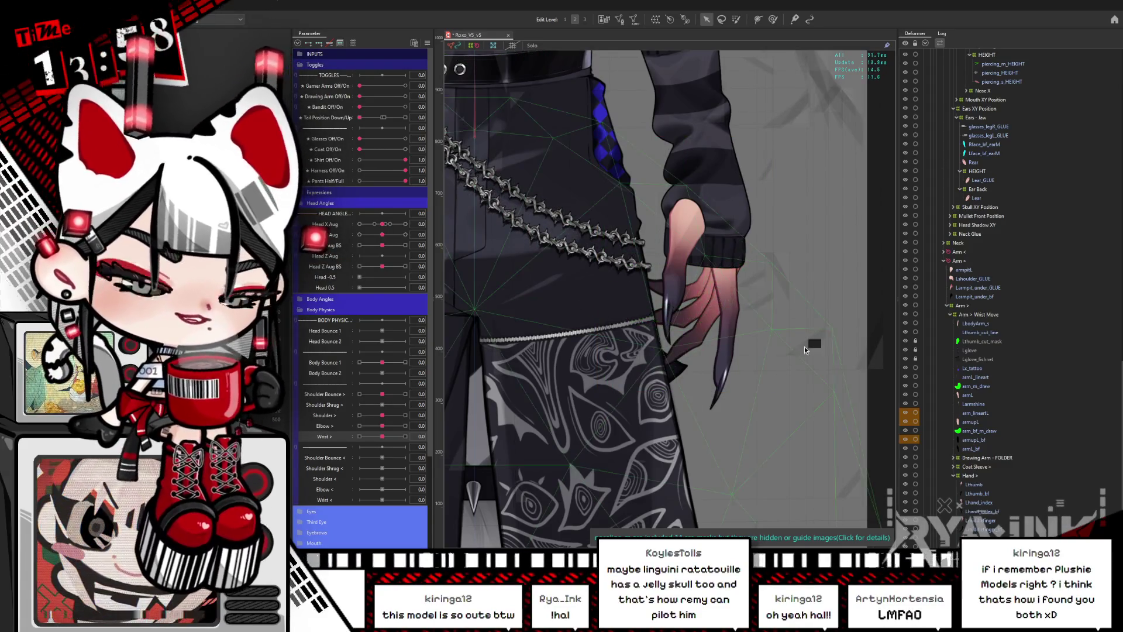
{"action": "left_click", "coordinate": [974, 485]}
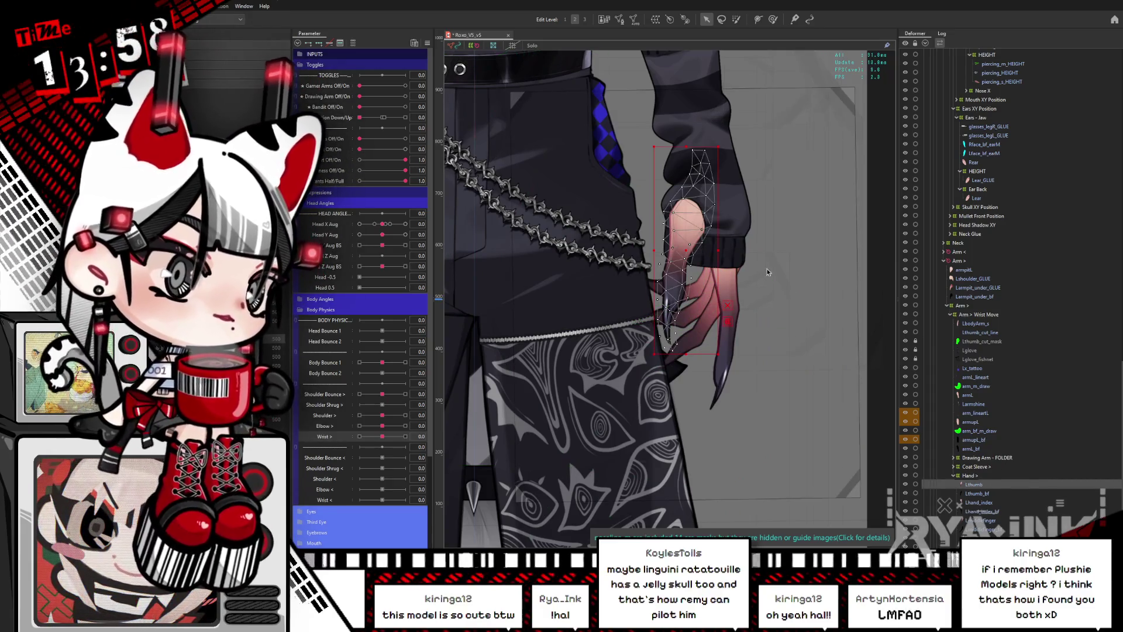
{"action": "left_click", "coordinate": [969, 475]}
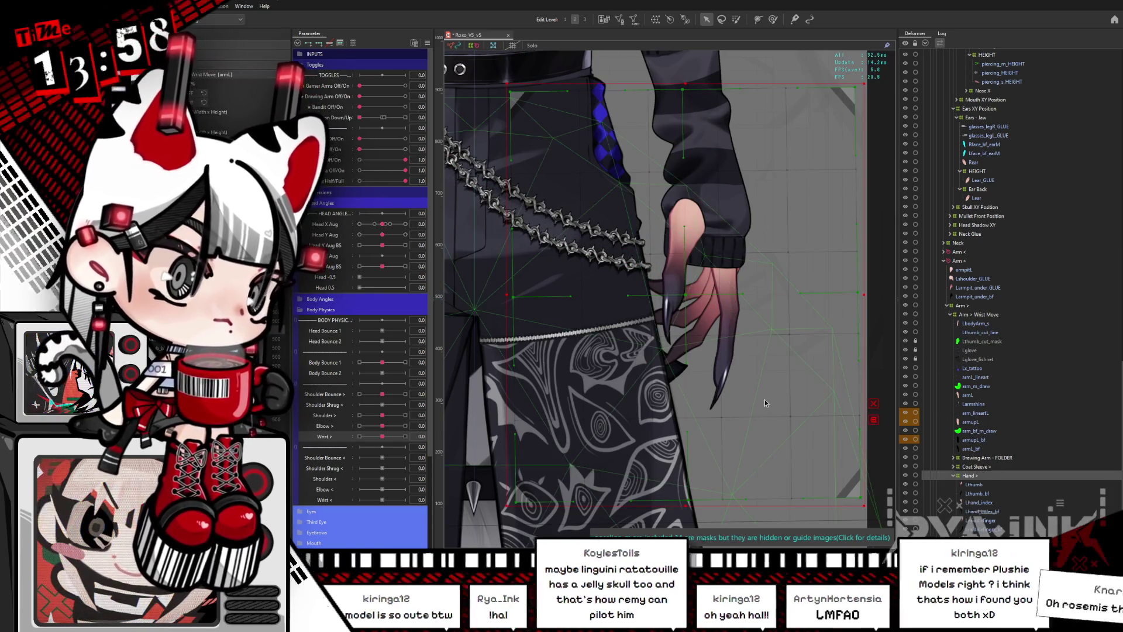
{"action": "scroll", "coordinate": [698, 329], "scroll_direction": "down", "scroll_amount": 5}
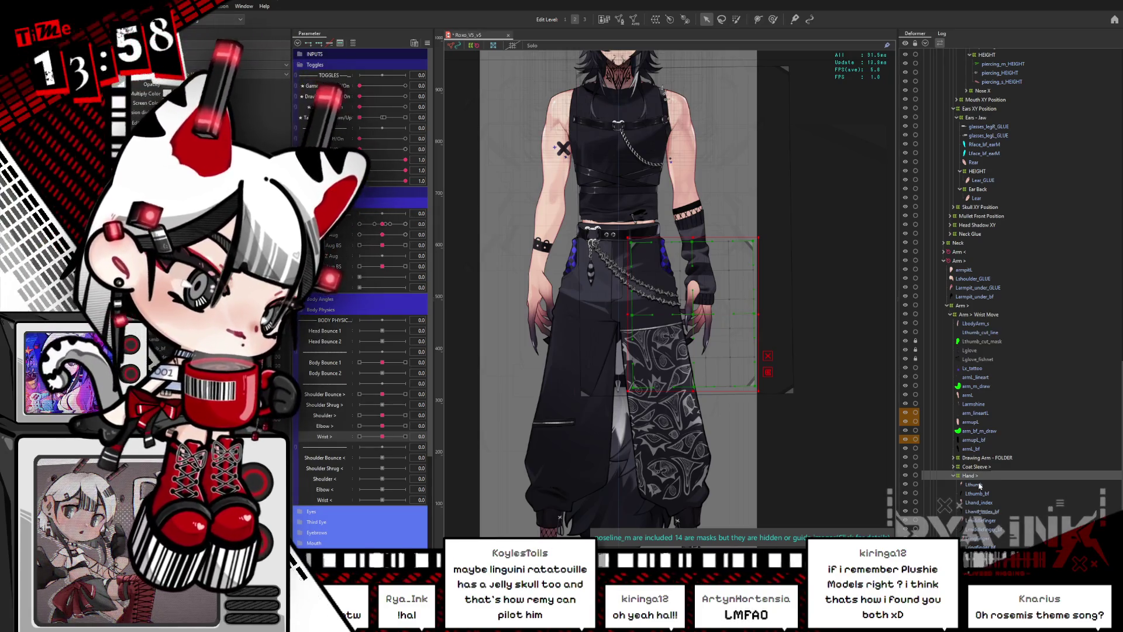
Select the hand deformer and Lthumb, then try widening the arm warp around the hand and undo it.
{"action": "left_click", "coordinate": [965, 314]}
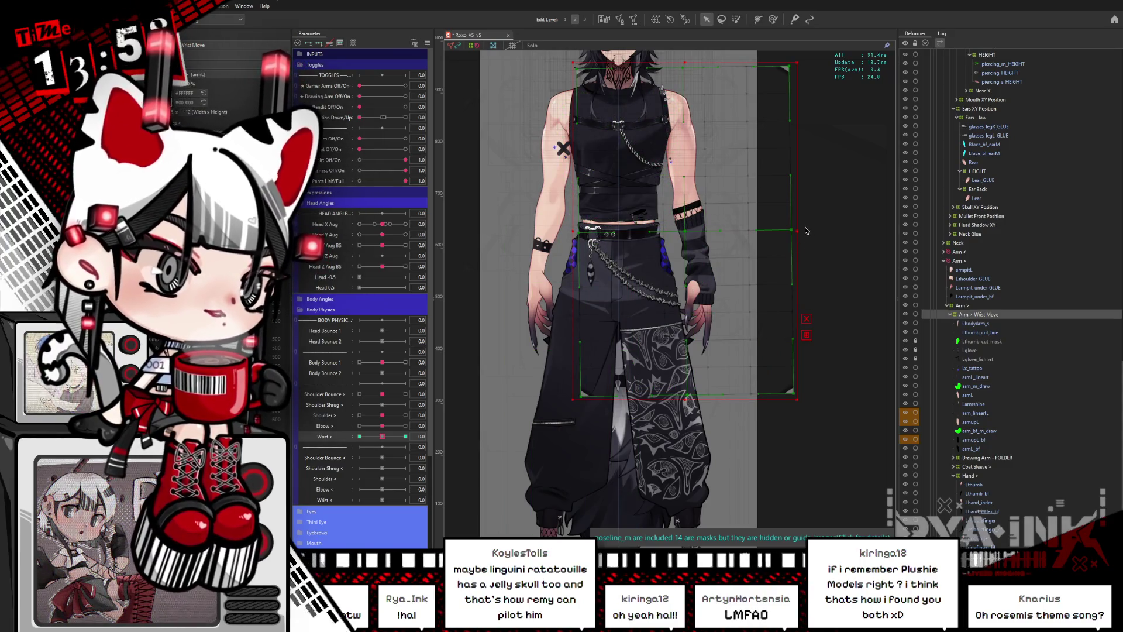
{"action": "left_click", "coordinate": [941, 478]}
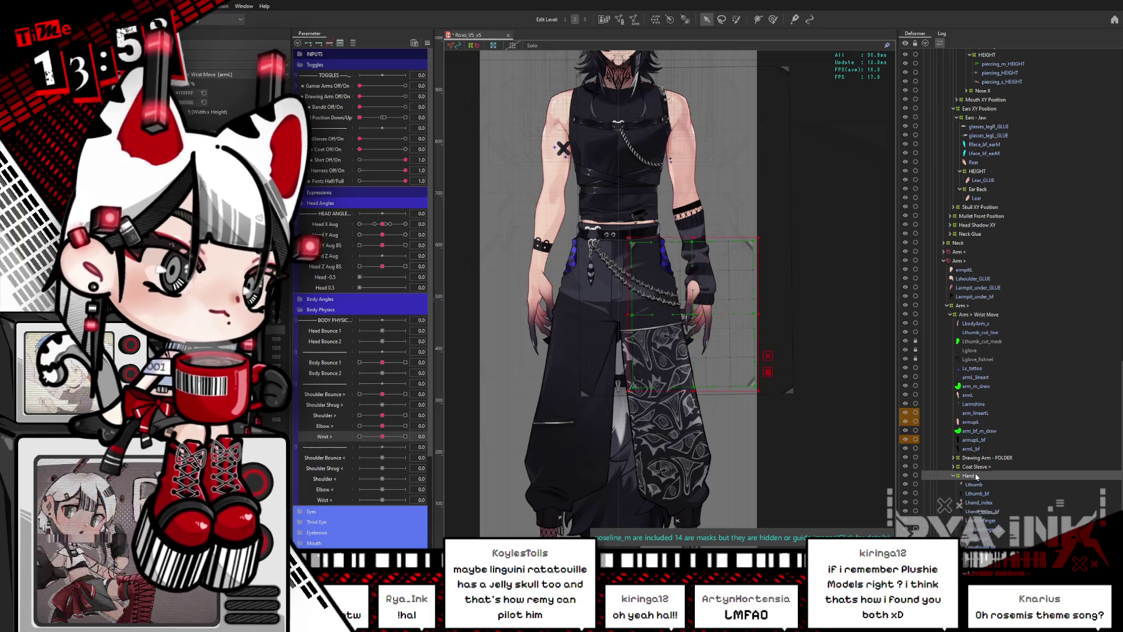
{"action": "scroll", "coordinate": [685, 328], "scroll_direction": "up", "scroll_amount": 3}
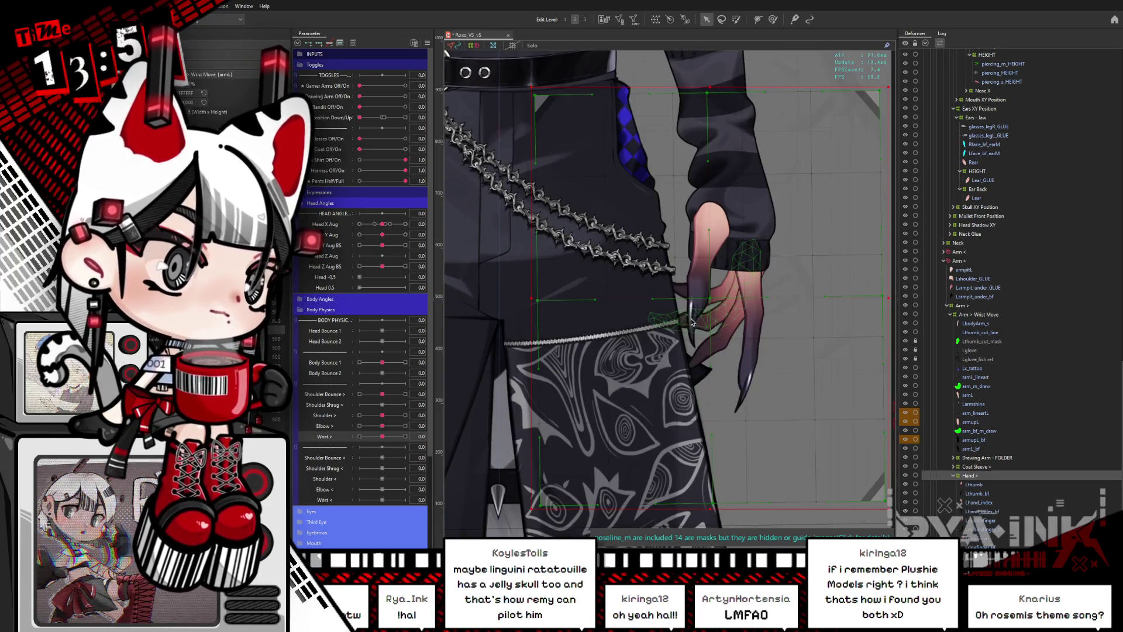
{"action": "left_click_drag", "start_coordinate": [685, 327], "coordinate": [658, 287]}
{"action": "left_click", "coordinate": [974, 485]}
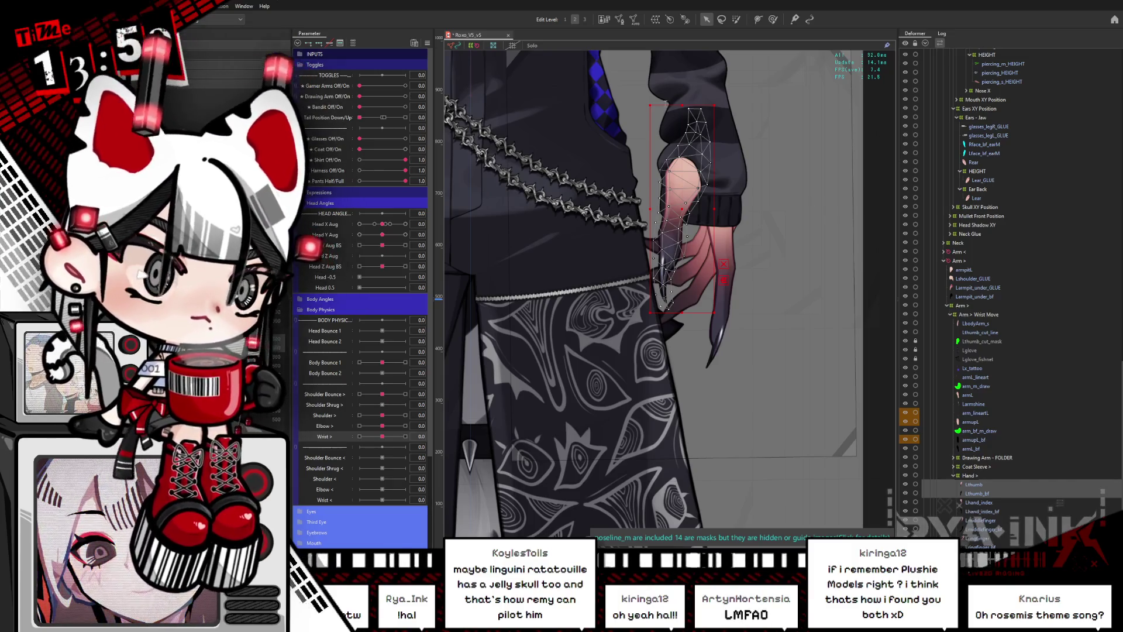
{"action": "left_click", "coordinate": [702, 164]}
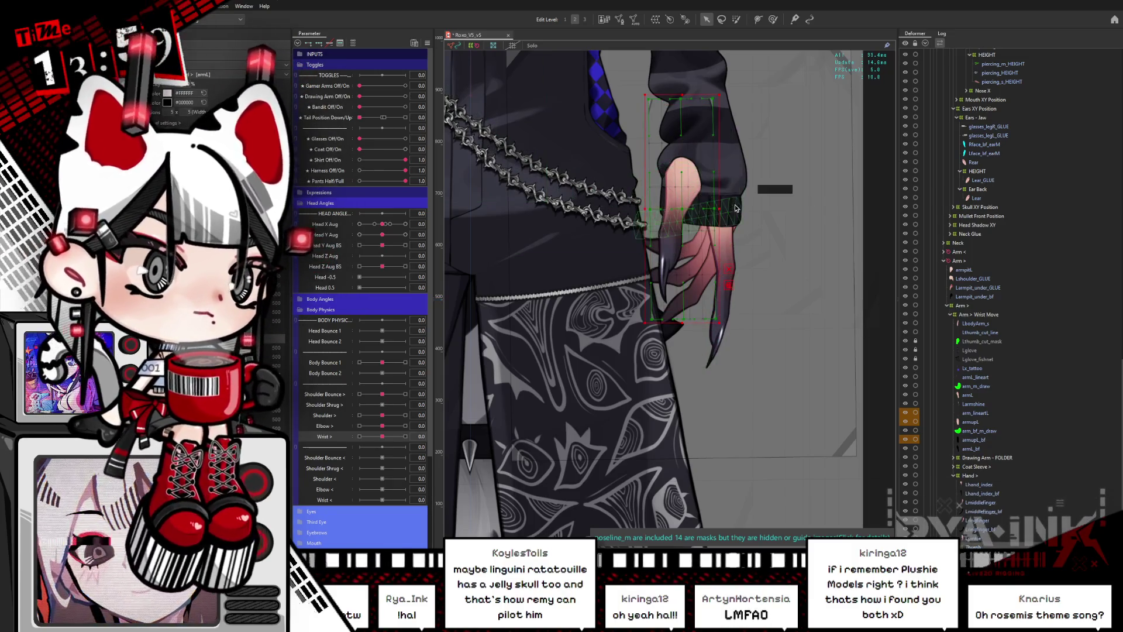
{"action": "left_click_drag", "start_coordinate": [721, 208], "coordinate": [784, 206]}
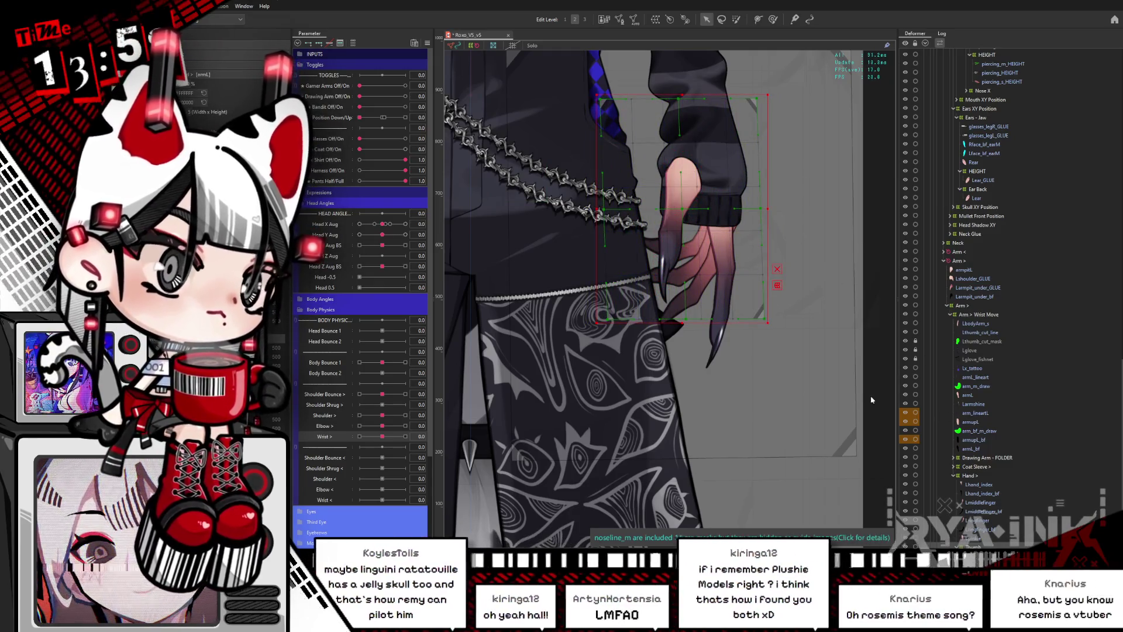
{"action": "key", "text": "ctrl+z"}
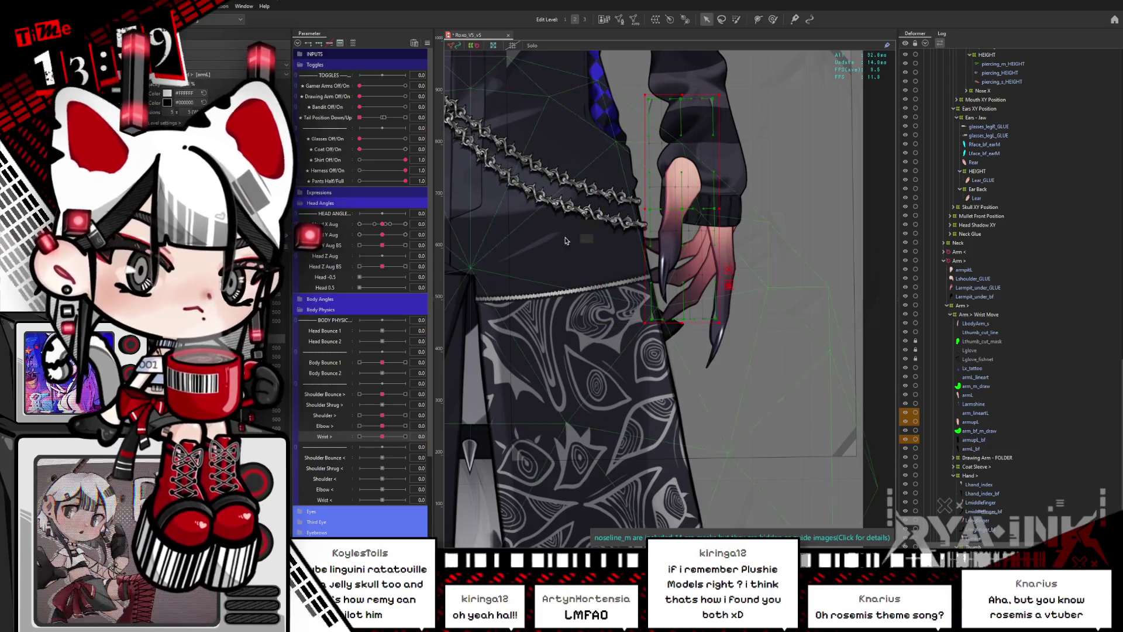
Place the thumb meshes directly under Hand >, then drag the thumb-through-pinkie meshes to a new parent.
{"action": "scroll", "coordinate": [620, 252], "scroll_direction": "down", "scroll_amount": 2}
{"action": "left_click_drag", "start_coordinate": [619, 251], "coordinate": [684, 304]}
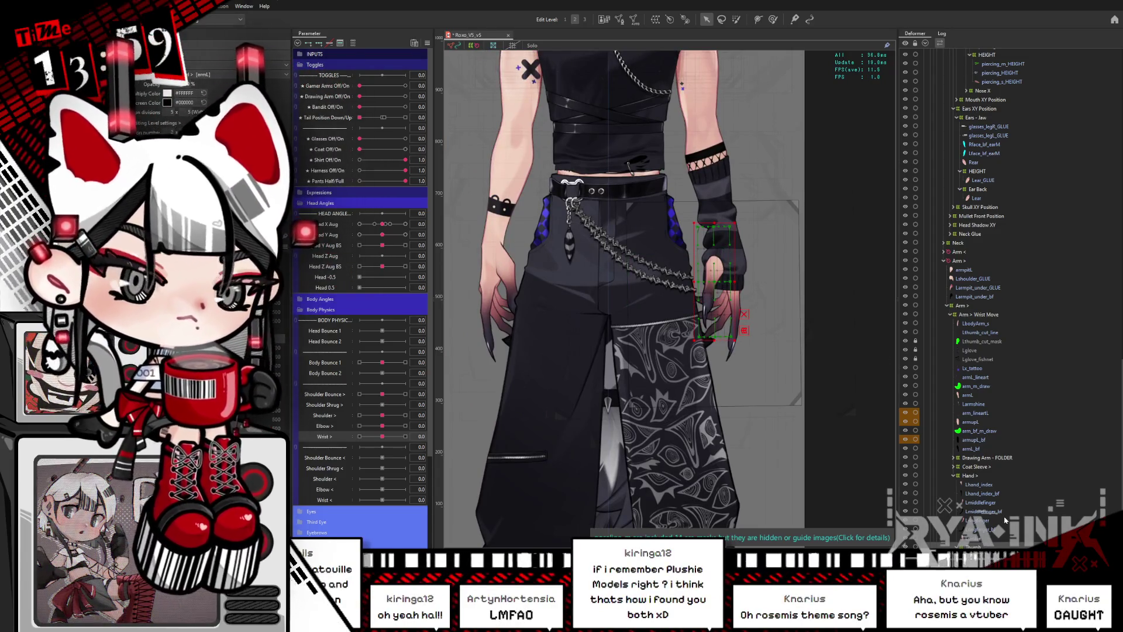
{"action": "scroll", "coordinate": [1013, 475], "scroll_direction": "down", "scroll_amount": 2}
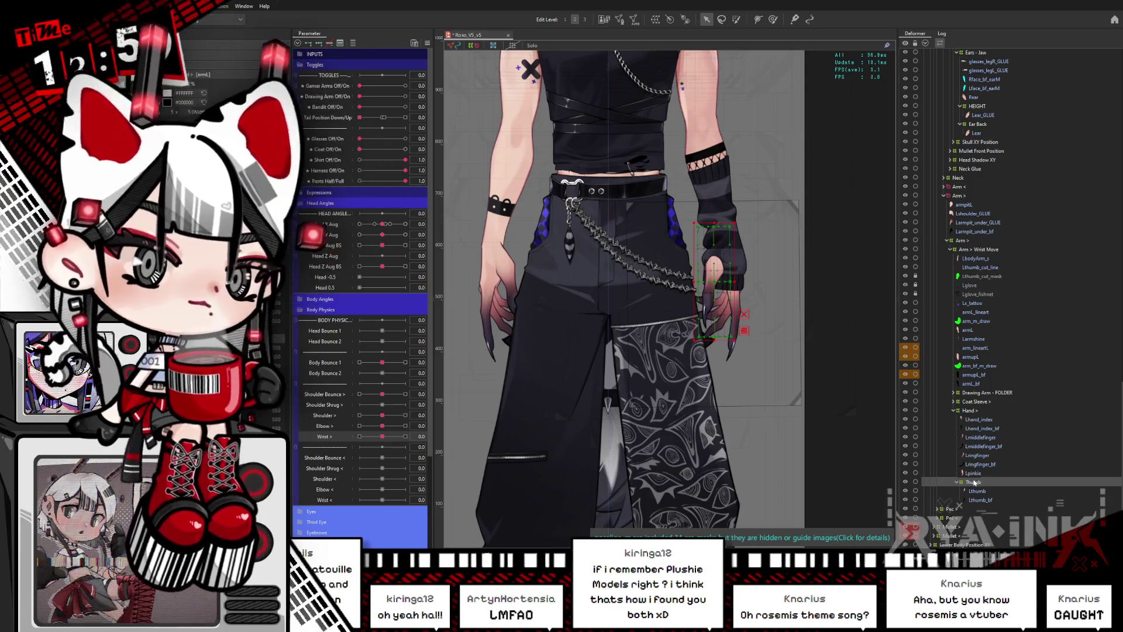
{"action": "left_click_drag", "start_coordinate": [979, 486], "coordinate": [981, 416]}
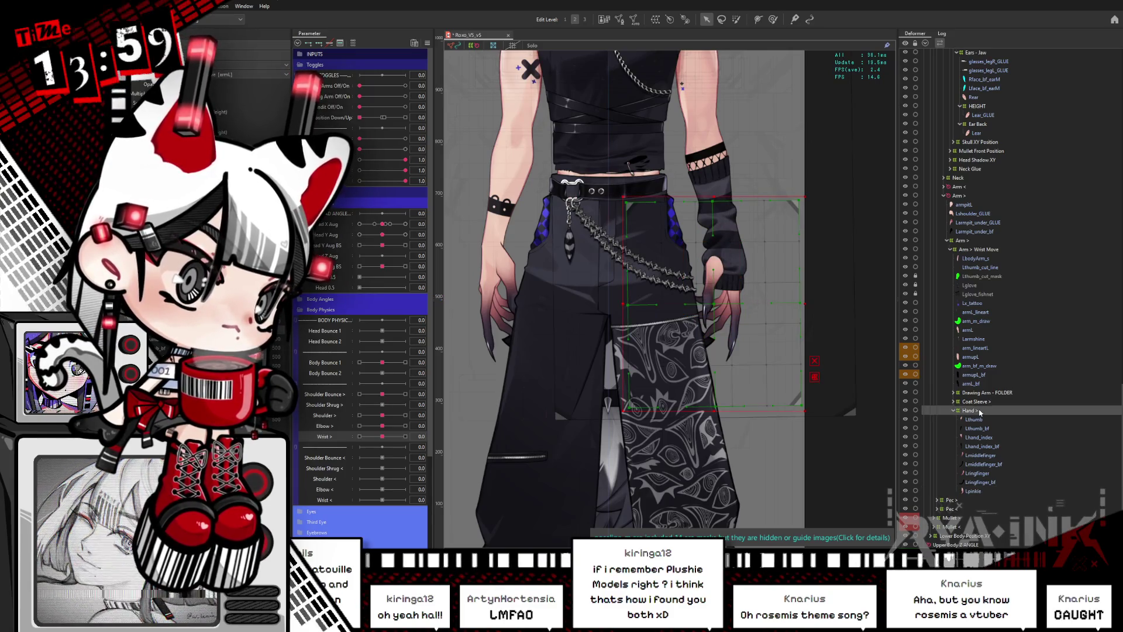
{"action": "left_click", "coordinate": [982, 424]}
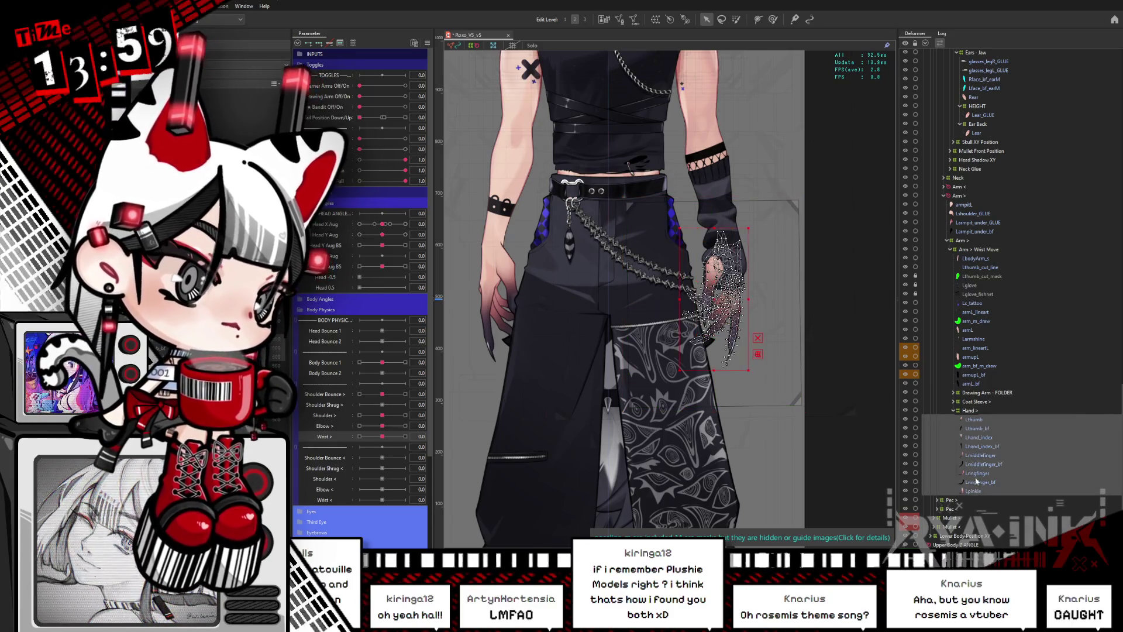
{"action": "left_click", "coordinate": [975, 491], "text": "shift"}
{"action": "mouse_move", "coordinate": [976, 486]}
{"action": "left_mouse_down"}
{"action": "mouse_move", "coordinate": [993, 240]}
{"action": "mouse_move", "coordinate": [973, 195]}
{"action": "left_mouse_up"}
{"action": "scroll", "coordinate": [986, 169], "scroll_direction": "up", "scroll_amount": 5}
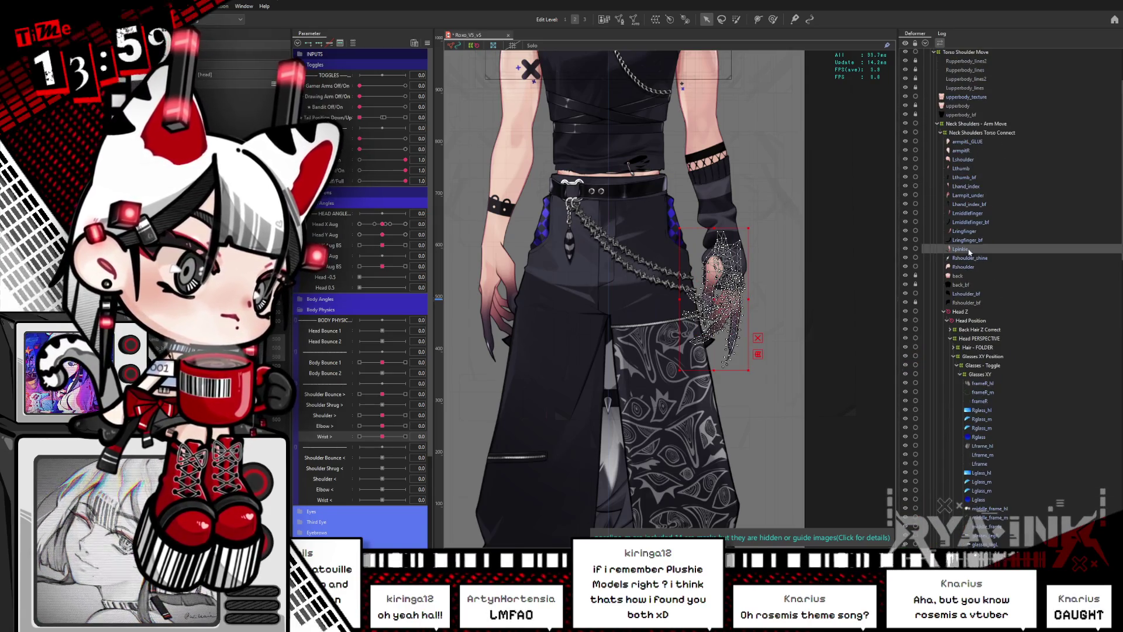
Select the larger hand warp deformer and enlarge it outward and downward over the hand.
{"action": "left_click", "coordinate": [972, 176]}
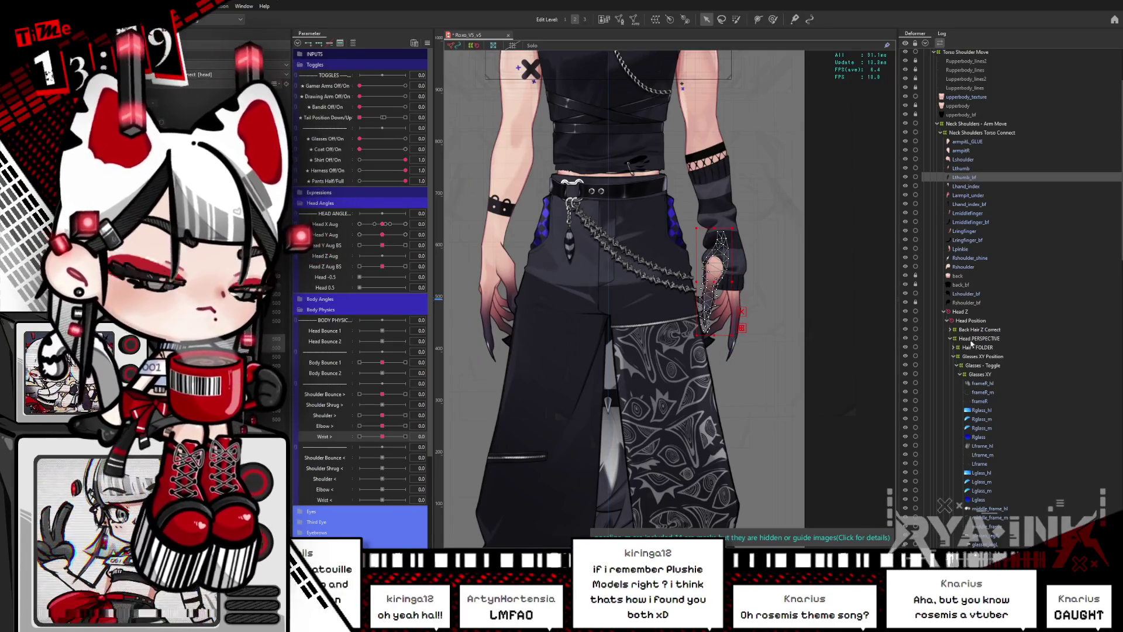
{"action": "left_click", "coordinate": [859, 311]}
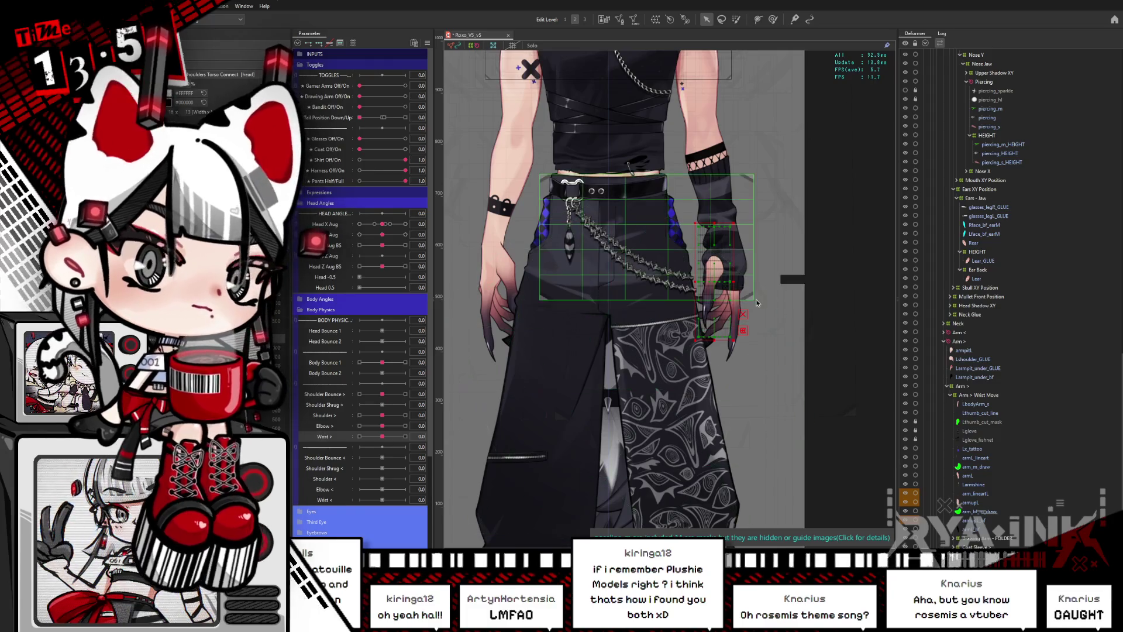
{"action": "scroll", "coordinate": [756, 299], "scroll_direction": "up", "scroll_amount": 3}
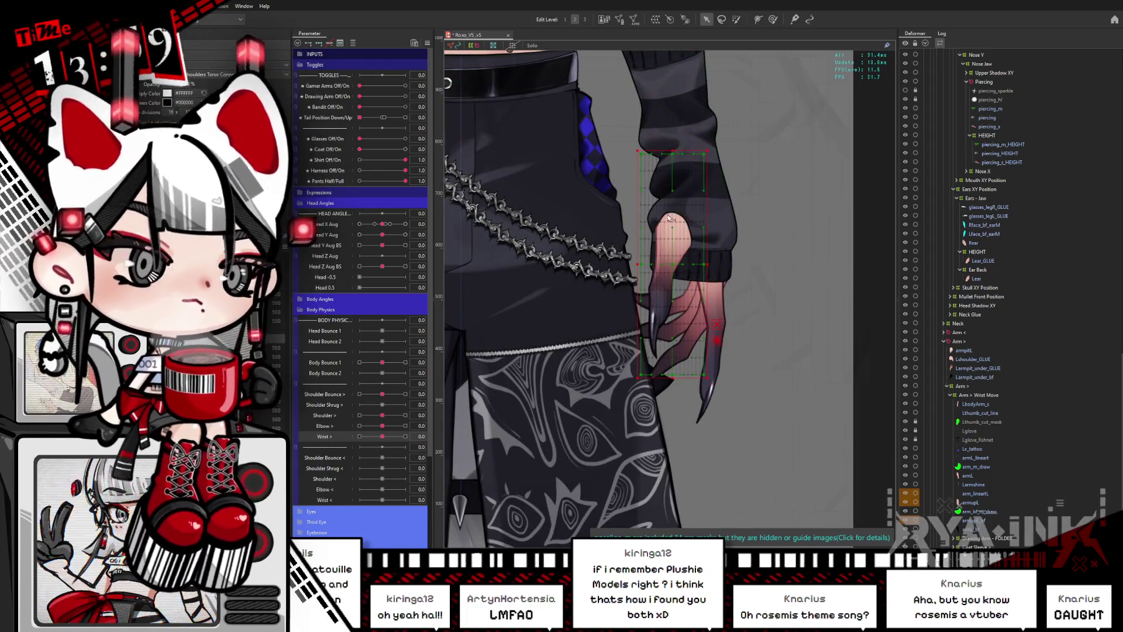
{"action": "left_click", "coordinate": [656, 281]}
{"action": "left_click_drag", "start_coordinate": [766, 263], "coordinate": [774, 271]}
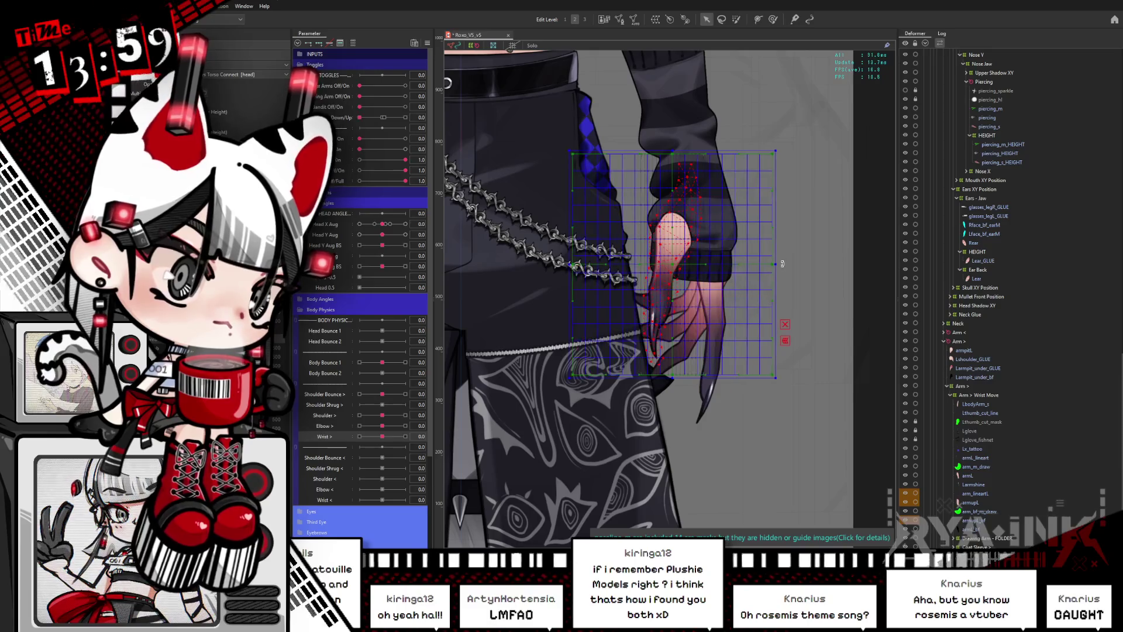
{"action": "left_click_drag", "start_coordinate": [676, 377], "coordinate": [676, 405]}
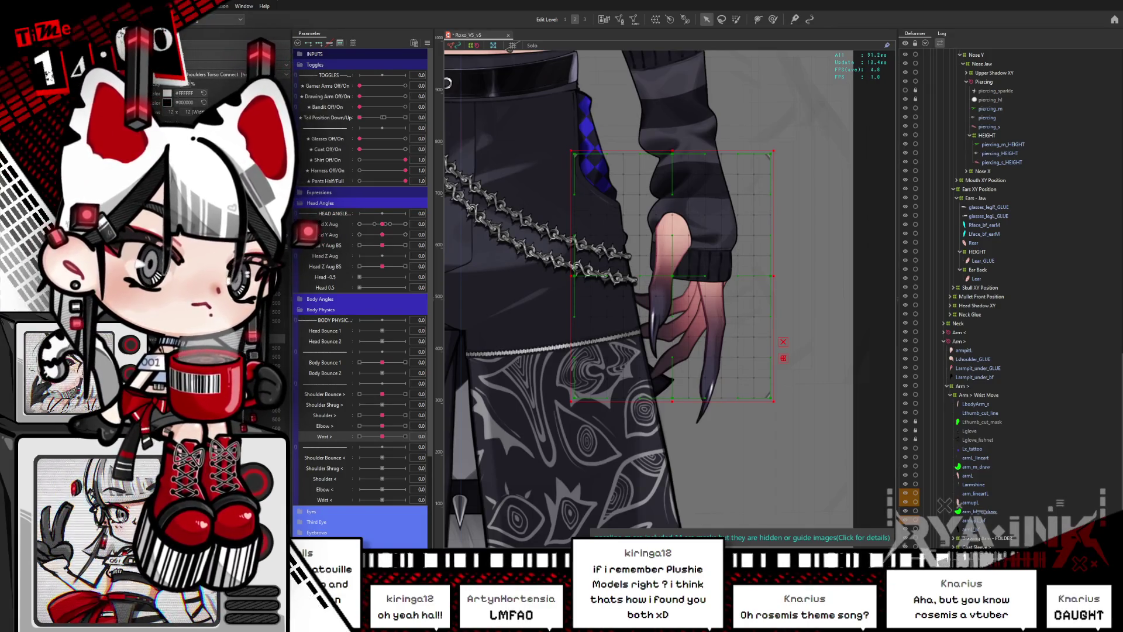
Select the Lhand_index mesh and isolate it in Solo view with Ctrl+E.
{"action": "scroll", "coordinate": [936, 409], "scroll_direction": "down", "scroll_amount": 4}
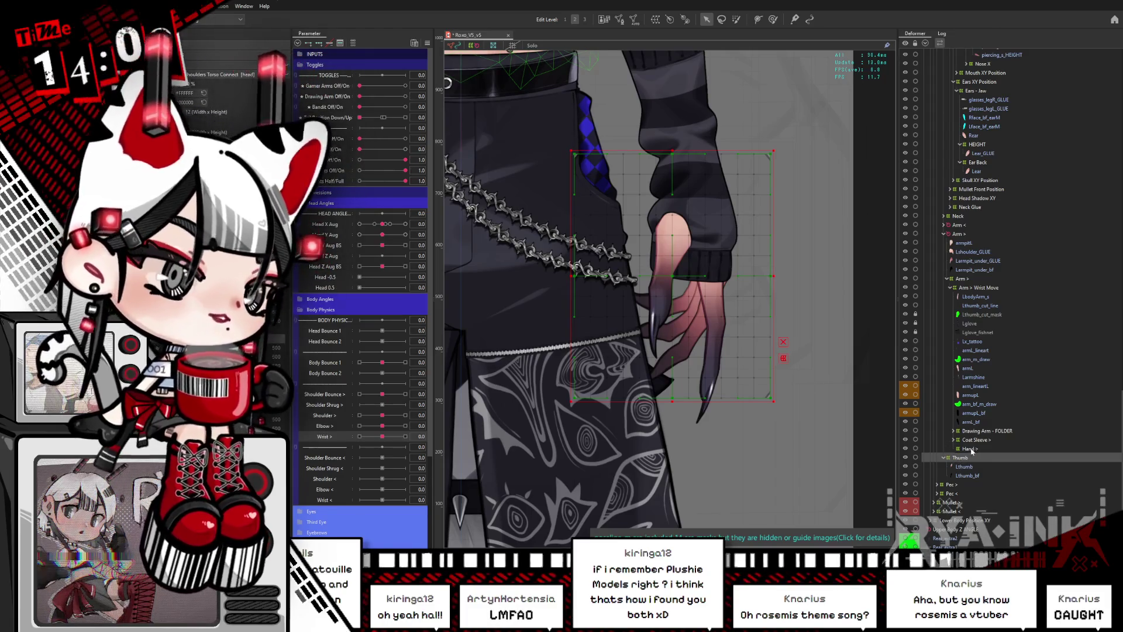
{"action": "scroll", "coordinate": [1086, 195], "scroll_direction": "up", "scroll_amount": 15}
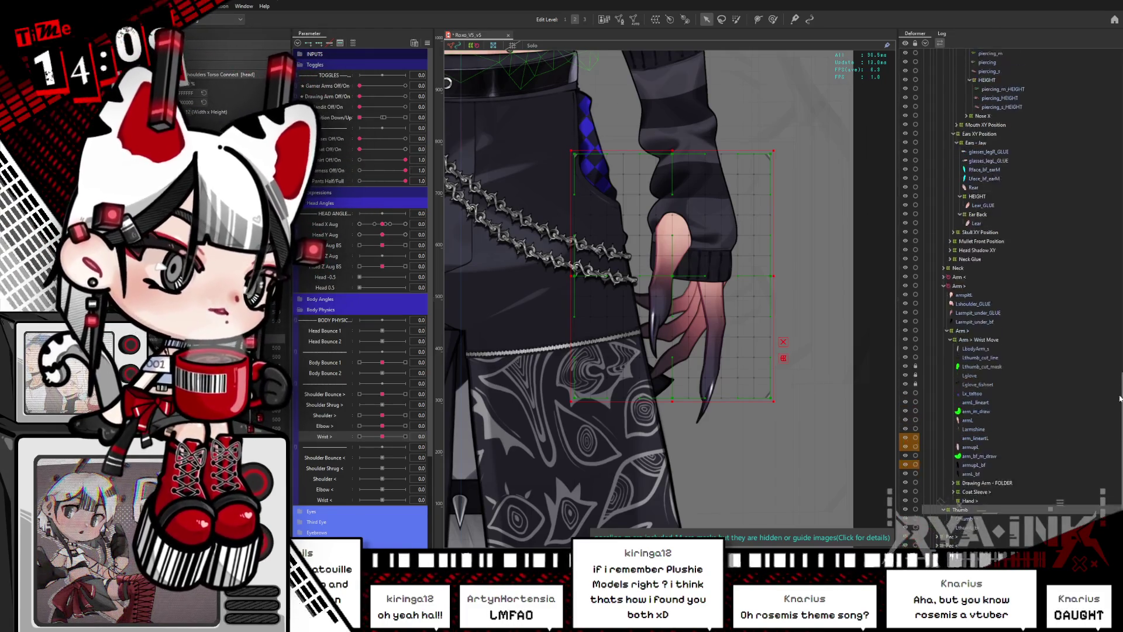
{"action": "scroll", "coordinate": [1086, 196], "scroll_direction": "up", "scroll_amount": 2}
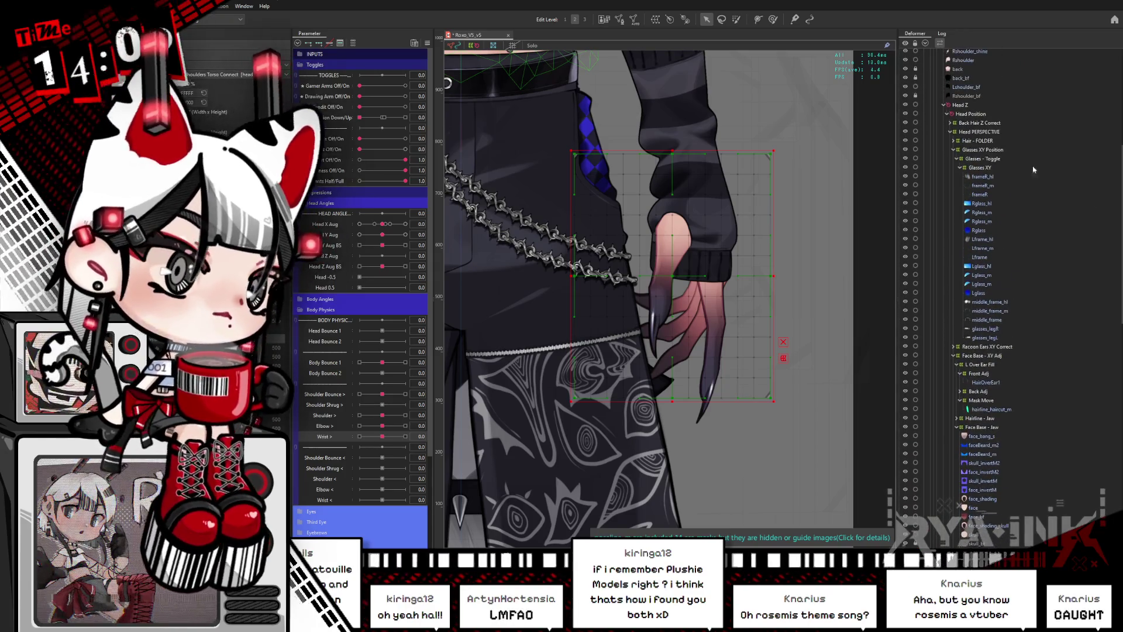
{"action": "scroll", "coordinate": [972, 188], "scroll_direction": "up", "scroll_amount": 9}
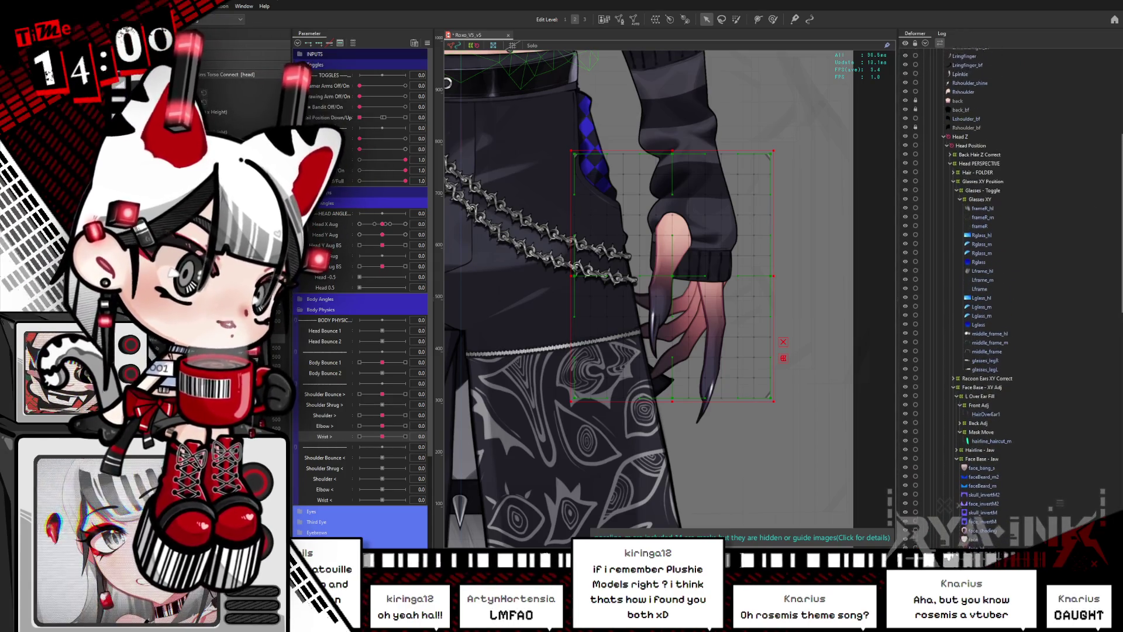
{"action": "left_click", "coordinate": [971, 209]}
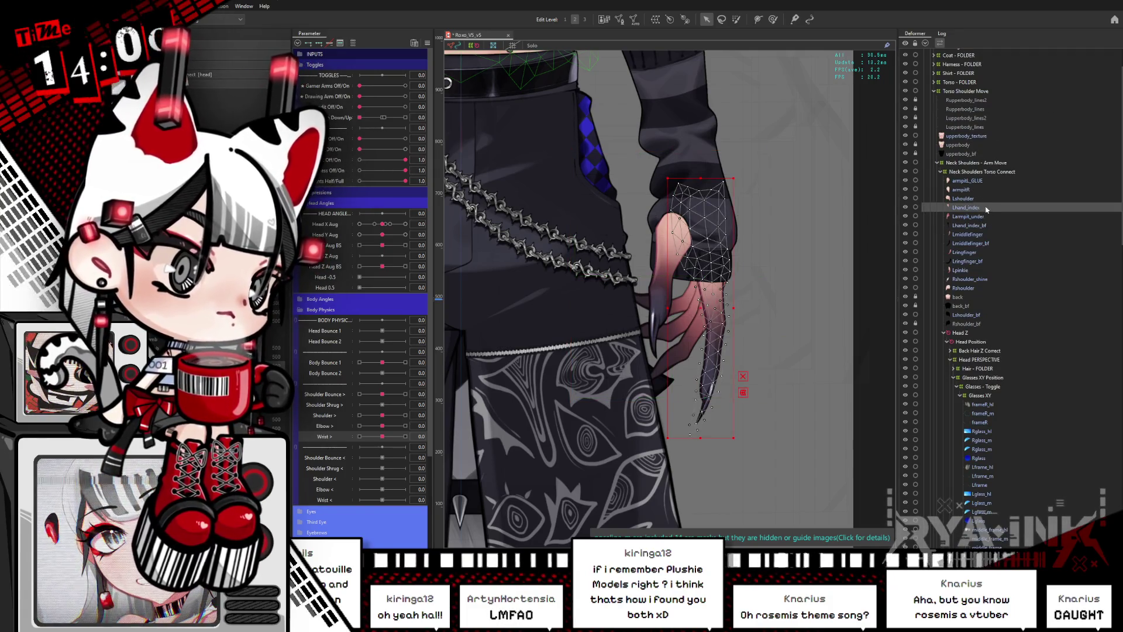
{"action": "key", "text": "ctrl+e"}
{"action": "key", "text": "ctrl+e"}
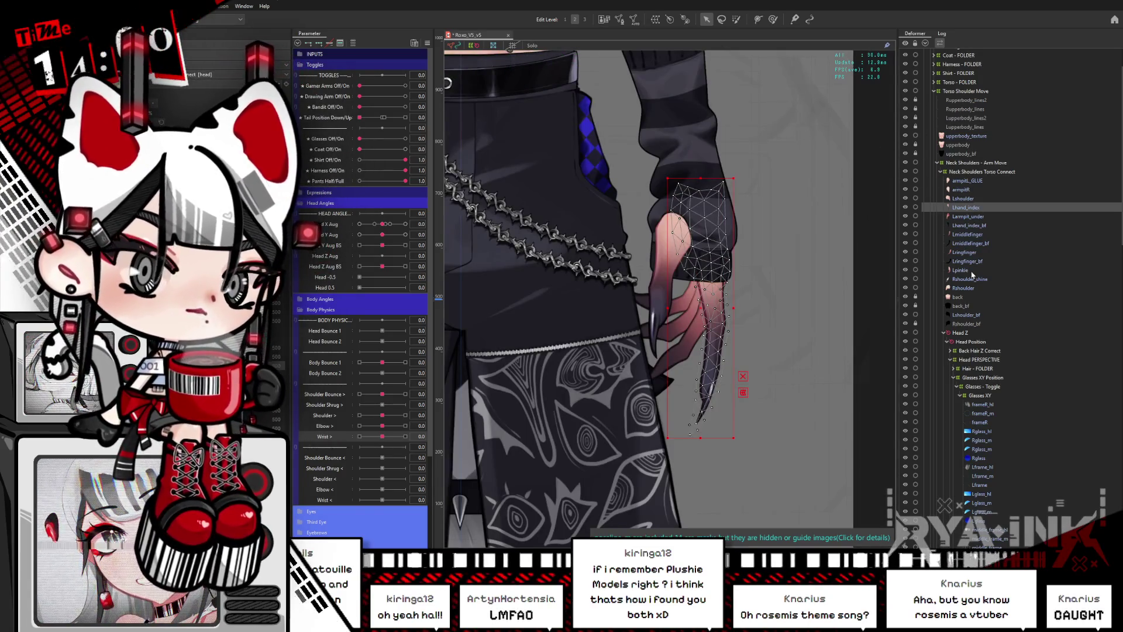
Inspect the Larmpit_under, Lpinkie, Lhand_index_bf and Lhand_index meshes, then reselect the hand warp deformer.
{"action": "left_click", "coordinate": [981, 217]}
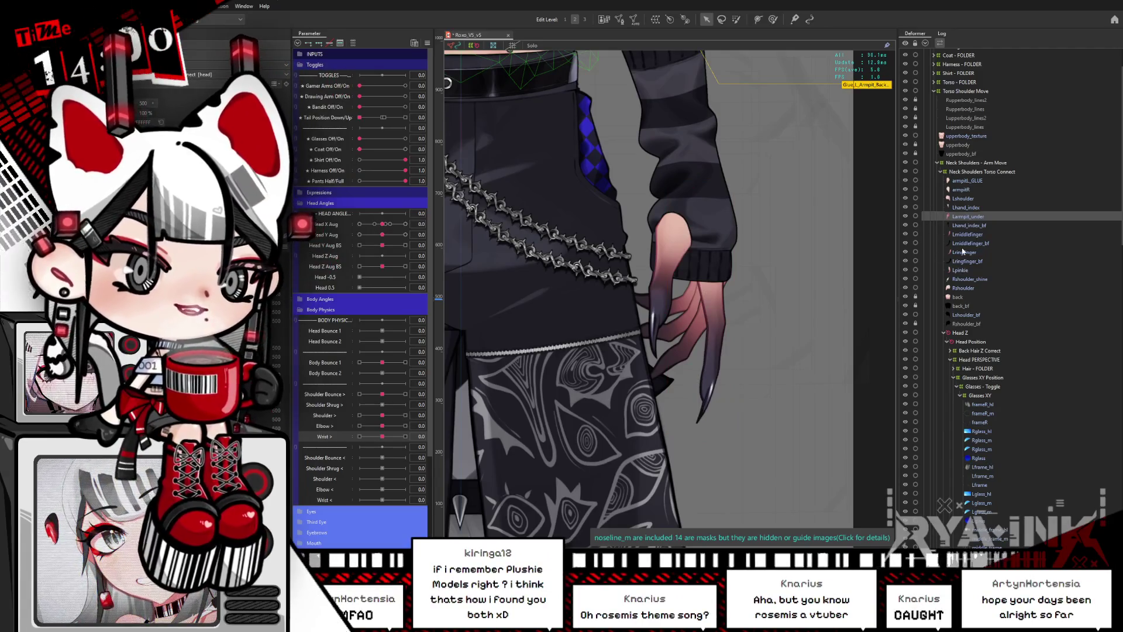
{"action": "left_click", "coordinate": [977, 271]}
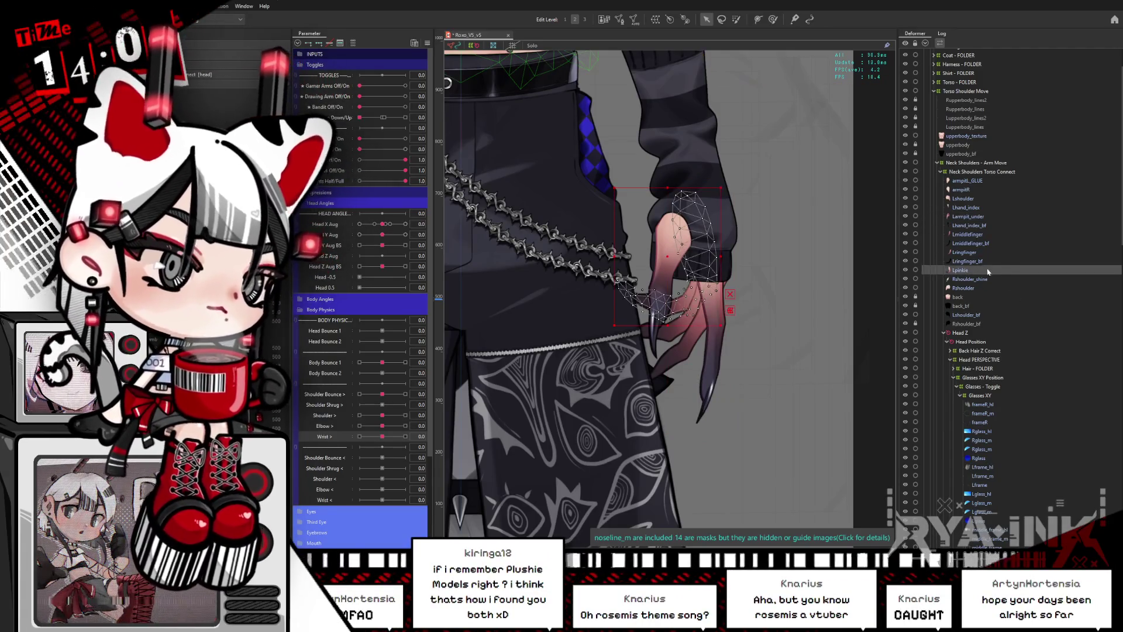
{"action": "left_click", "coordinate": [986, 227]}
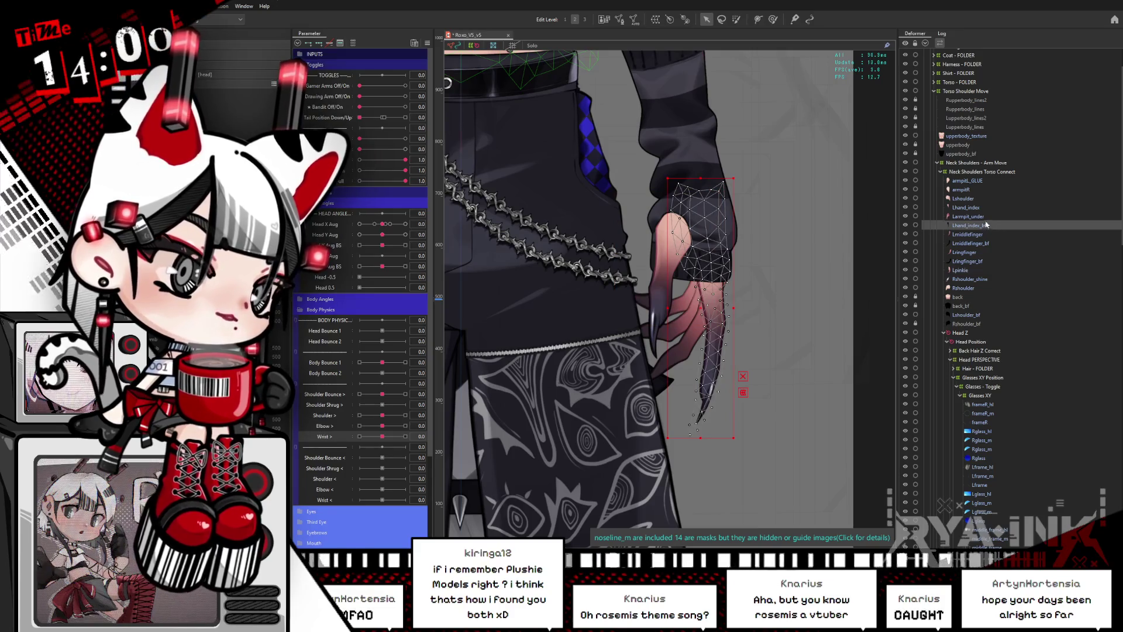
{"action": "left_click", "coordinate": [968, 207]}
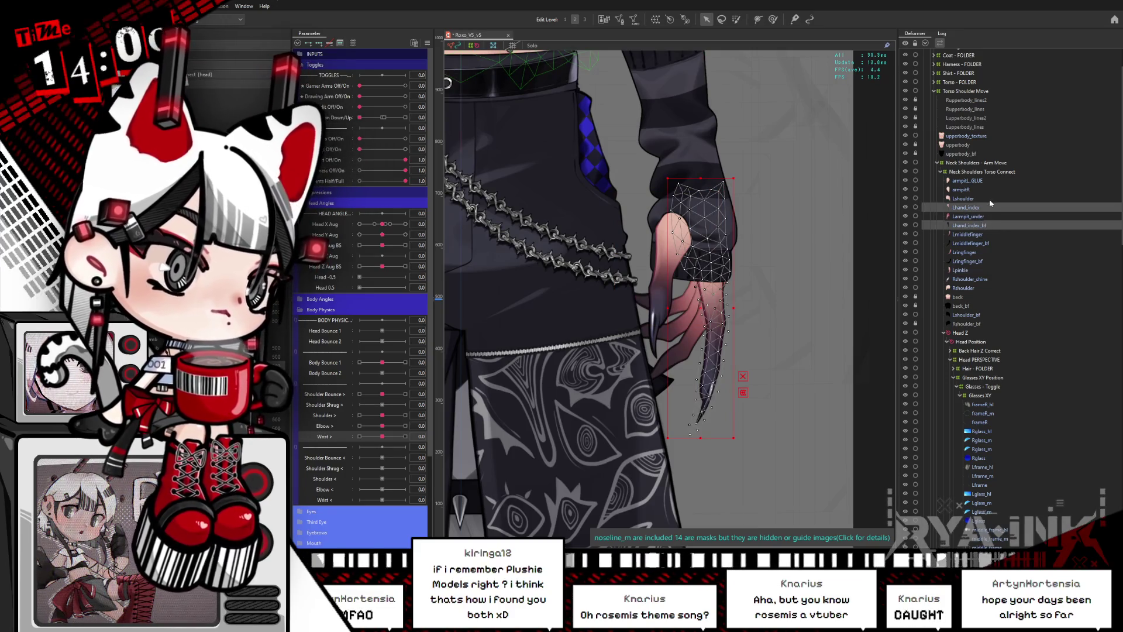
{"action": "double_click", "coordinate": [981, 207]}
{"action": "key", "text": "Escape"}
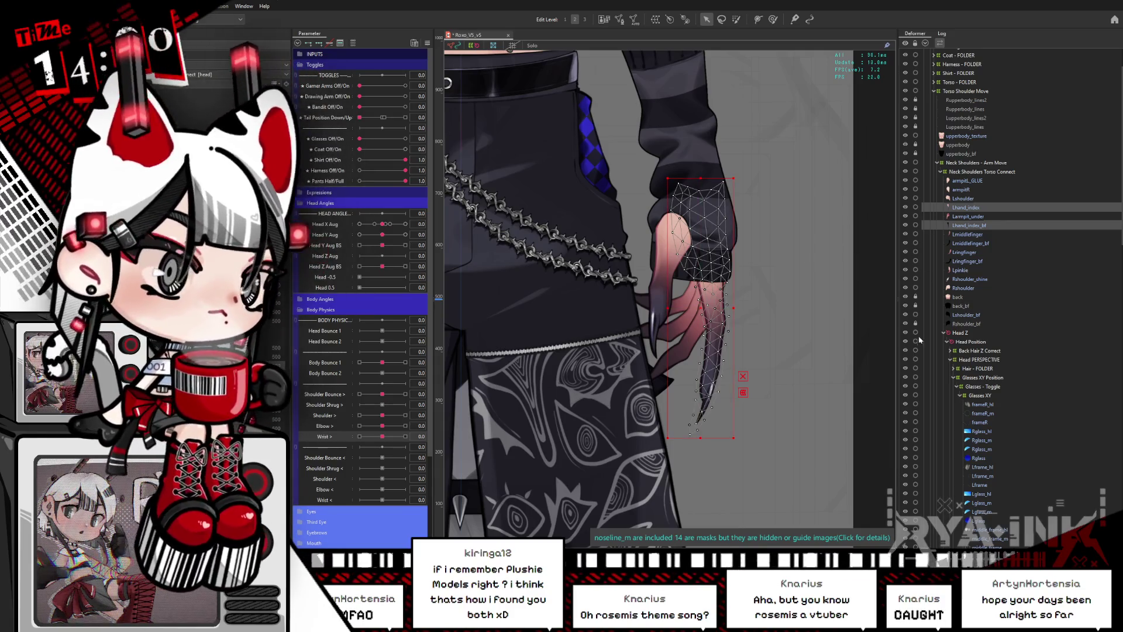
{"action": "left_click", "coordinate": [787, 299]}
Enlarge the hand warp deformer's transform box downward and widen it on both sides.
{"action": "left_click", "coordinate": [778, 287]}
{"action": "left_click", "coordinate": [789, 305]}
{"action": "left_click_drag", "start_coordinate": [700, 453], "coordinate": [700, 479]}
{"action": "scroll", "coordinate": [638, 270], "scroll_direction": "down", "scroll_amount": 2}
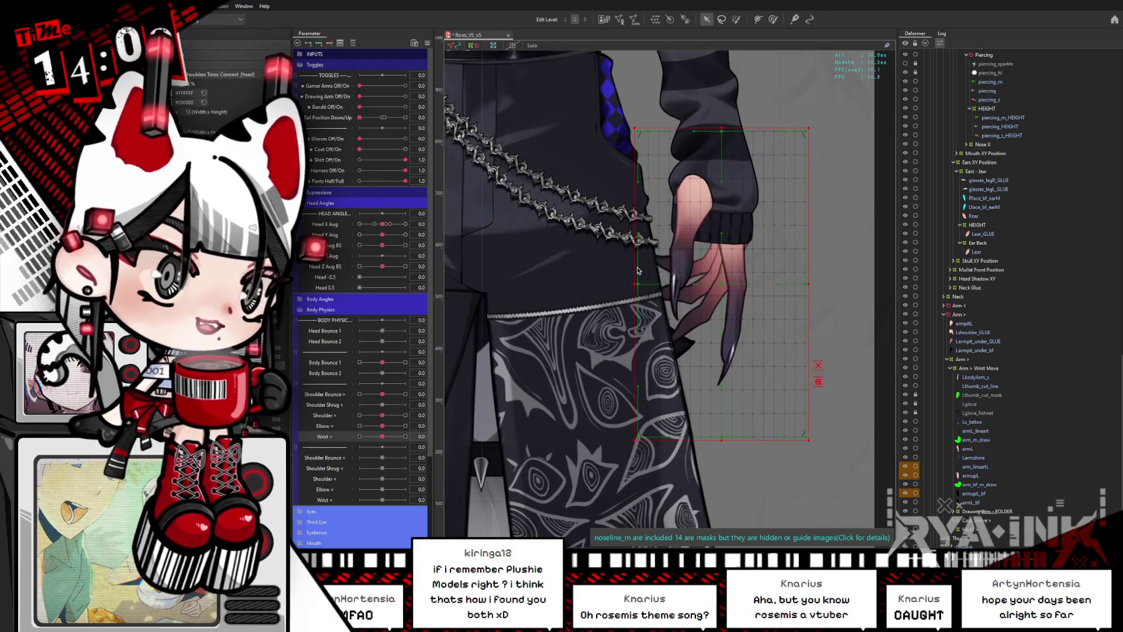
{"action": "left_click_drag", "start_coordinate": [638, 270], "coordinate": [617, 270]}
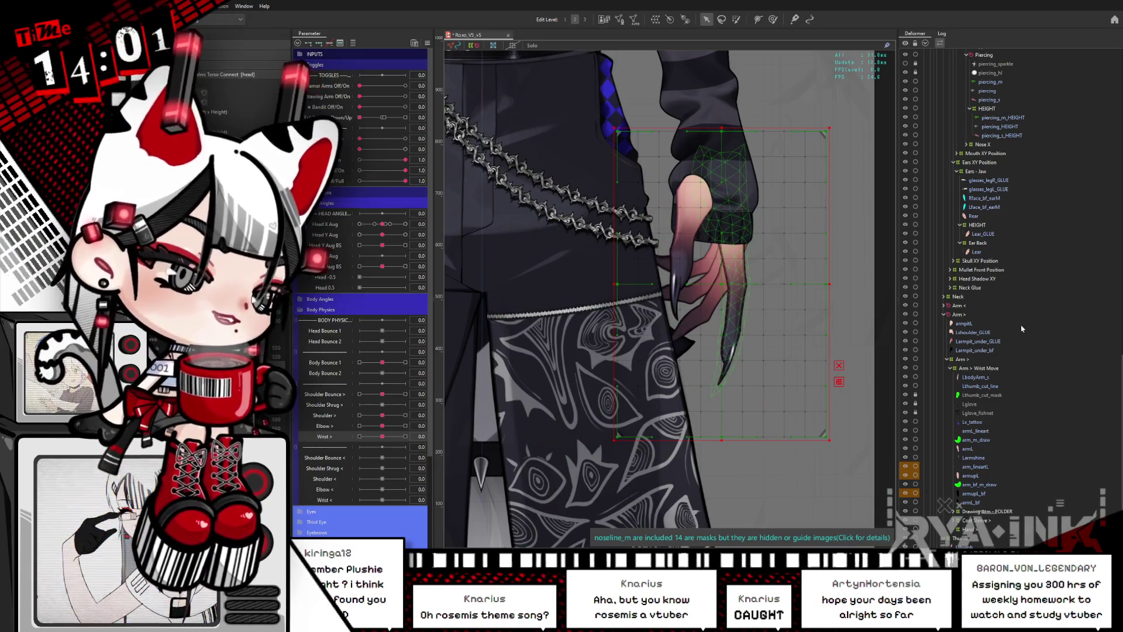
{"action": "scroll", "coordinate": [1015, 351], "scroll_direction": "down", "scroll_amount": 4}
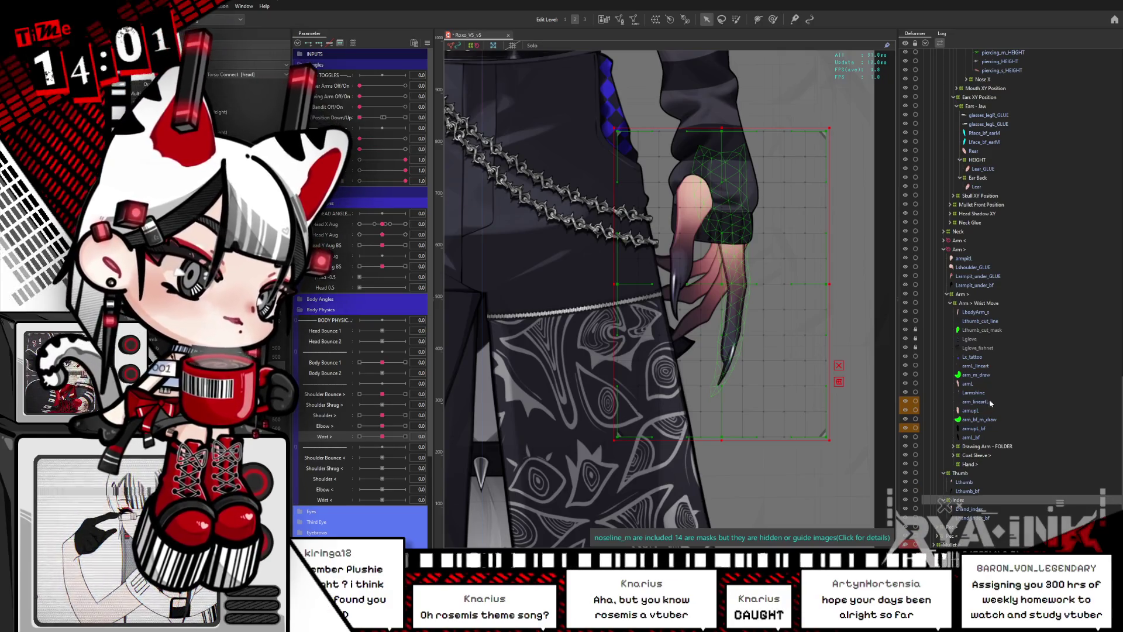
Move the Lthumb_cut_line art mesh into the Thumb deformer with its outline hidden.
{"action": "left_click", "coordinate": [978, 321]}
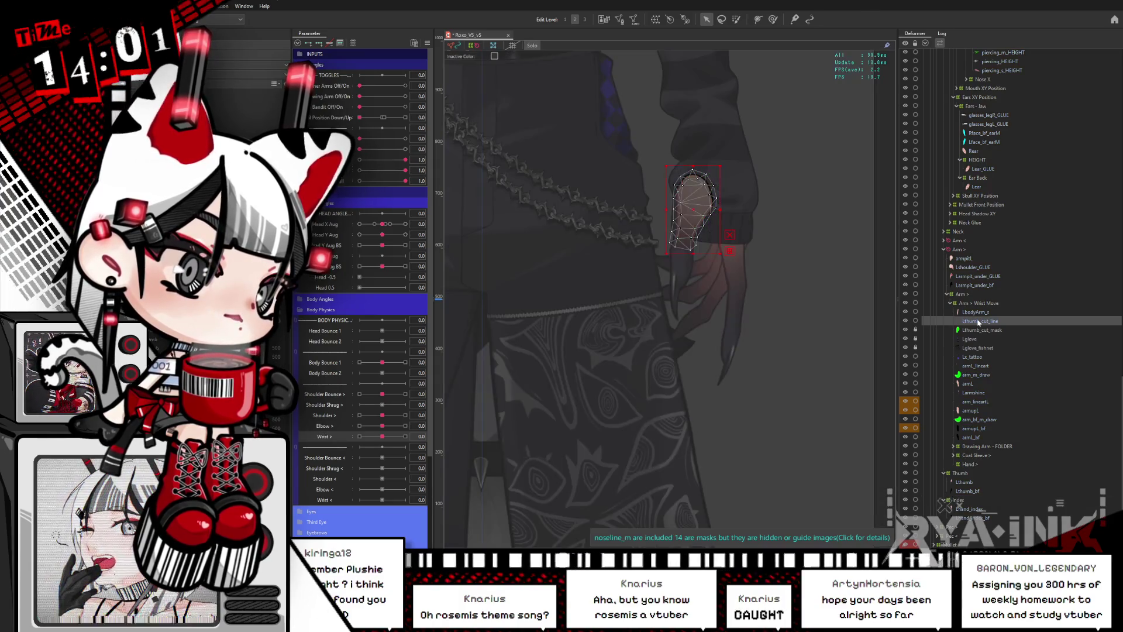
{"action": "key", "text": "ctrl+h"}
{"action": "left_click_drag", "start_coordinate": [978, 321], "coordinate": [960, 477]}
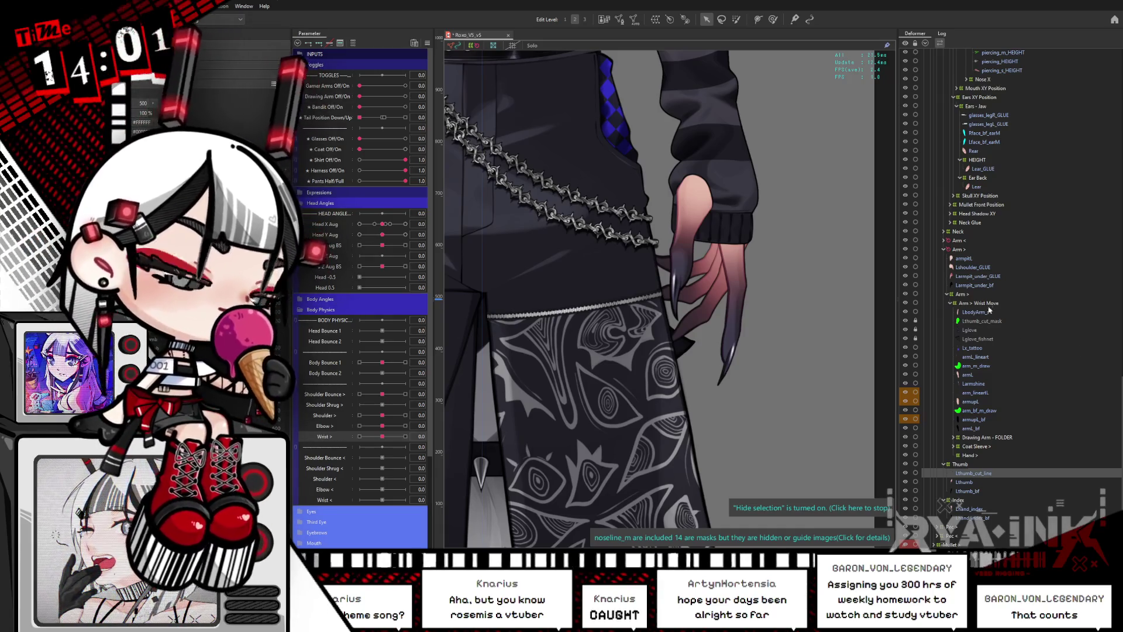
Collapse the Nose XY, Face Features, Ears XY, Face Base, Head PERSPECTIVE and Head Z branches.
{"action": "scroll", "coordinate": [992, 302], "scroll_direction": "up", "scroll_amount": 5}
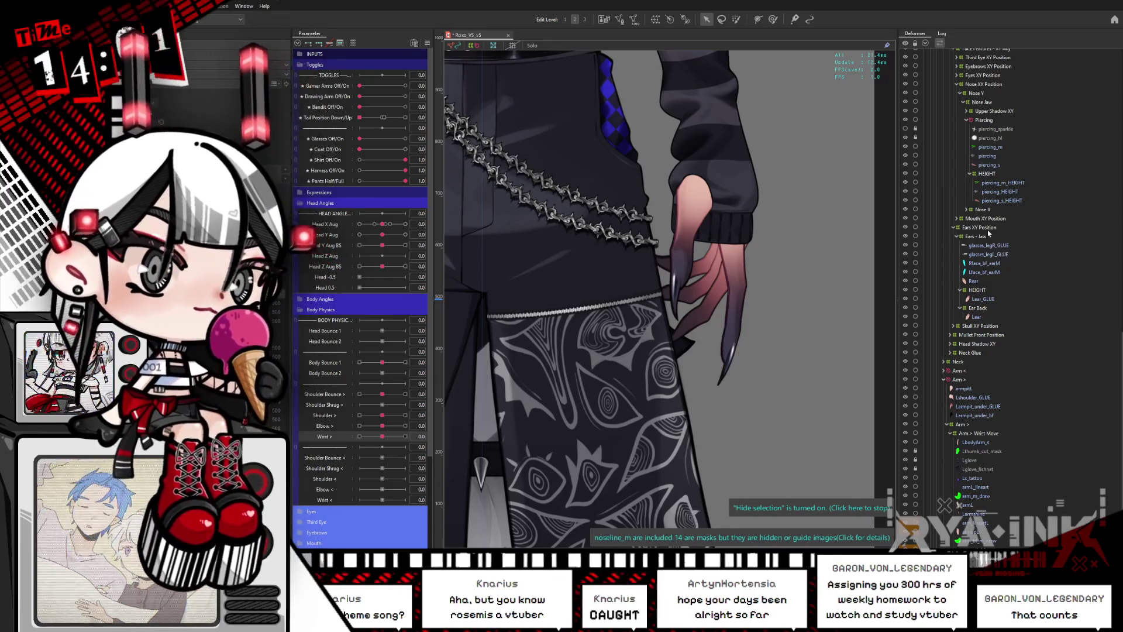
{"action": "scroll", "coordinate": [1014, 255], "scroll_direction": "up", "scroll_amount": 4}
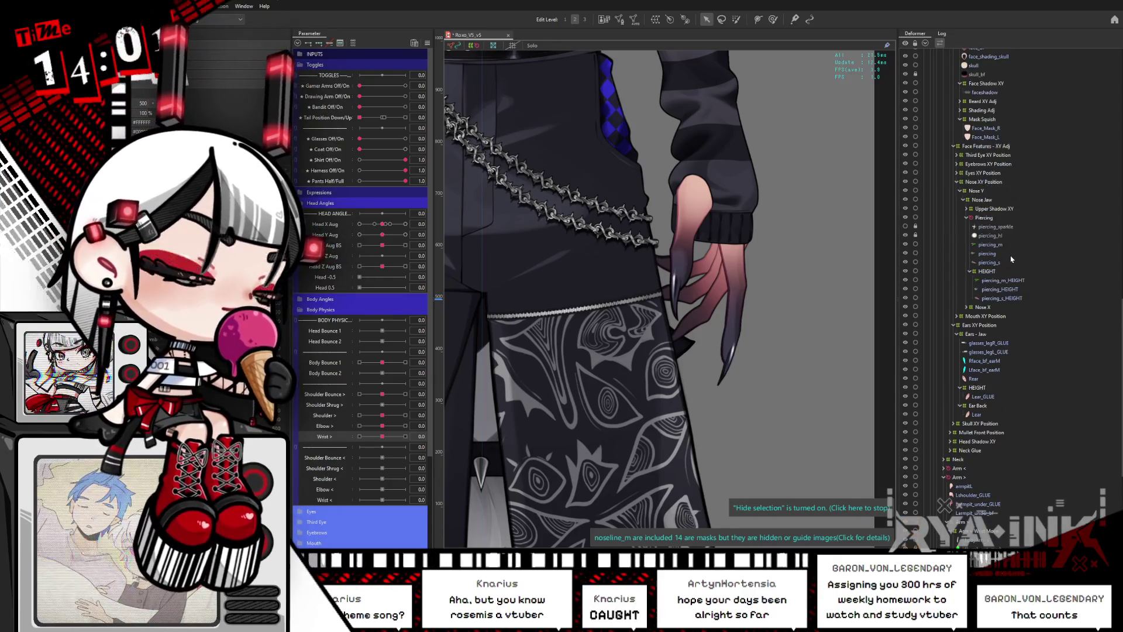
{"action": "left_click", "coordinate": [958, 182]}
{"action": "left_click", "coordinate": [955, 146]}
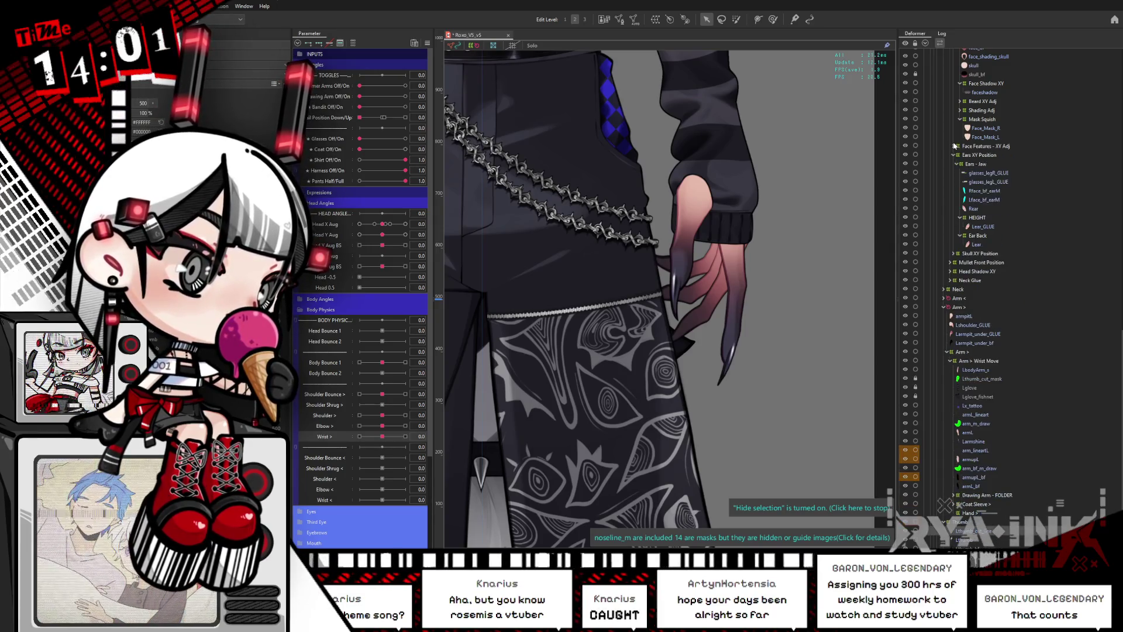
{"action": "left_click", "coordinate": [955, 156]}
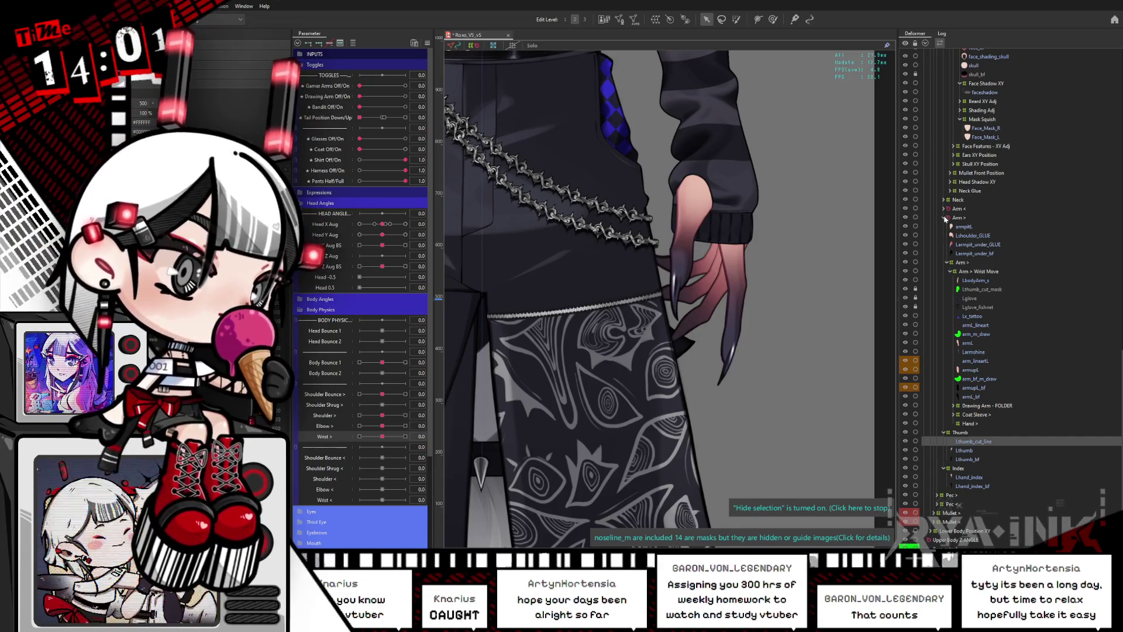
{"action": "scroll", "coordinate": [959, 303], "scroll_direction": "up", "scroll_amount": 5}
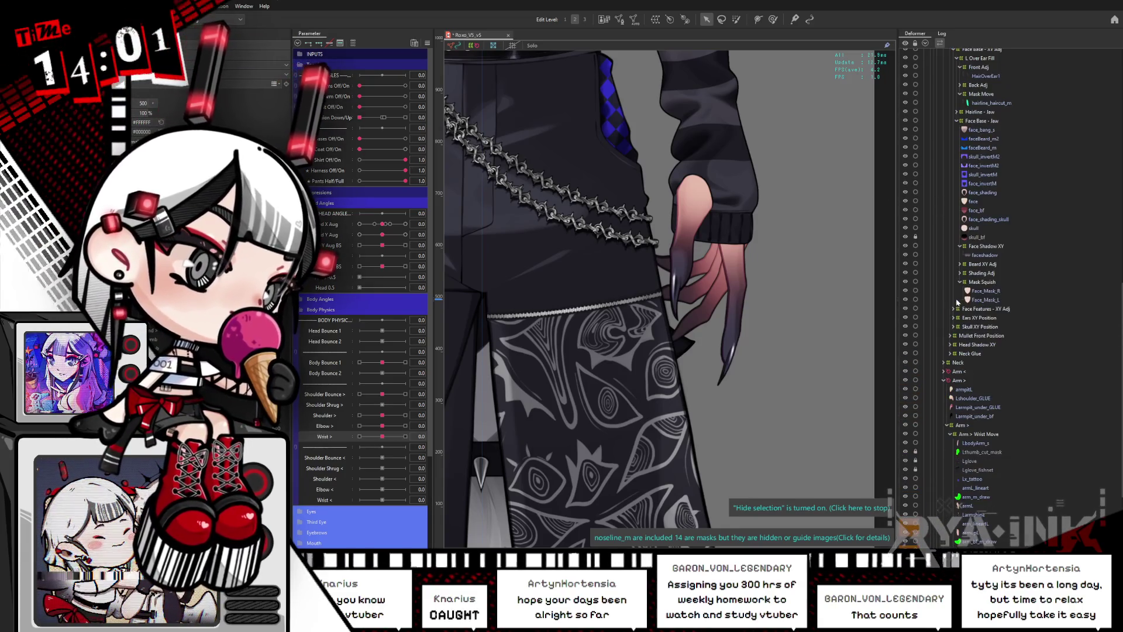
{"action": "scroll", "coordinate": [962, 197], "scroll_direction": "up", "scroll_amount": 5}
{"action": "left_click", "coordinate": [953, 213]}
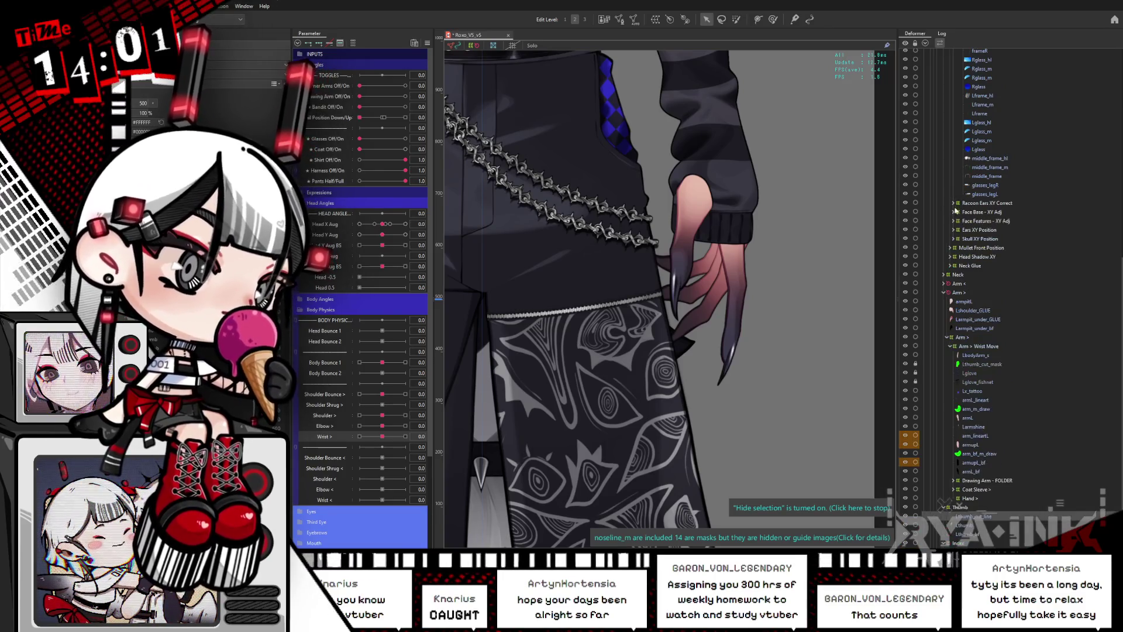
{"action": "scroll", "coordinate": [969, 201], "scroll_direction": "up", "scroll_amount": 6}
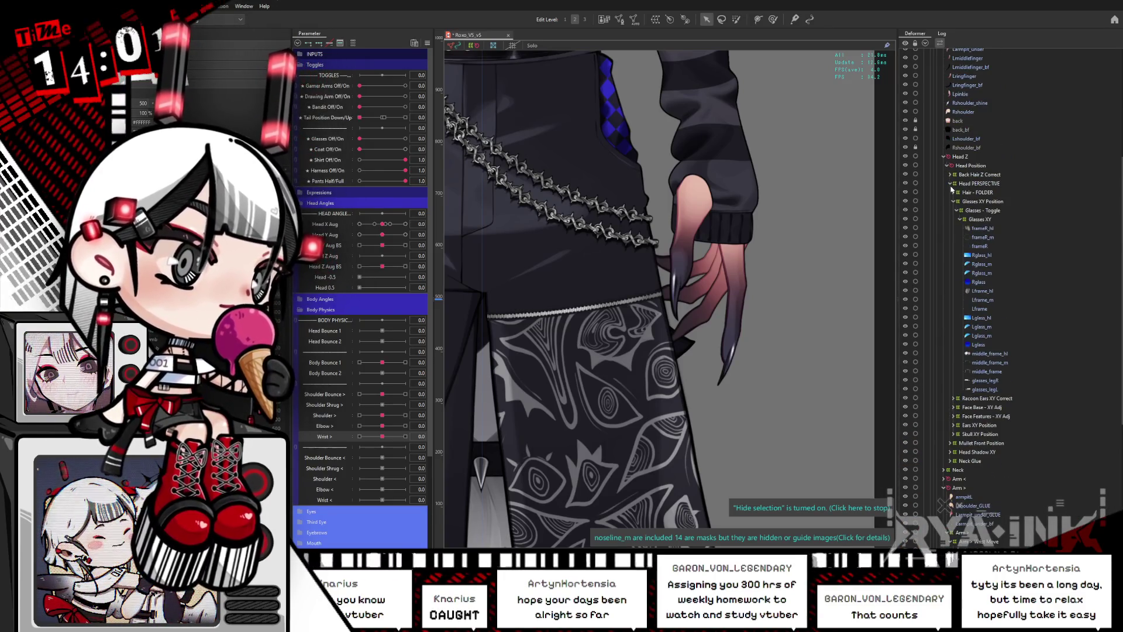
{"action": "left_click", "coordinate": [951, 184]}
{"action": "left_click", "coordinate": [944, 158]}
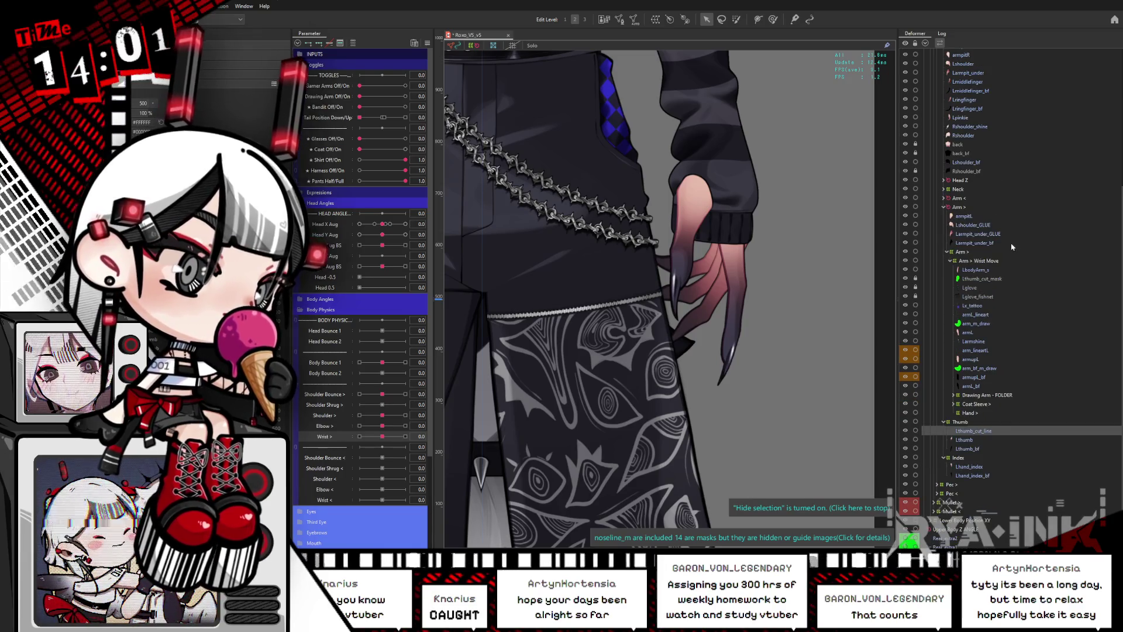
Take Lmiddlefinger and Lmiddlefinger_bf out of the Neck Shoulders Torso Connect group.
{"action": "scroll", "coordinate": [965, 248], "scroll_direction": "up", "scroll_amount": 2}
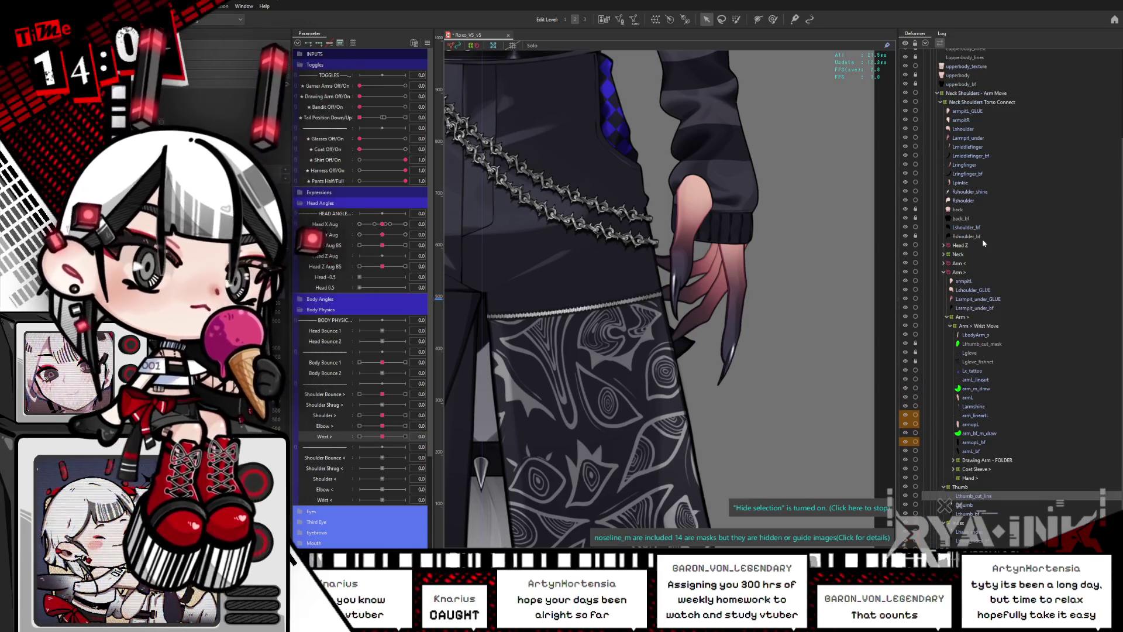
{"action": "scroll", "coordinate": [985, 244], "scroll_direction": "up", "scroll_amount": 1}
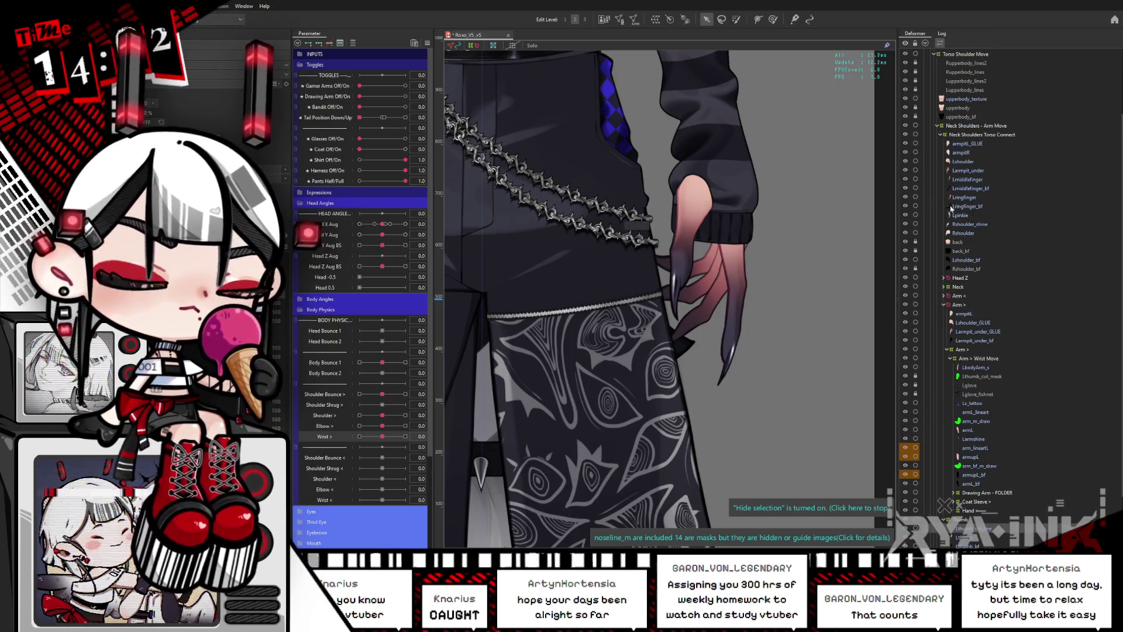
{"action": "left_click", "coordinate": [988, 188]}
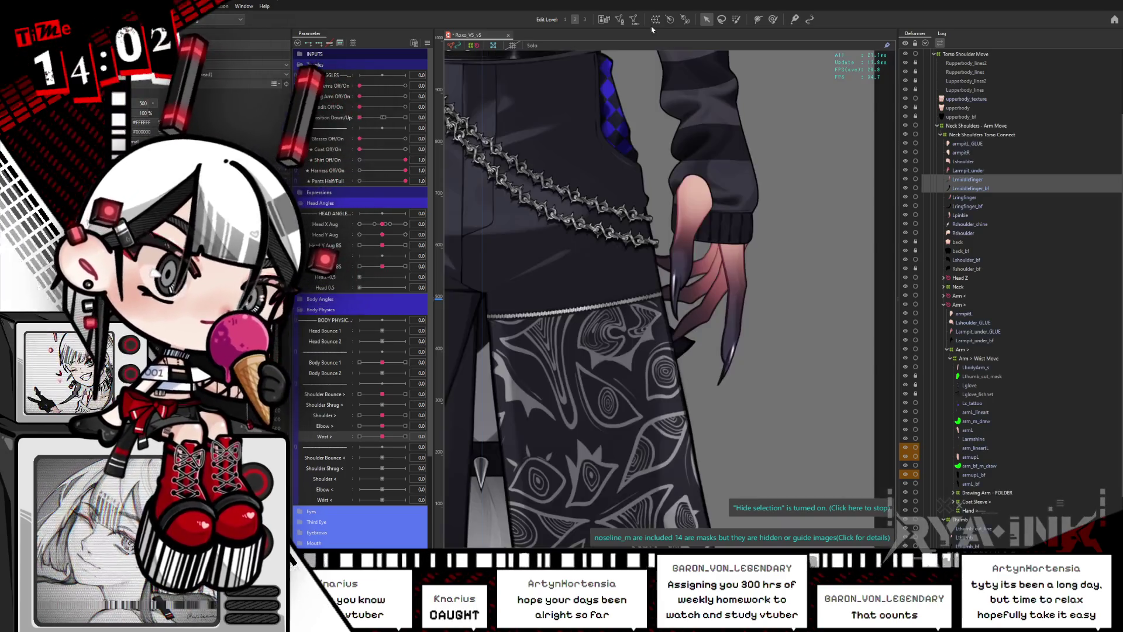
{"action": "left_click", "coordinate": [846, 251]}
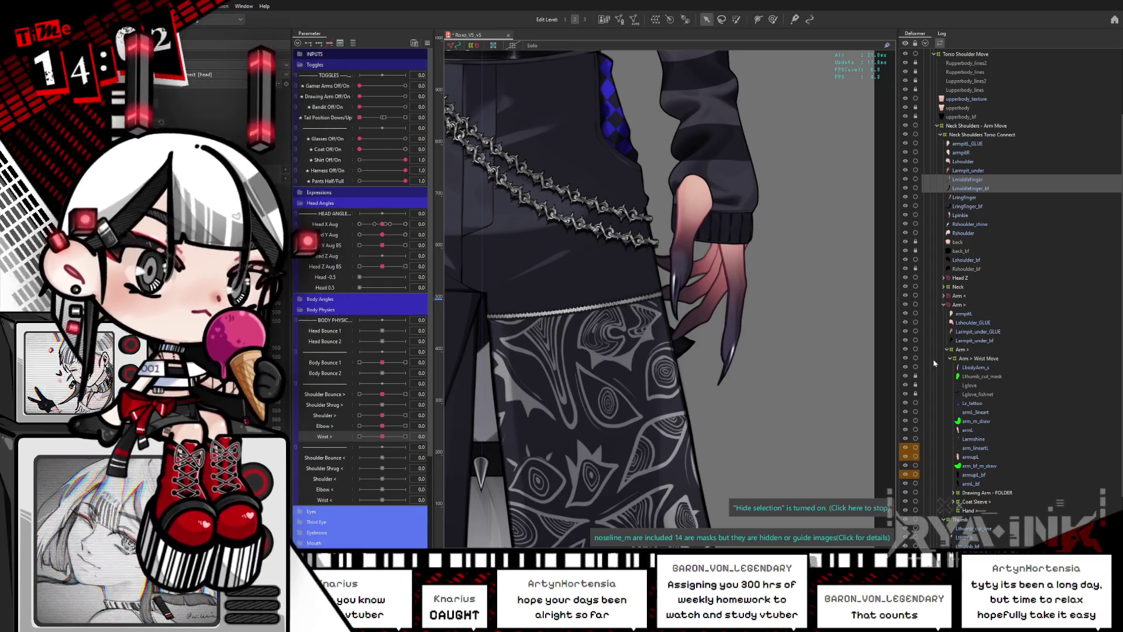
{"action": "key", "text": "Delete"}
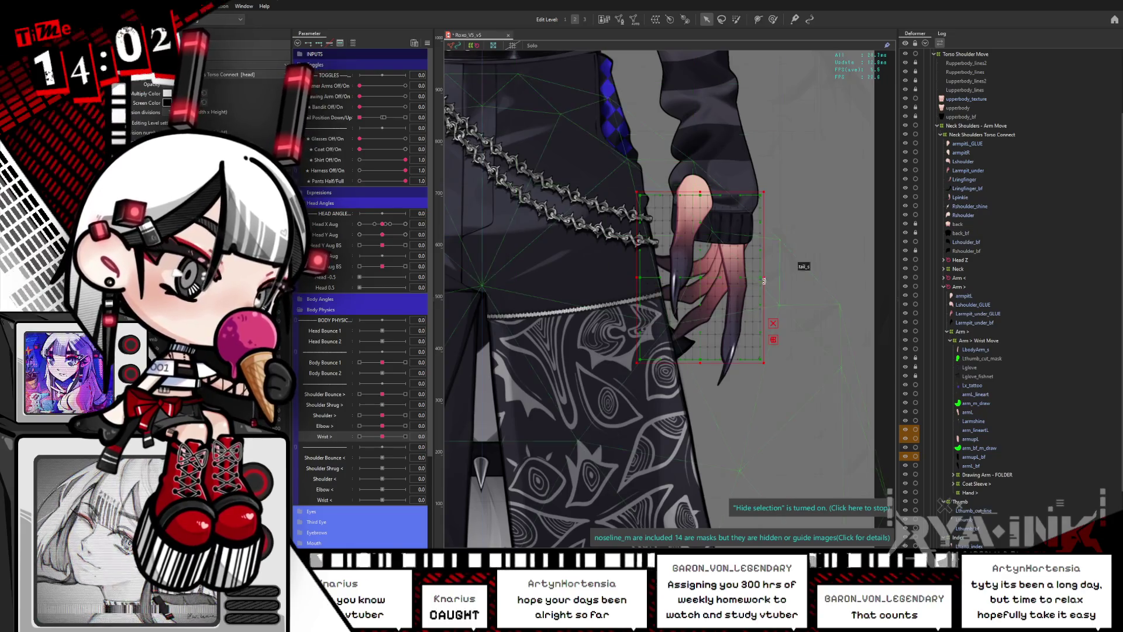
Show the grid again and stretch the new Middle warp deformer box over the hand.
{"action": "key", "text": "ctrl+h"}
{"action": "left_click_drag", "start_coordinate": [788, 277], "coordinate": [788, 285]}
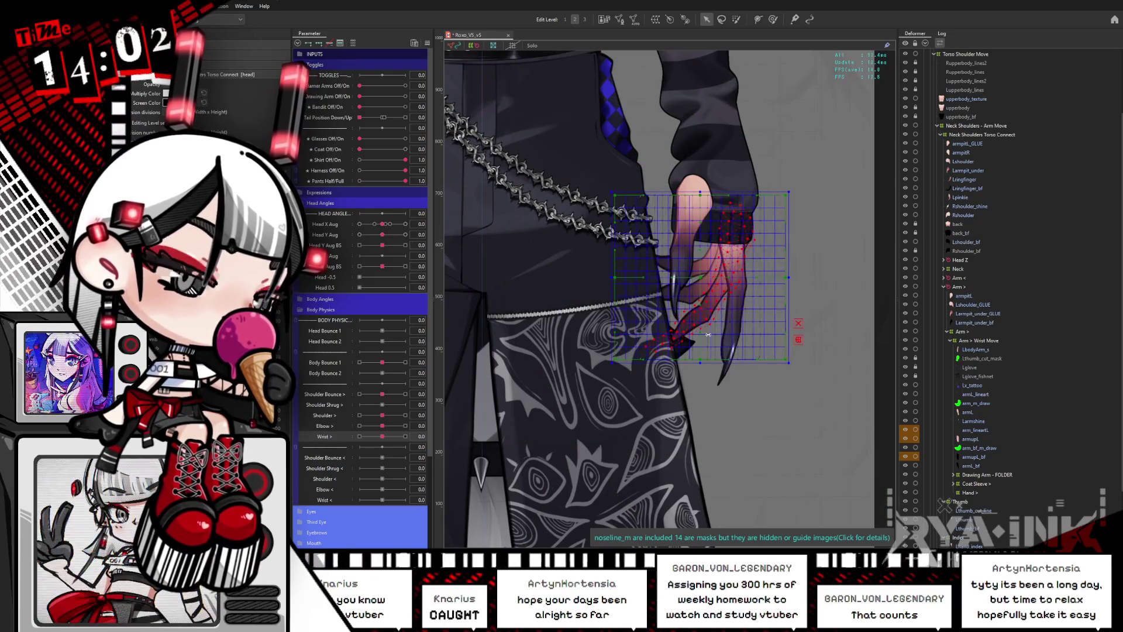
{"action": "left_click_drag", "start_coordinate": [701, 192], "coordinate": [700, 182]}
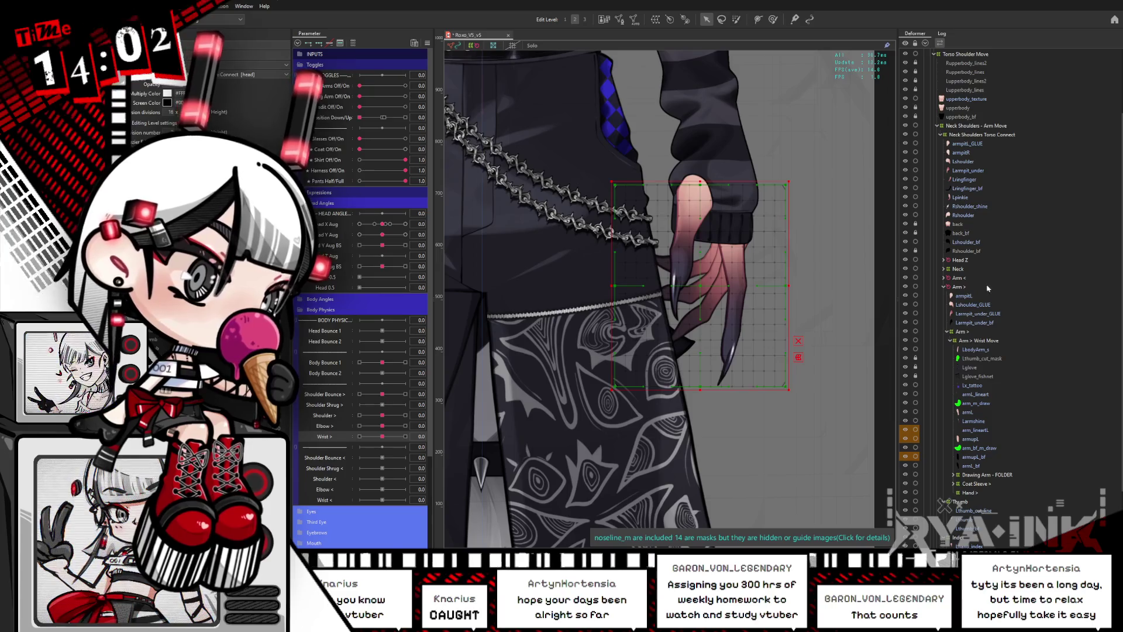
Select Lringfinger, then cycle through the deformers and objects overlapping the hand.
{"action": "left_click", "coordinate": [976, 180]}
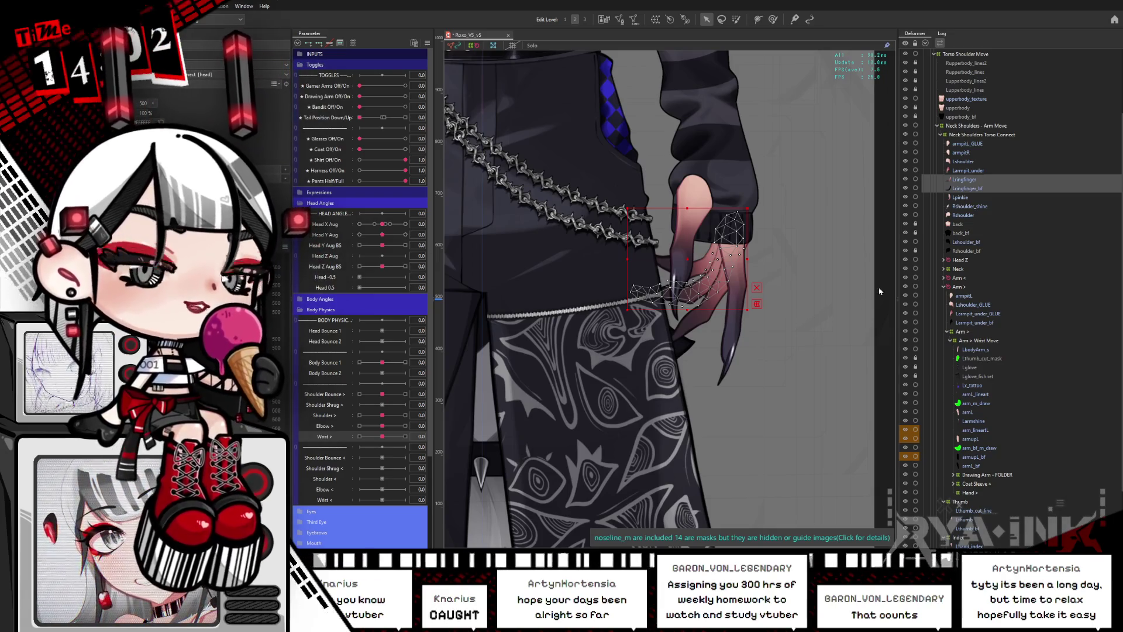
{"action": "left_click", "coordinate": [884, 338]}
{"action": "left_click", "coordinate": [740, 202]}
{"action": "left_click", "coordinate": [742, 248]}
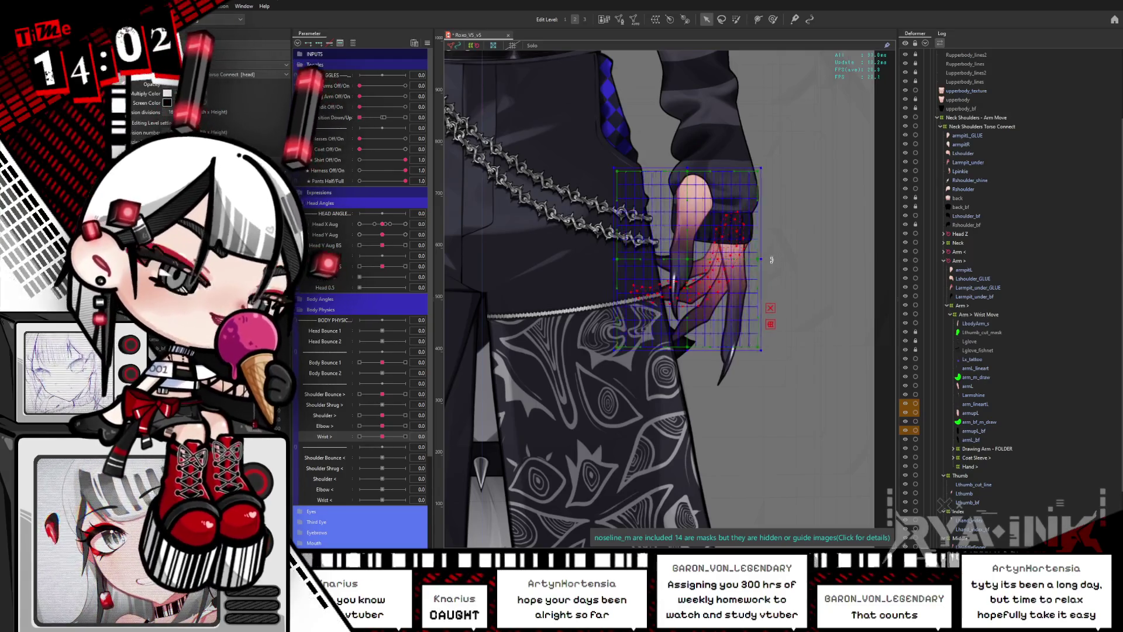
{"action": "left_click", "coordinate": [744, 243]}
{"action": "left_click", "coordinate": [746, 241]}
{"action": "left_click", "coordinate": [738, 257]}
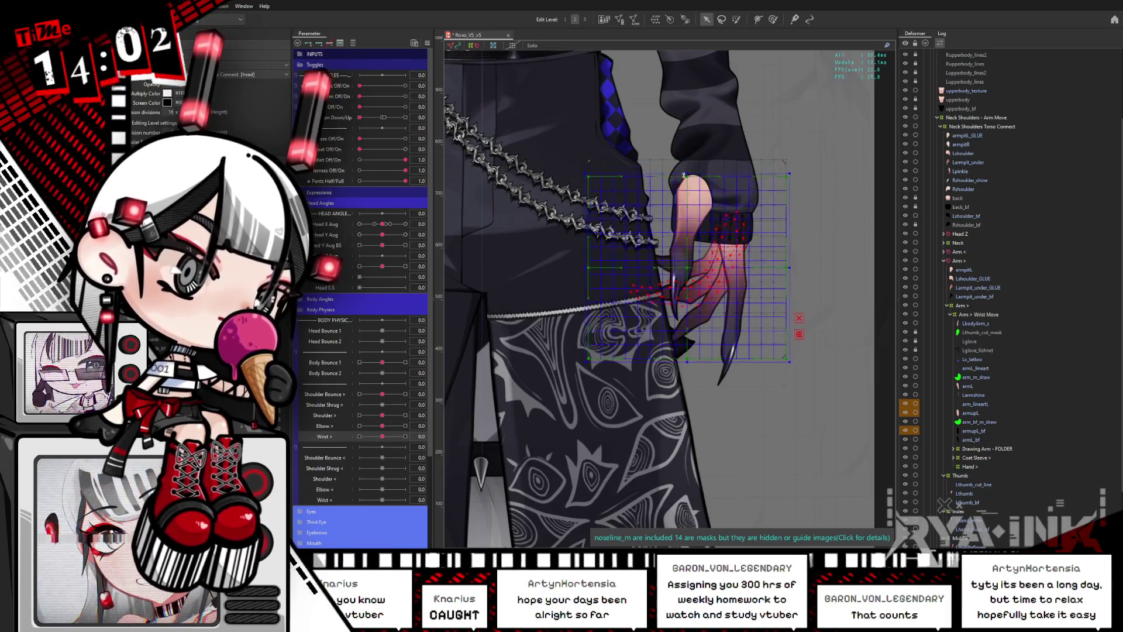
{"action": "left_click", "coordinate": [665, 336]}
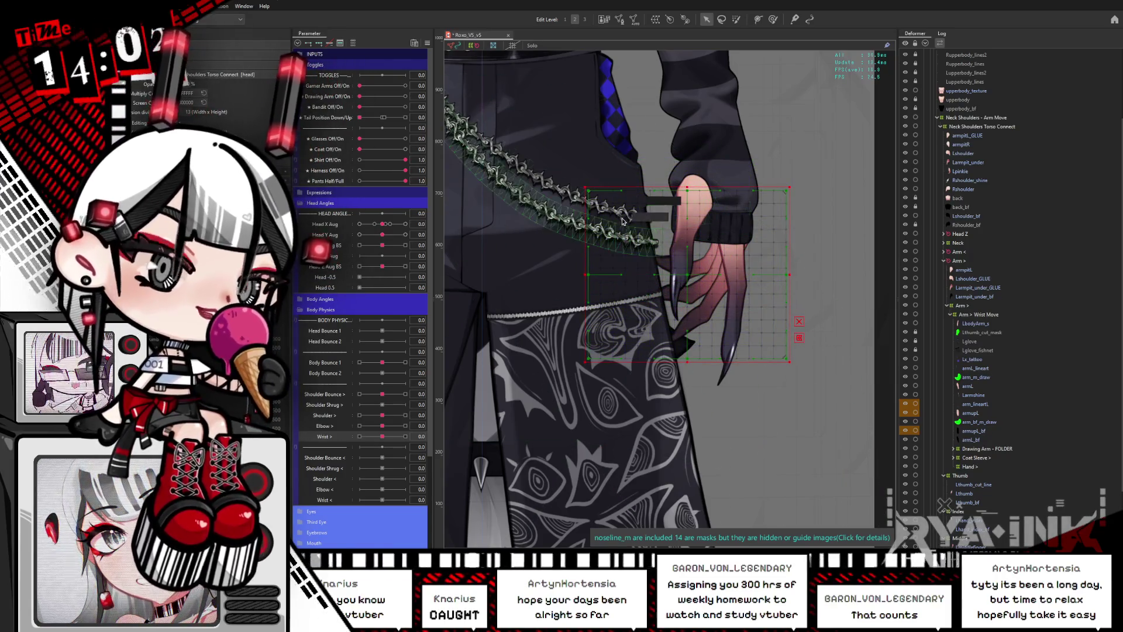
Select the Lpinkie art mesh, then the warp deformer surrounding the hand.
{"action": "left_click", "coordinate": [651, 227]}
{"action": "left_click", "coordinate": [768, 358]}
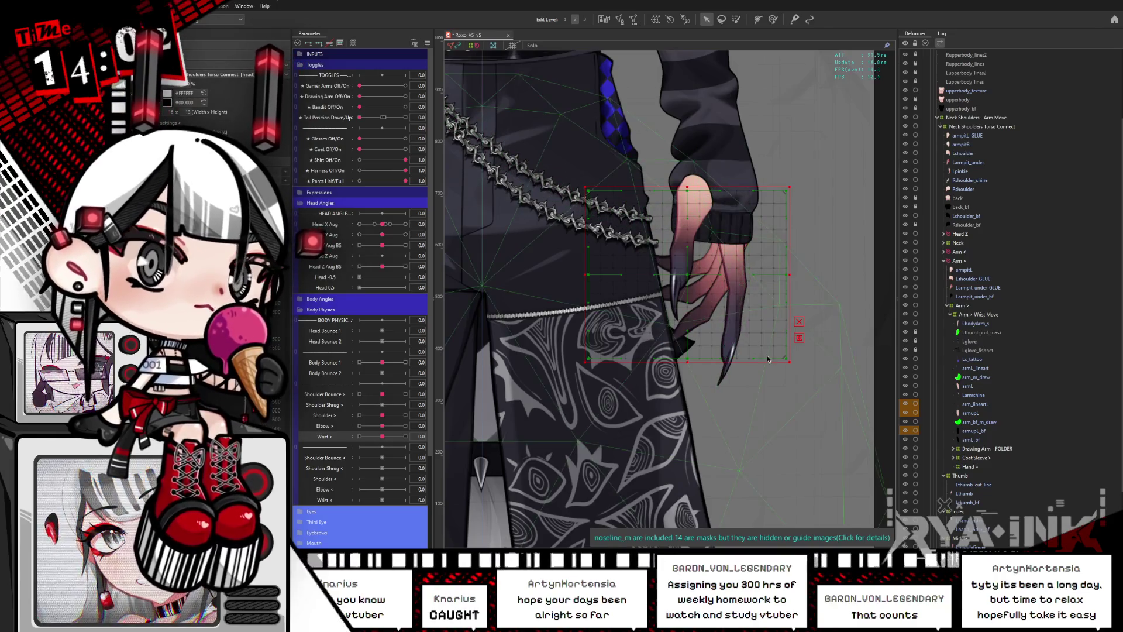
{"action": "left_click", "coordinate": [722, 325]}
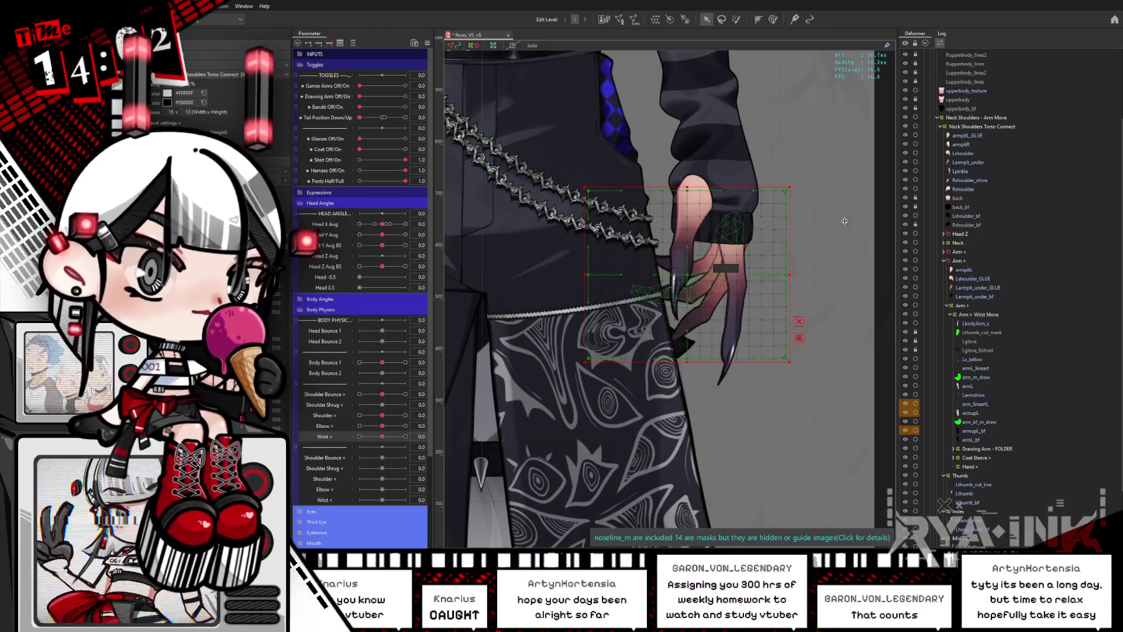
{"action": "left_click", "coordinate": [961, 171]}
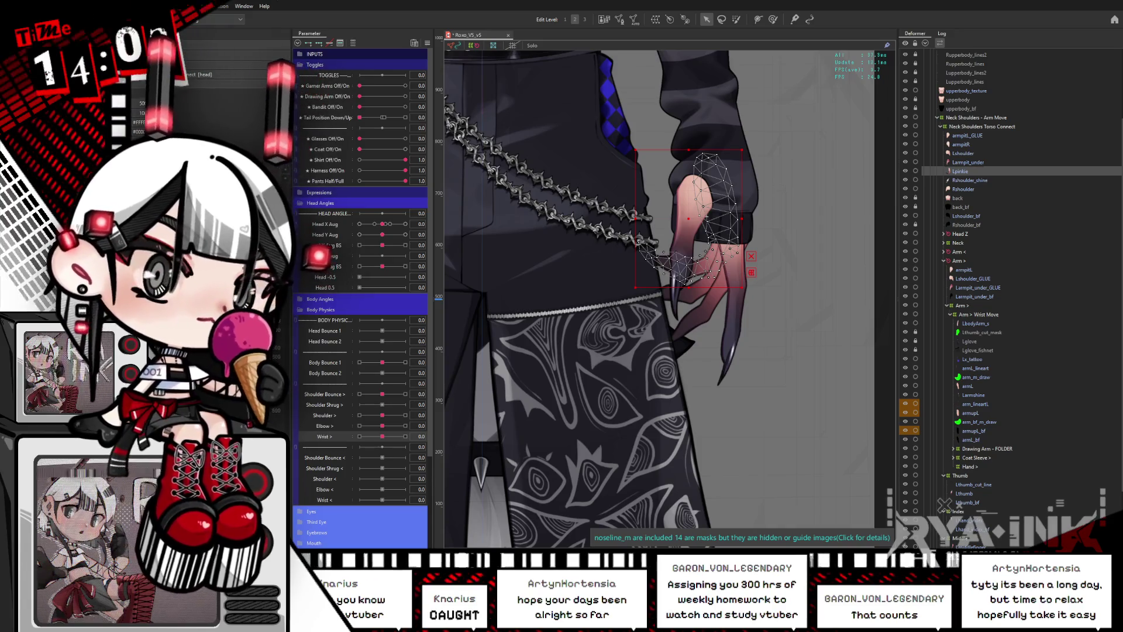
{"action": "left_click", "coordinate": [707, 148]}
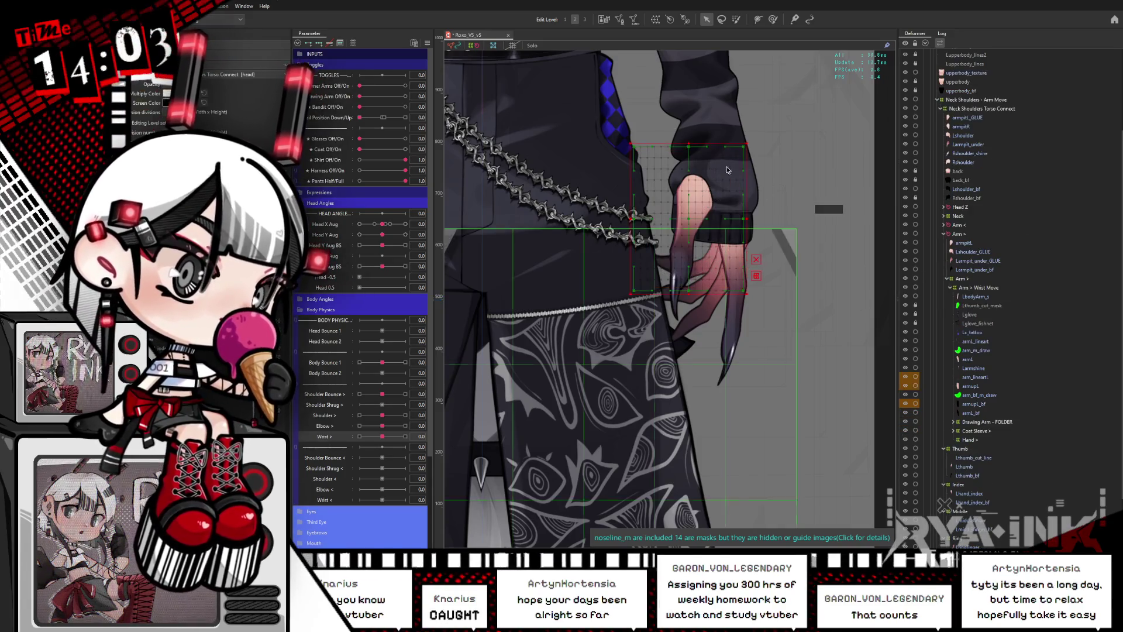
Widen the hand warp deformer and extend it down and left over the fingers, then zoom out.
{"action": "left_click_drag", "start_coordinate": [788, 107], "coordinate": [803, 110]}
{"action": "left_click_drag", "start_coordinate": [690, 124], "coordinate": [689, 146]}
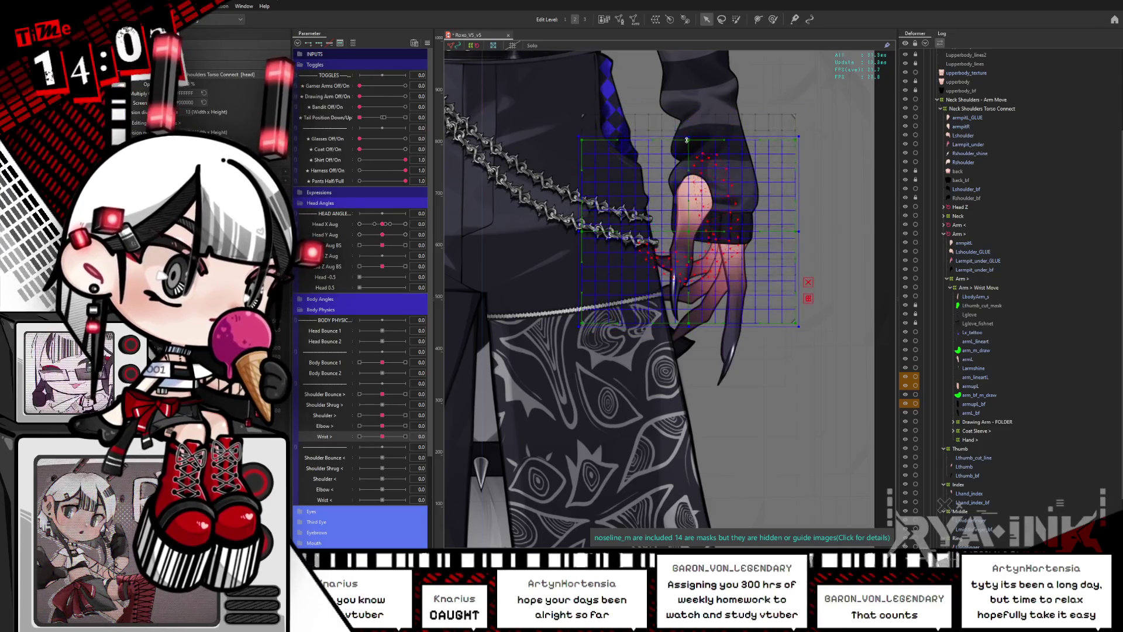
{"action": "left_click_drag", "start_coordinate": [691, 327], "coordinate": [676, 360]}
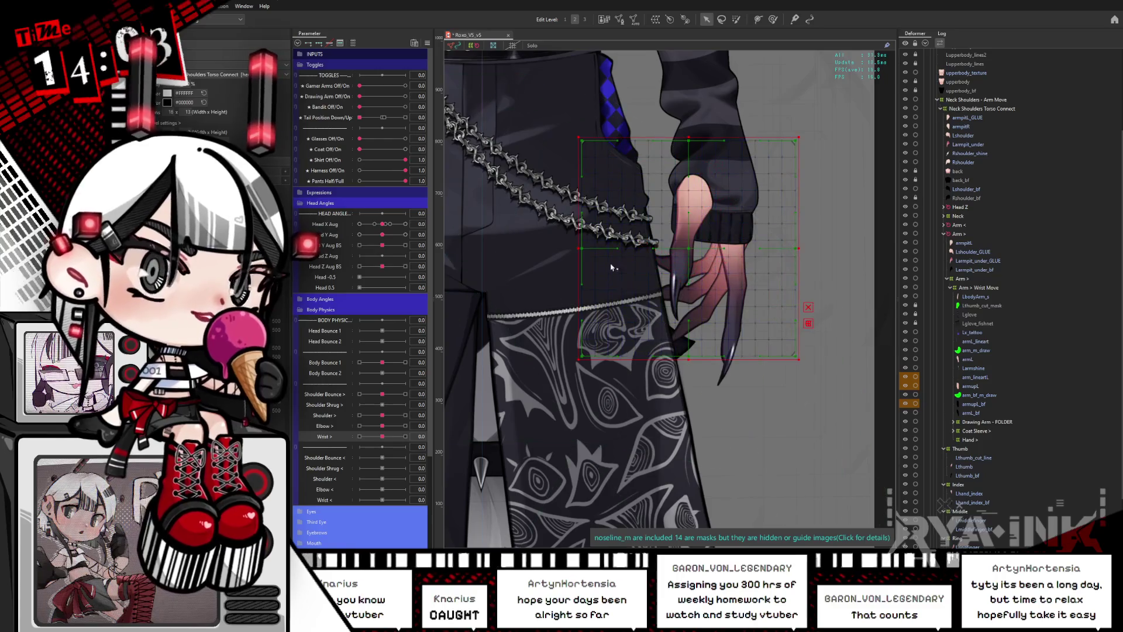
{"action": "left_click_drag", "start_coordinate": [582, 249], "coordinate": [571, 249]}
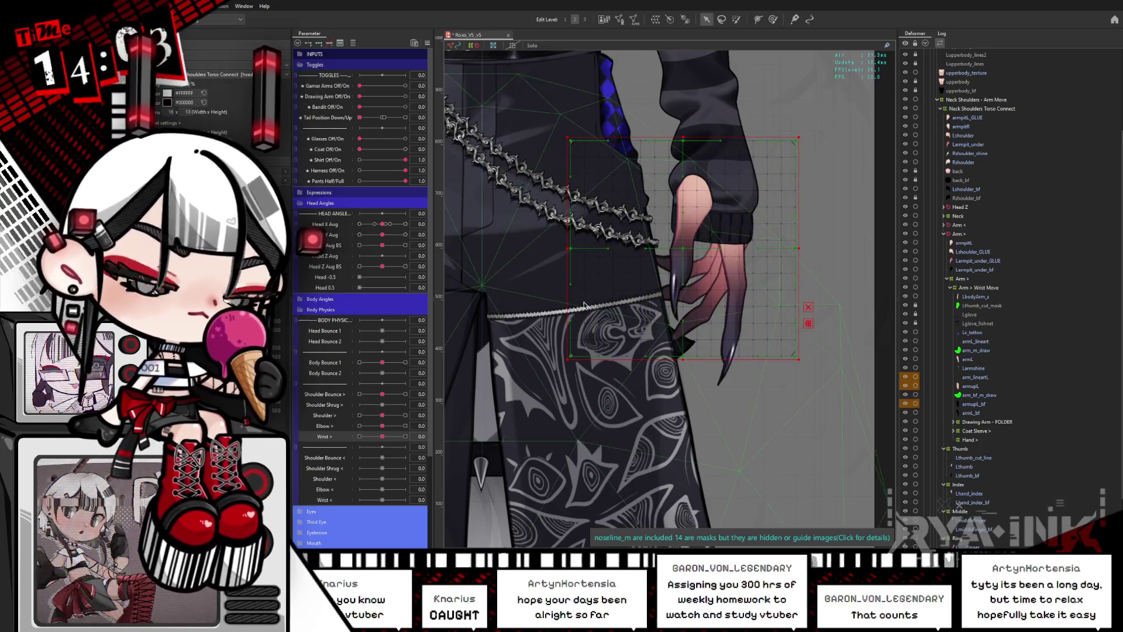
{"action": "scroll", "coordinate": [588, 297], "scroll_direction": "down", "scroll_amount": 5}
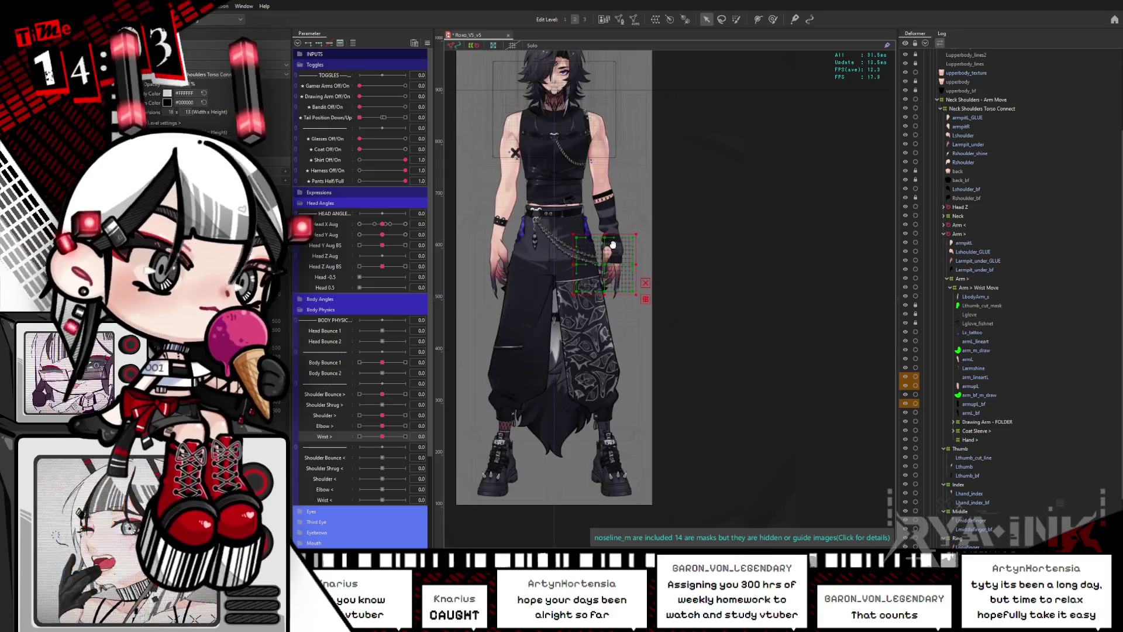
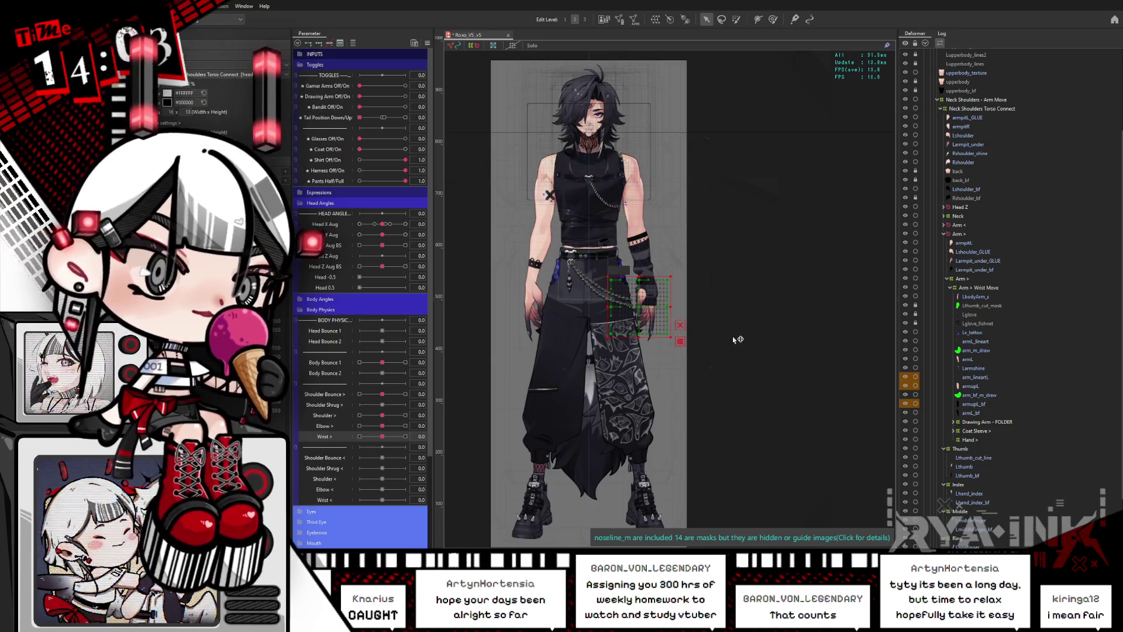
Recentre and zoom onto the hand, then select the Thumb and Index finger deformers.
{"action": "scroll", "coordinate": [783, 349], "scroll_direction": "down", "scroll_amount": 3}
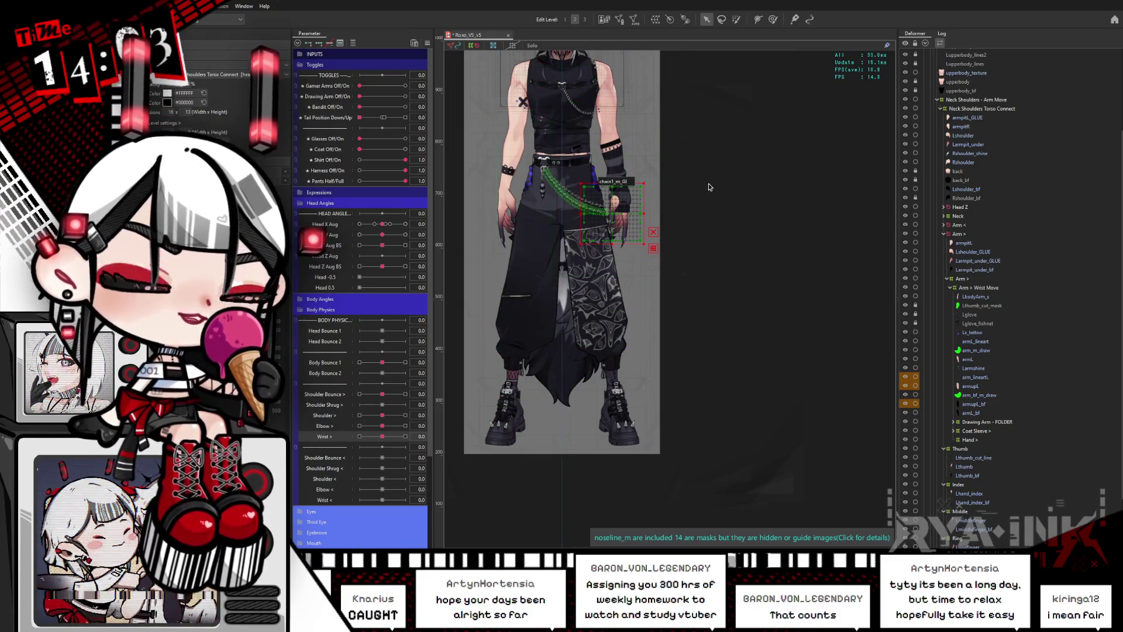
{"action": "scroll", "coordinate": [805, 253], "scroll_direction": "up", "scroll_amount": 2}
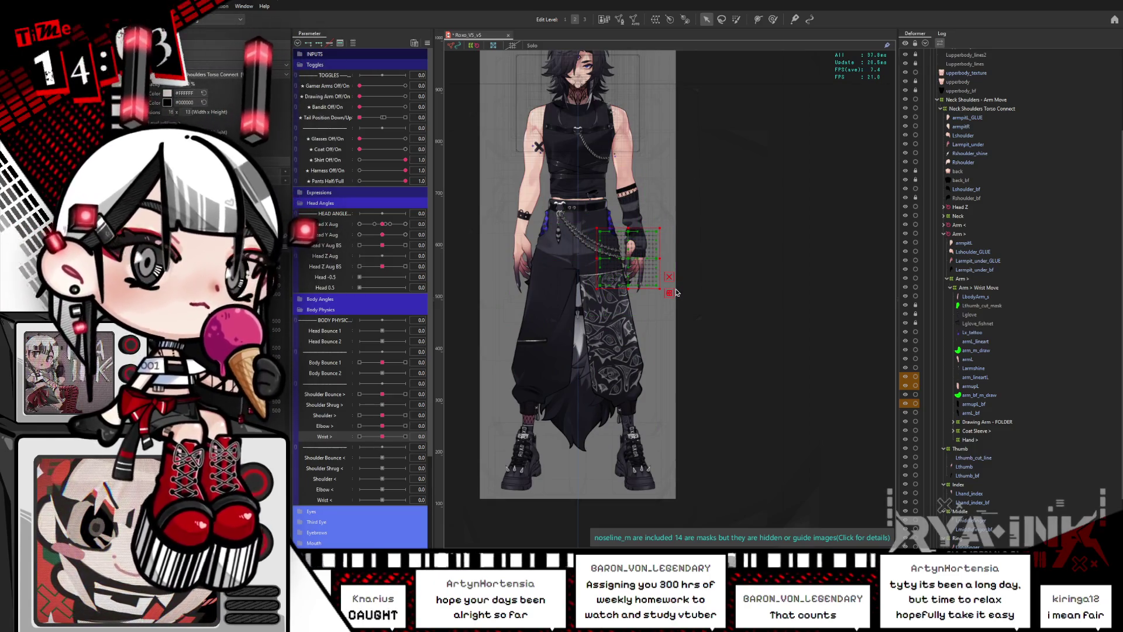
{"action": "left_click_drag", "start_coordinate": [729, 221], "coordinate": [744, 256]}
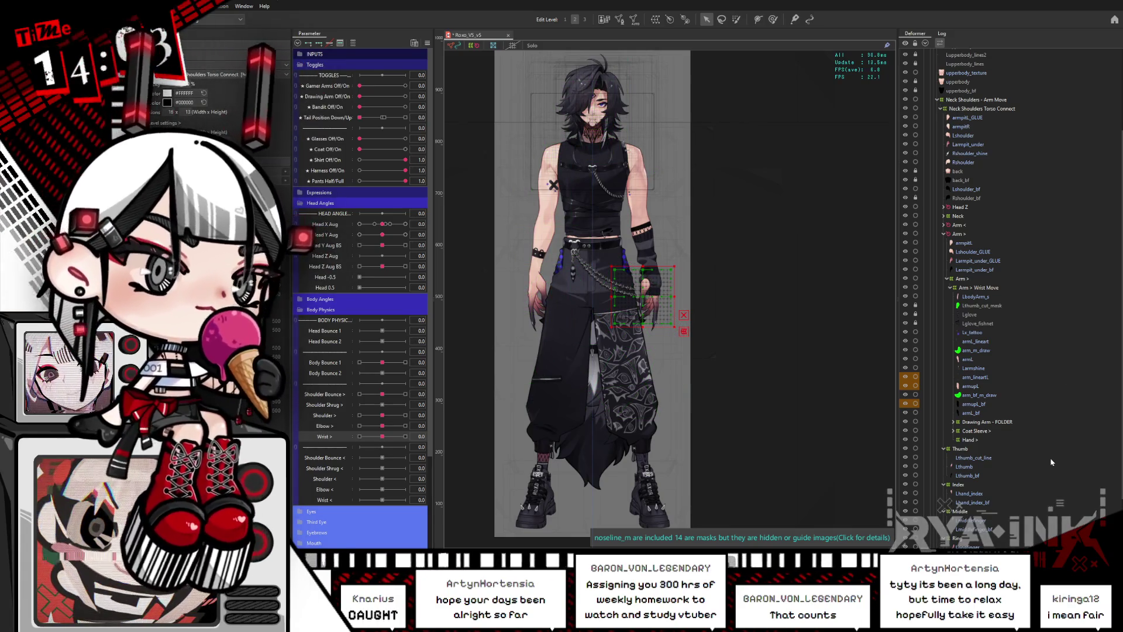
{"action": "scroll", "coordinate": [1051, 462], "scroll_direction": "down", "scroll_amount": 4}
{"action": "left_click", "coordinate": [962, 441]}
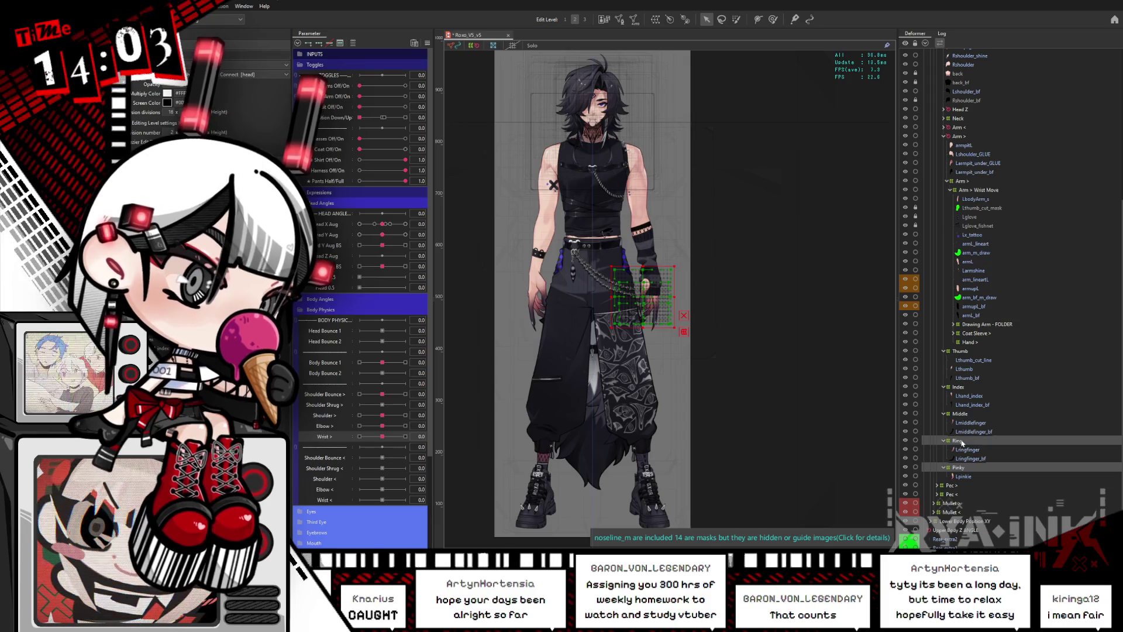
{"action": "key", "text": "ctrl+plus"}
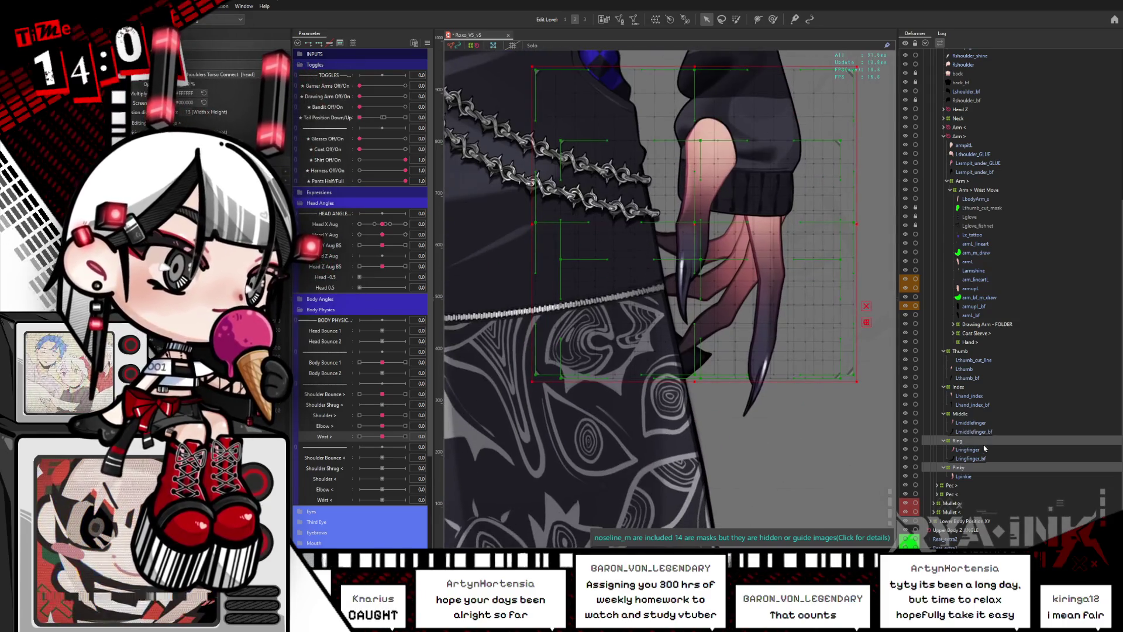
{"action": "left_click", "coordinate": [963, 351]}
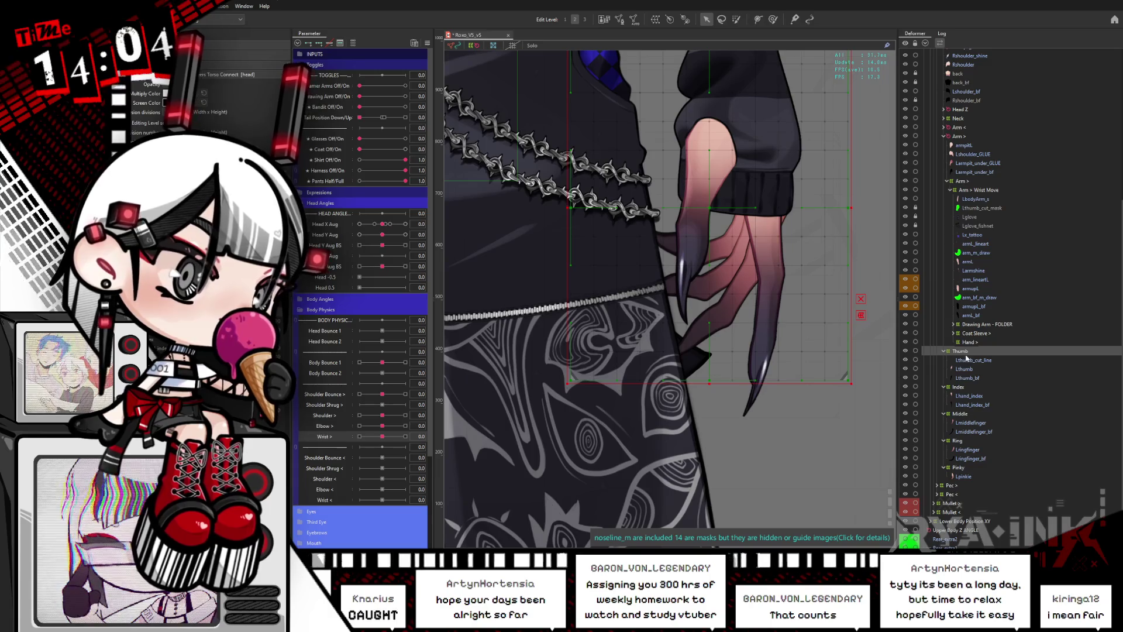
{"action": "left_click", "coordinate": [966, 379], "text": "shift"}
{"action": "scroll", "coordinate": [766, 296], "scroll_direction": "down", "scroll_amount": 3}
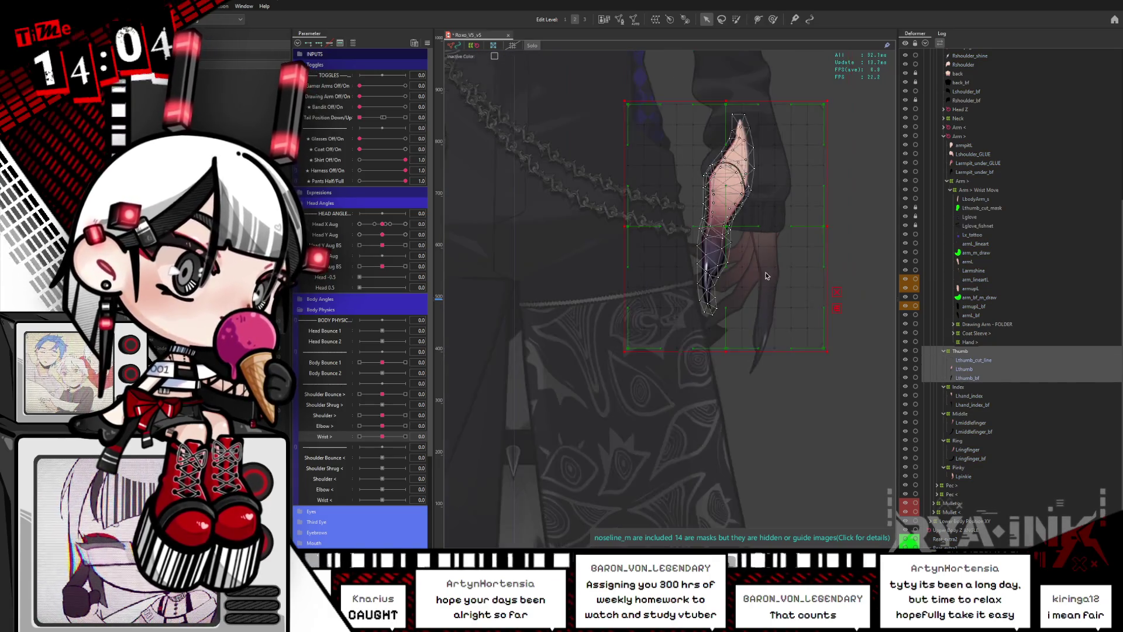
{"action": "left_click", "coordinate": [960, 387]}
{"action": "left_click", "coordinate": [968, 405], "text": "shift"}
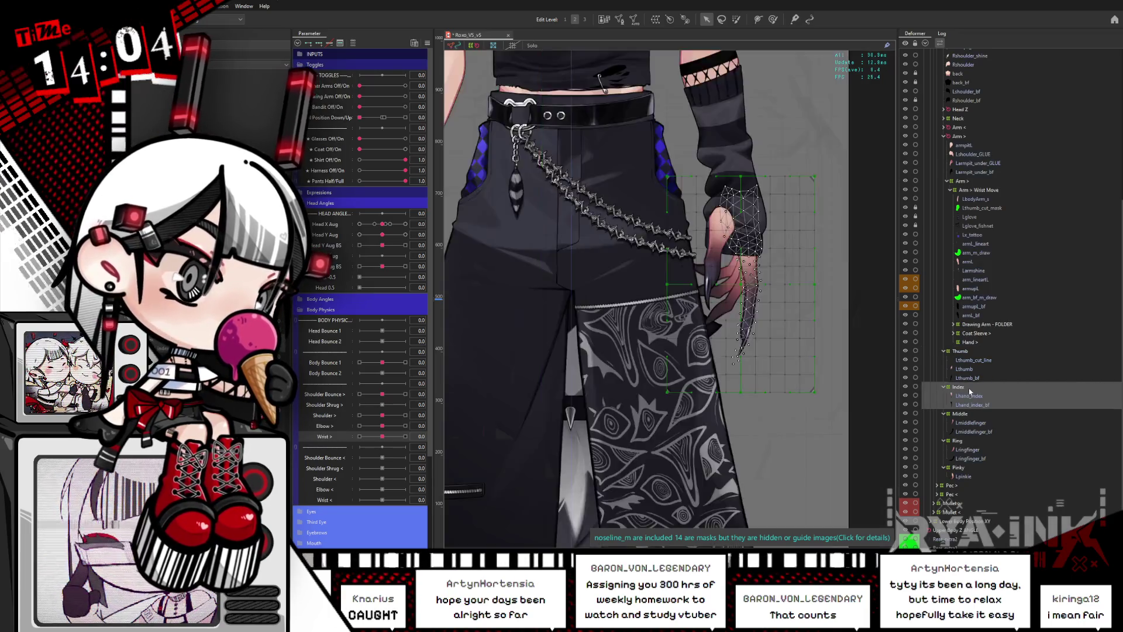
{"action": "left_click", "coordinate": [971, 388]}
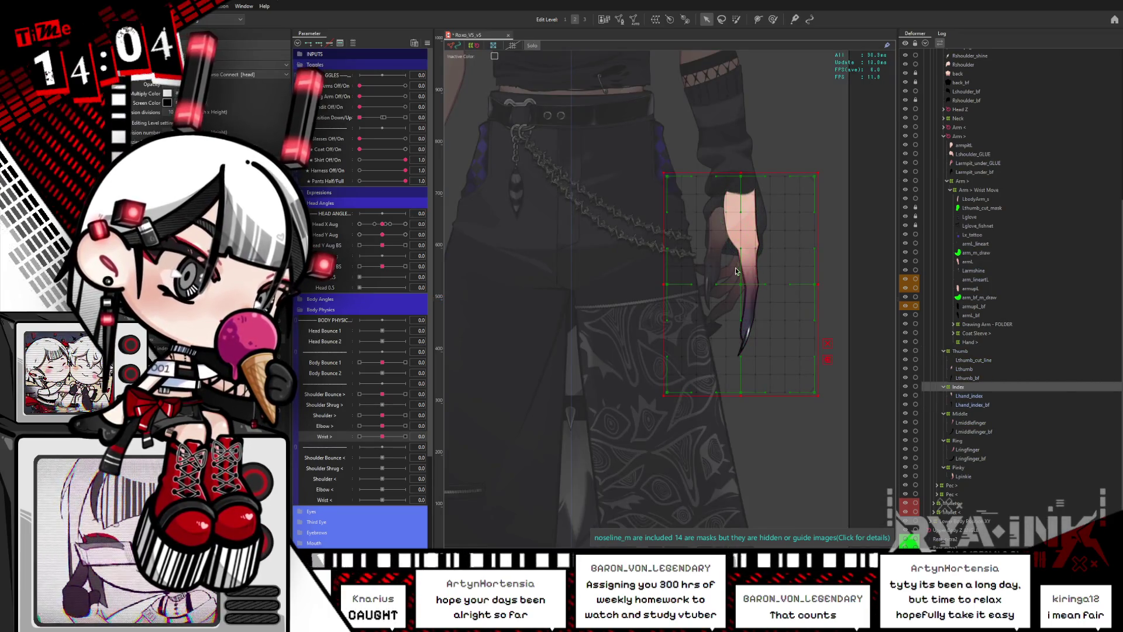
Rotate the Middle deformer about 10° clockwise and the Ring deformer about 35° counter-clockwise.
{"action": "left_click", "coordinate": [970, 414]}
{"action": "left_click", "coordinate": [974, 432], "text": "shift"}
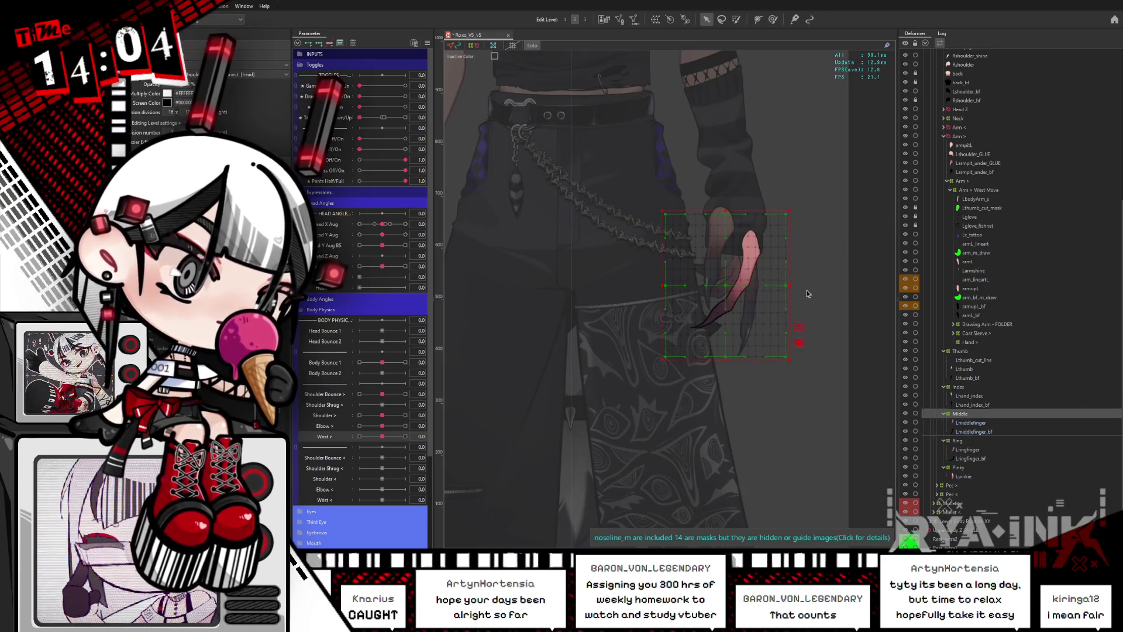
{"action": "left_click_drag", "start_coordinate": [808, 294], "coordinate": [799, 335]}
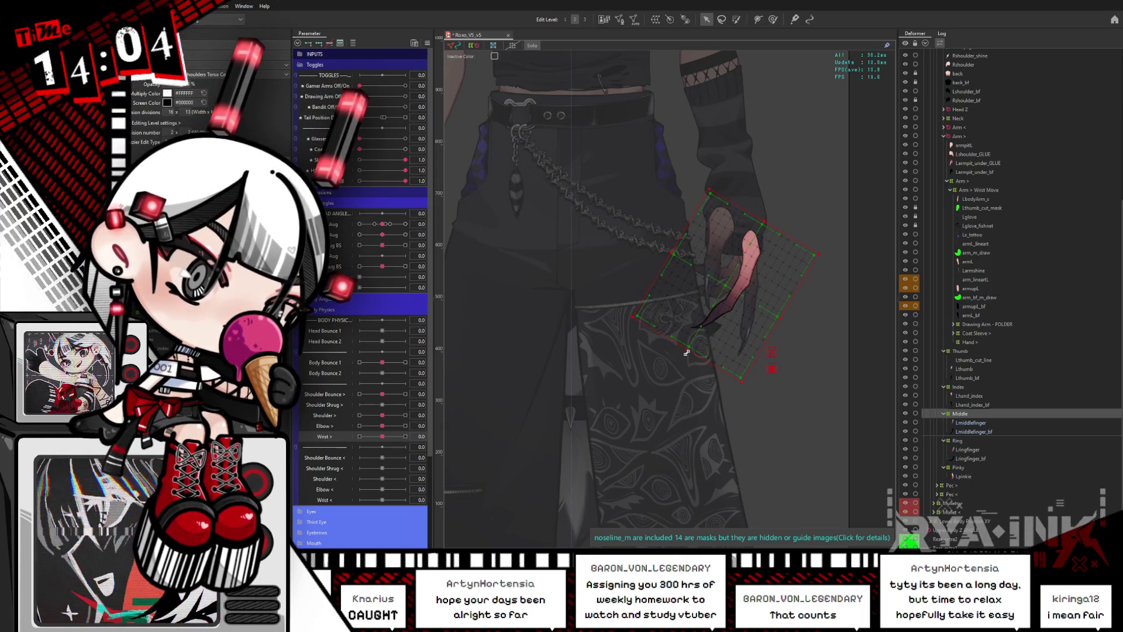
{"action": "left_click", "coordinate": [958, 441]}
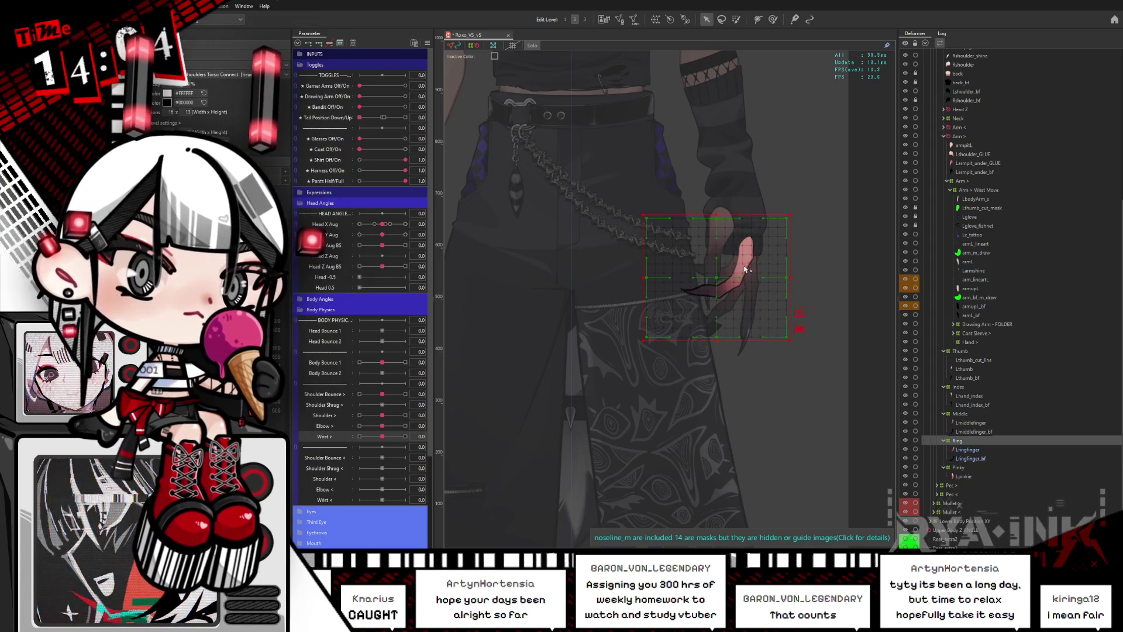
{"action": "mouse_move", "coordinate": [795, 276]}
{"action": "left_mouse_down"}
{"action": "mouse_move", "coordinate": [775, 243]}
{"action": "mouse_move", "coordinate": [784, 246]}
{"action": "mouse_move", "coordinate": [759, 236]}
{"action": "left_mouse_up"}
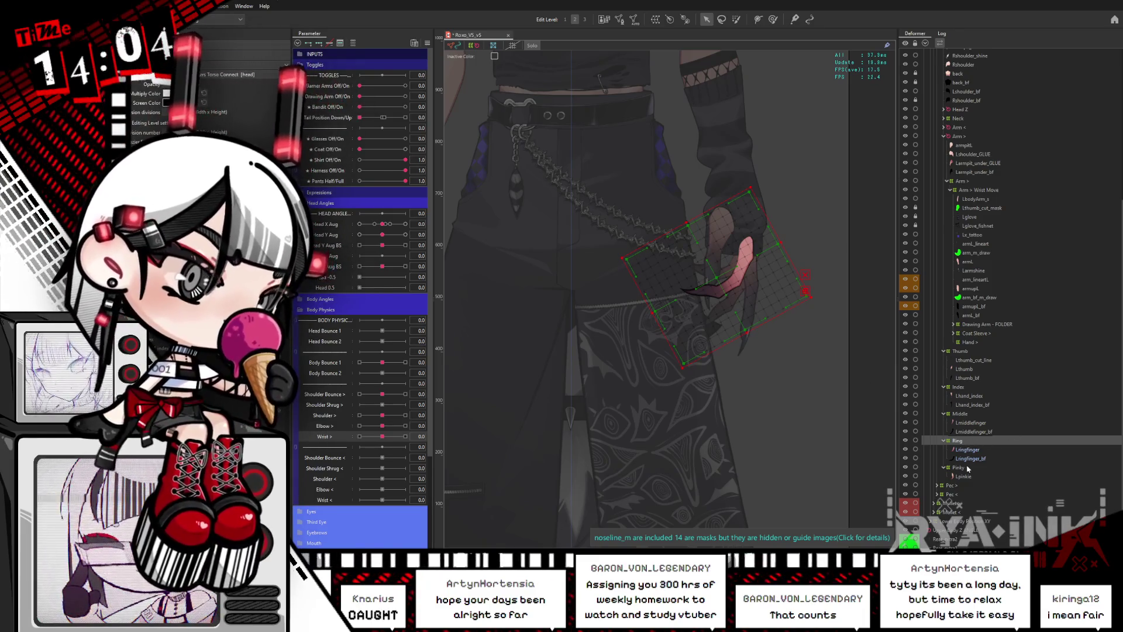
Shrink the Pinky deformer grid from its bottom and left edges.
{"action": "left_click", "coordinate": [968, 468]}
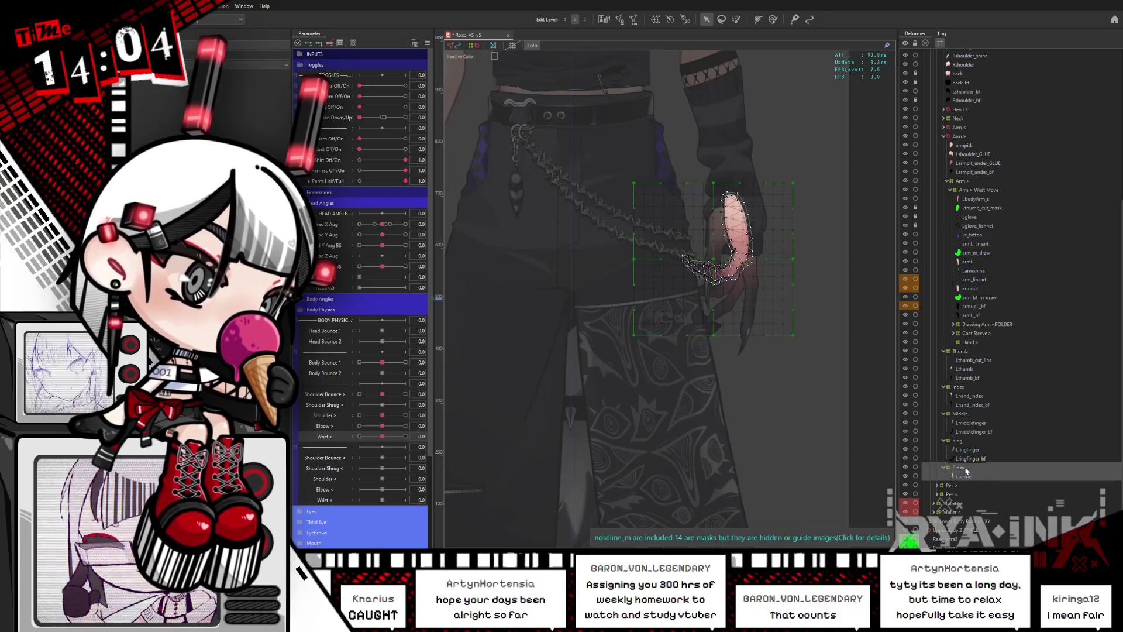
{"action": "left_click", "coordinate": [966, 469]}
{"action": "left_click_drag", "start_coordinate": [713, 337], "coordinate": [714, 318]}
{"action": "left_click_drag", "start_coordinate": [638, 253], "coordinate": [645, 252]}
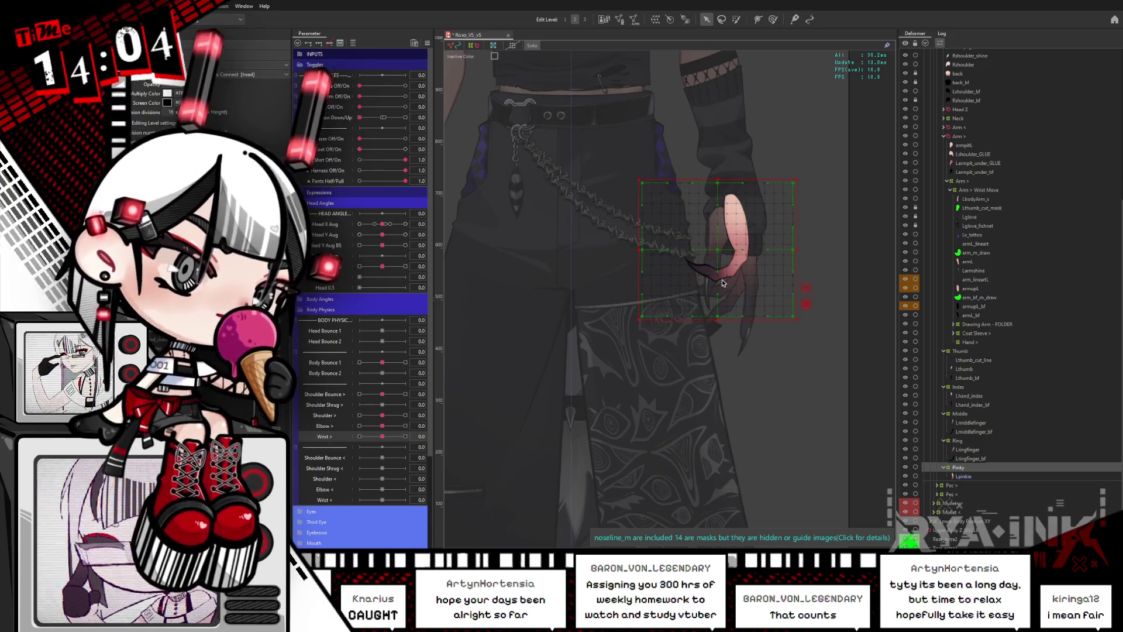
Select all finger deformers and the Hand deformer, then expand Hand to show its fingers.
{"action": "left_click", "coordinate": [963, 441], "text": "ctrl"}
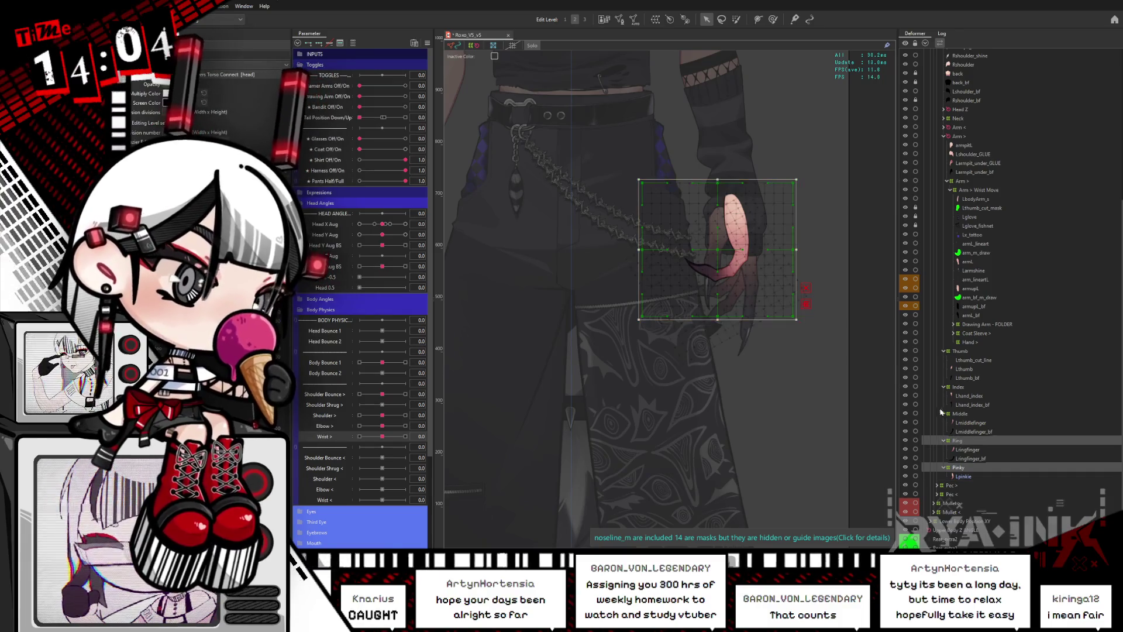
{"action": "left_click", "coordinate": [958, 414], "text": "ctrl"}
{"action": "left_click", "coordinate": [964, 388], "text": "ctrl"}
{"action": "left_click", "coordinate": [968, 351], "text": "ctrl"}
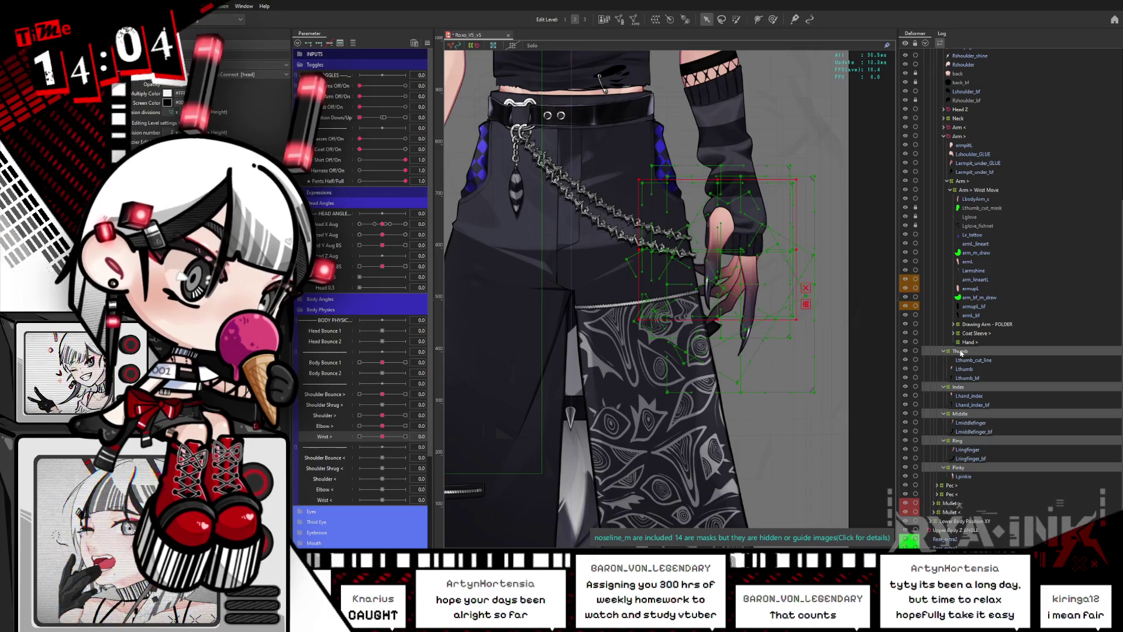
{"action": "left_click", "coordinate": [972, 342]}
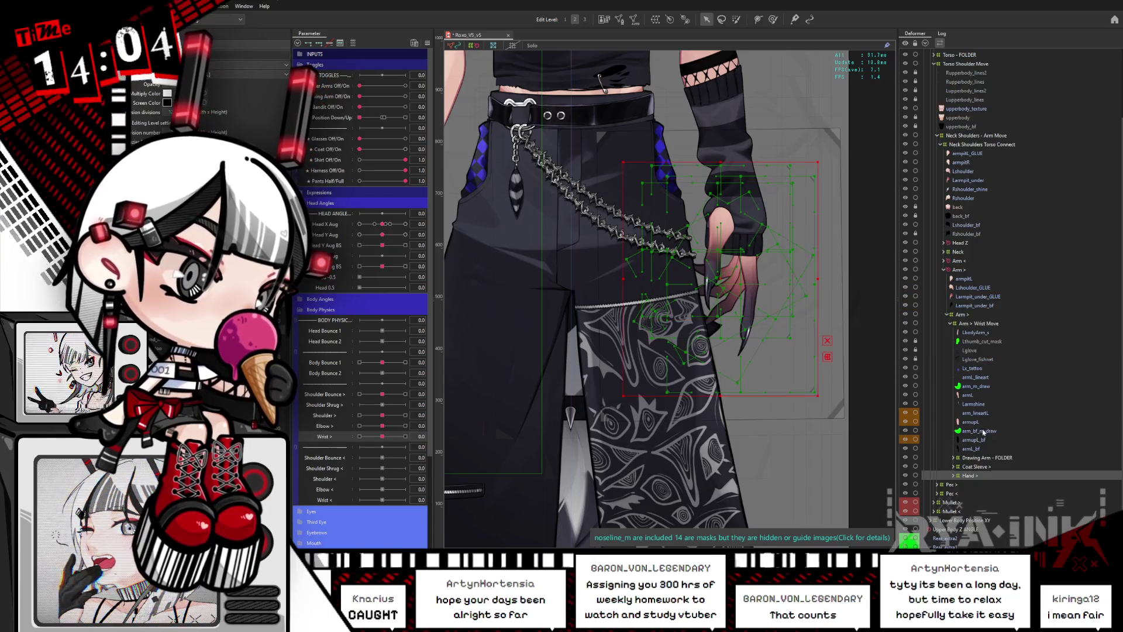
{"action": "left_click", "coordinate": [955, 475]}
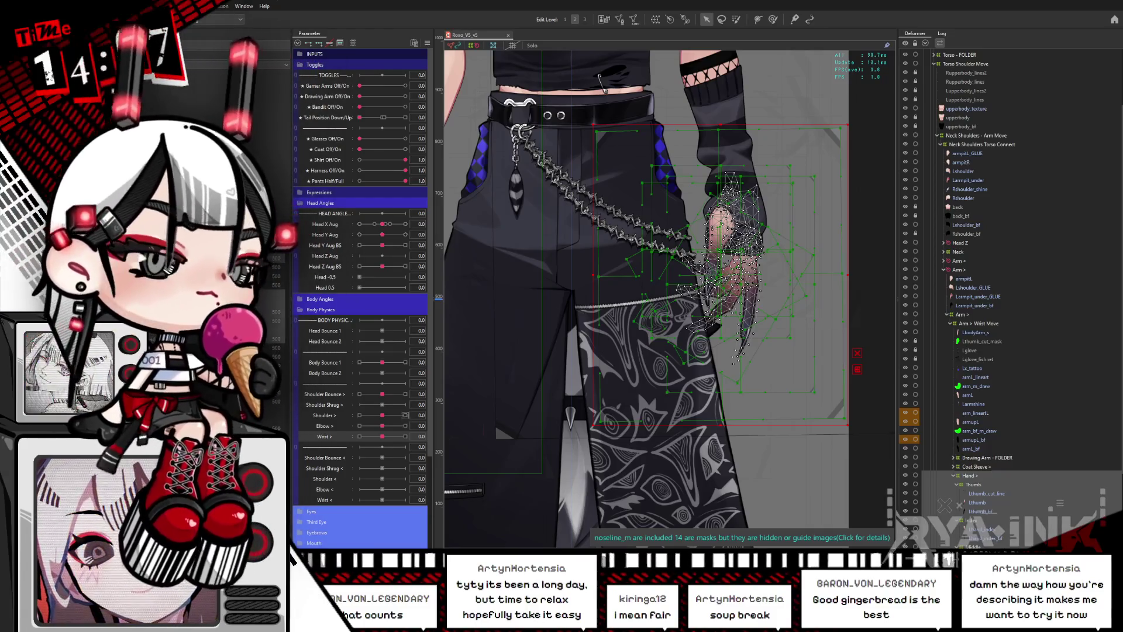
Solo the Lthumb_cut_mask layer and move it into the Thumb group.
{"action": "scroll", "coordinate": [750, 242], "scroll_direction": "down", "scroll_amount": 3}
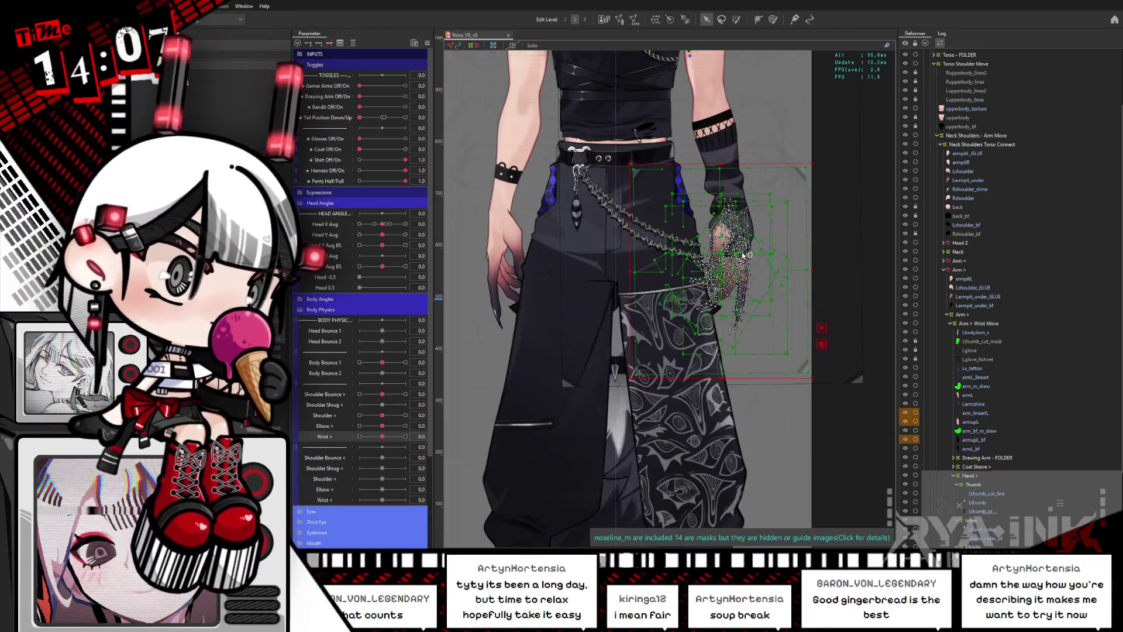
{"action": "scroll", "coordinate": [749, 242], "scroll_direction": "up", "scroll_amount": 3}
{"action": "scroll", "coordinate": [749, 243], "scroll_direction": "up", "scroll_amount": 3}
{"action": "scroll", "coordinate": [987, 278], "scroll_direction": "down", "scroll_amount": 3}
{"action": "left_click", "coordinate": [987, 279]}
{"action": "key", "text": "s"}
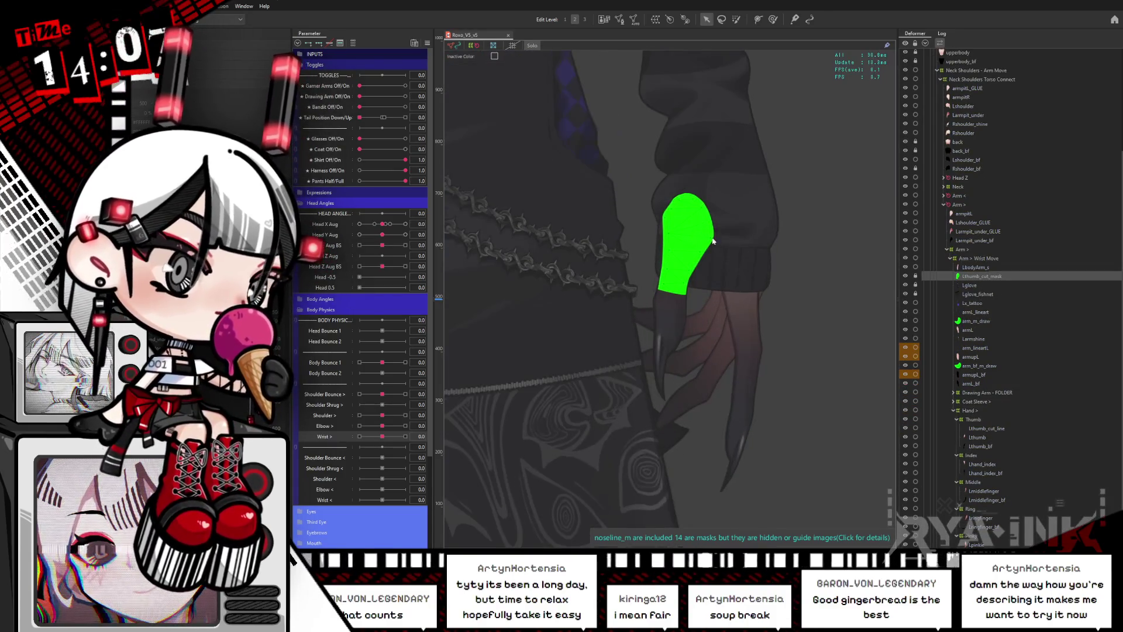
{"action": "mouse_move", "coordinate": [995, 276]}
{"action": "left_mouse_down"}
{"action": "mouse_move", "coordinate": [998, 393]}
{"action": "mouse_move", "coordinate": [994, 419]}
{"action": "mouse_move", "coordinate": [978, 422]}
{"action": "left_mouse_up"}
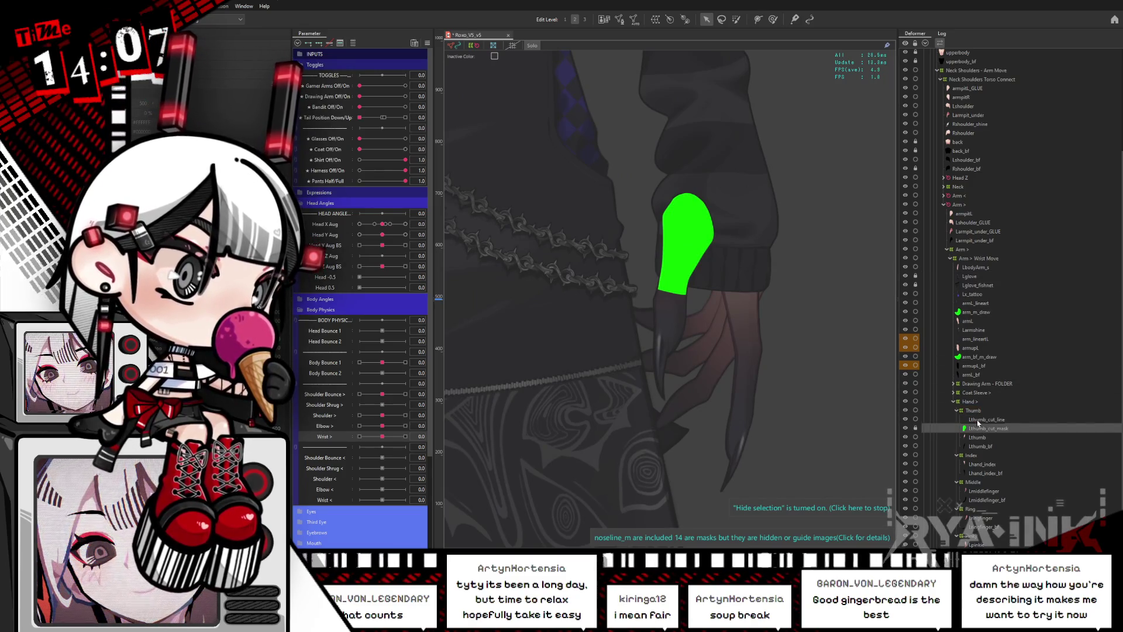
Turn off solo view and reposition the canvas to show the arm.
{"action": "left_click", "coordinate": [973, 295]}
{"action": "key", "text": "s"}
{"action": "scroll", "coordinate": [815, 244], "scroll_direction": "down", "scroll_amount": 2}
{"action": "mouse_move", "coordinate": [816, 244]}
{"action": "left_mouse_down"}
{"action": "mouse_move", "coordinate": [775, 321]}
{"action": "mouse_move", "coordinate": [738, 444]}
{"action": "left_mouse_up"}
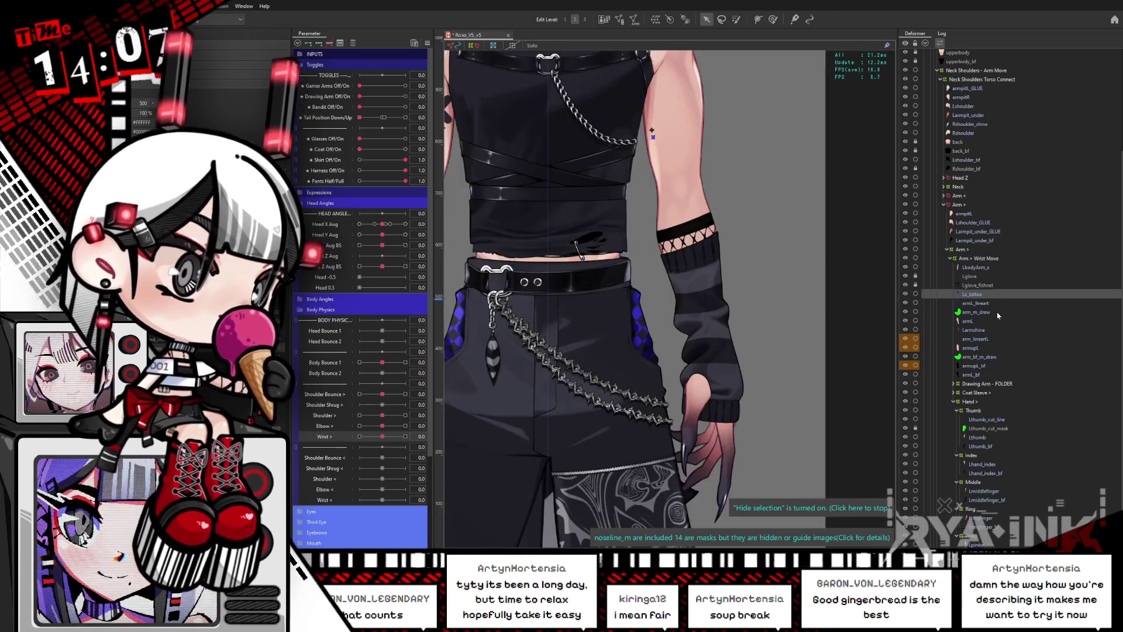
{"action": "key", "text": "Down"}
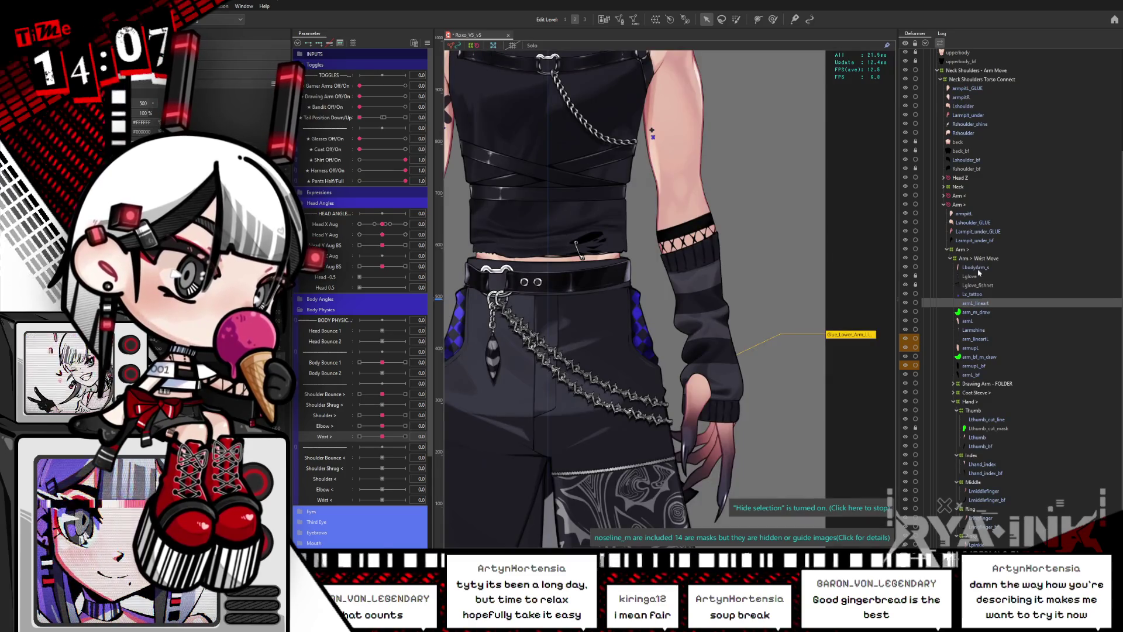
Select the Lglove and Lglove_fishnet layers and pan the view over the hand.
{"action": "left_click", "coordinate": [979, 271]}
{"action": "left_click", "coordinate": [977, 279]}
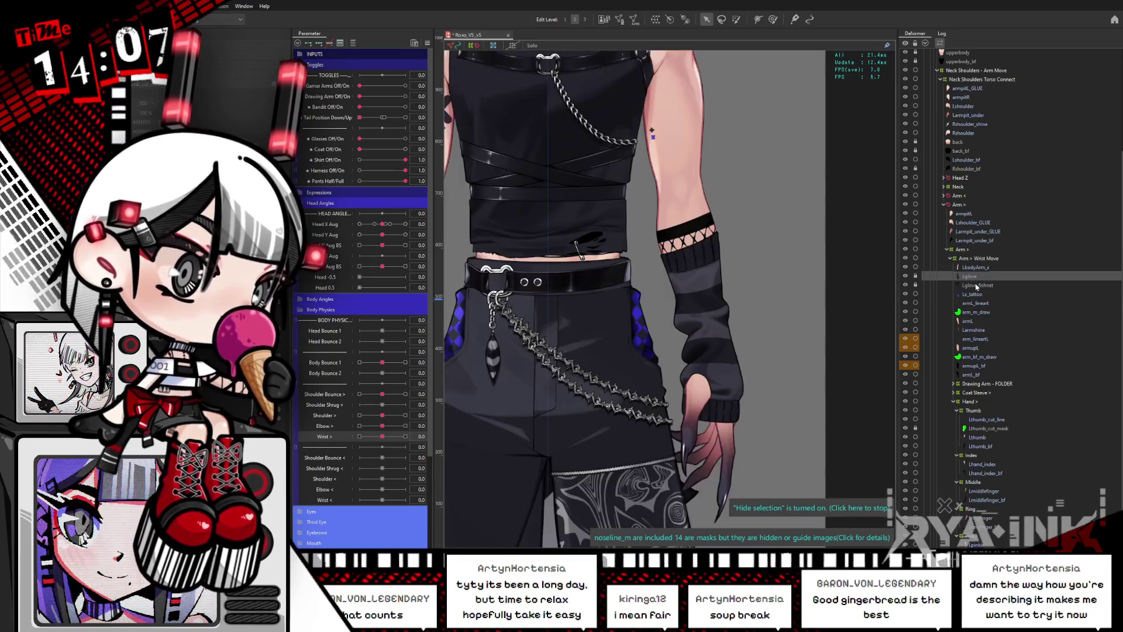
{"action": "left_click", "coordinate": [978, 285]}
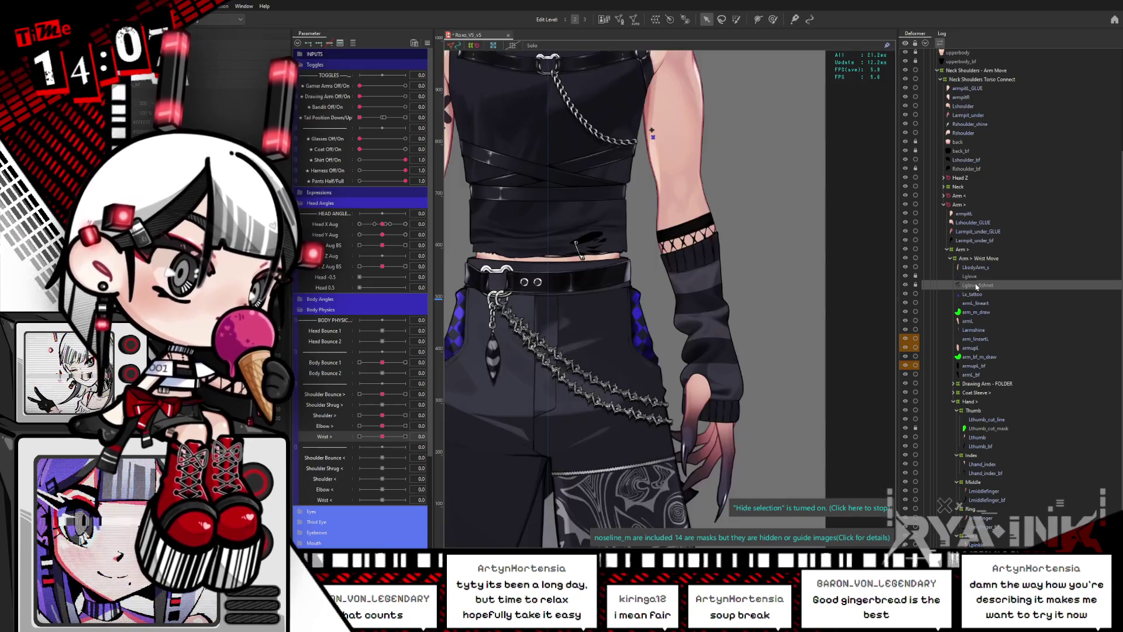
{"action": "left_click", "coordinate": [972, 276]}
{"action": "scroll", "coordinate": [738, 363], "scroll_direction": "up", "scroll_amount": 2}
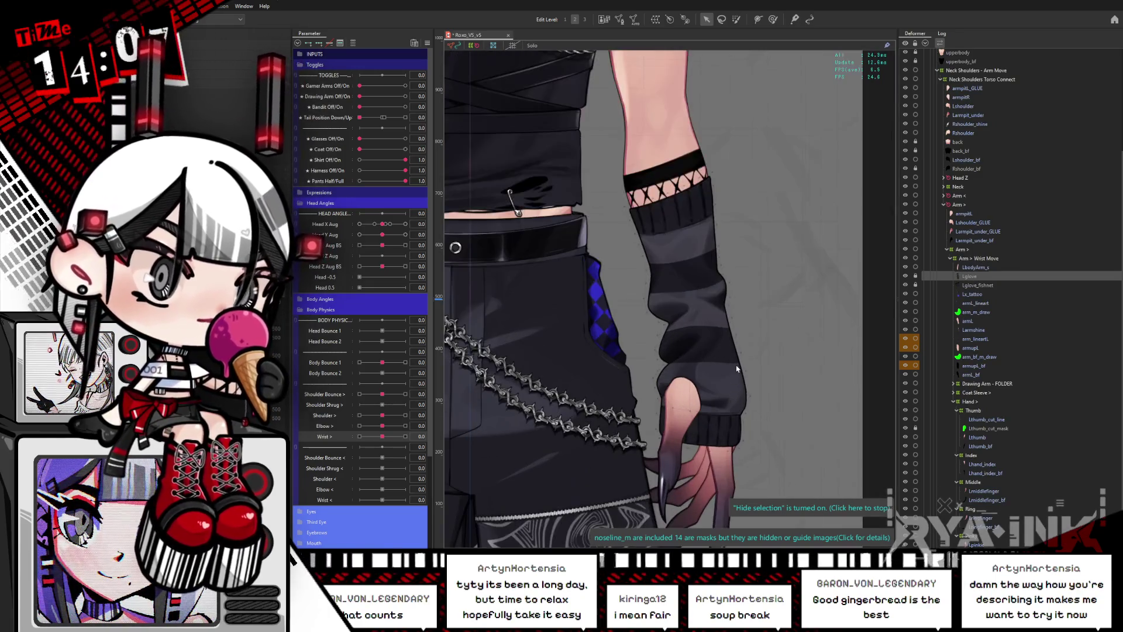
{"action": "left_click_drag", "start_coordinate": [736, 364], "coordinate": [732, 253]}
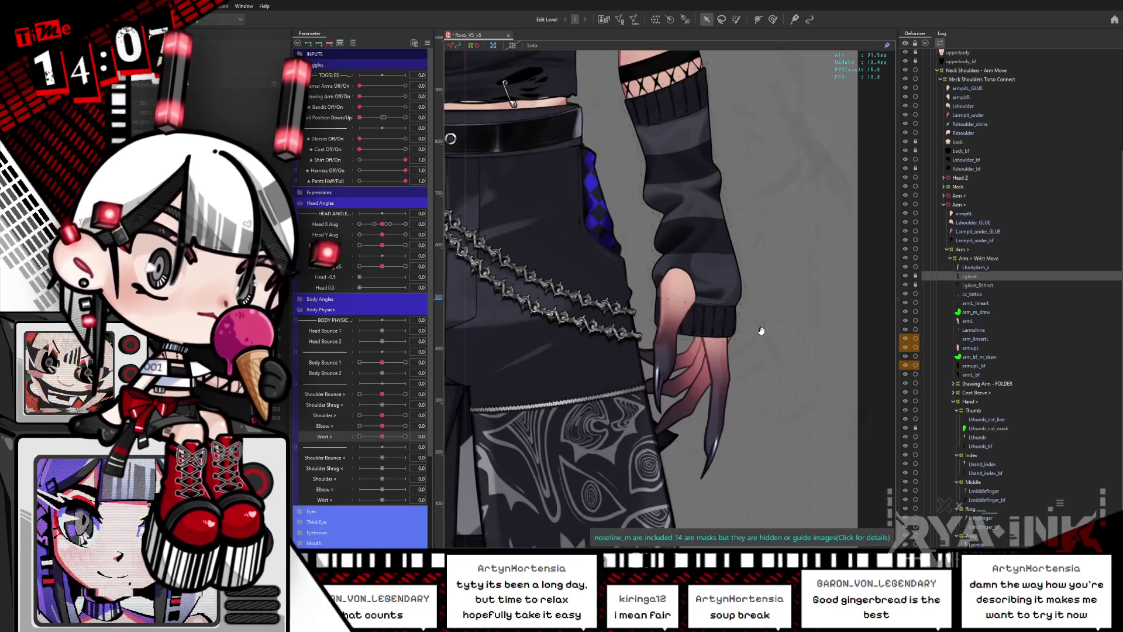
{"action": "left_click_drag", "start_coordinate": [753, 326], "coordinate": [745, 290]}
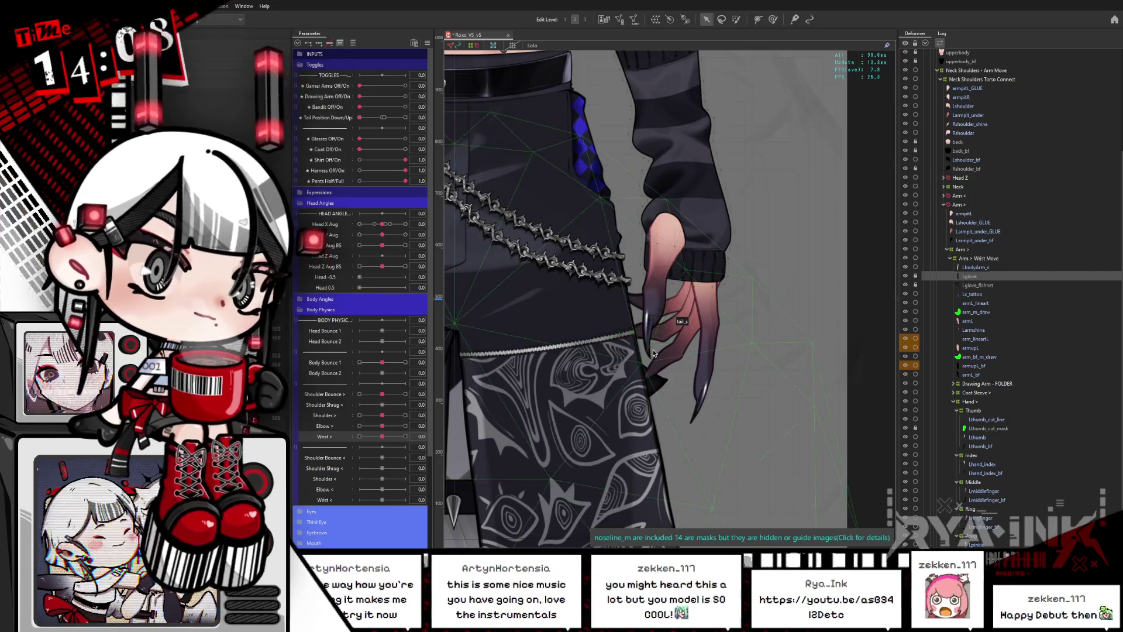
Collapse Body Physics and bring the hand into view, briefly selecting the glove fishnet layer.
{"action": "scroll", "coordinate": [630, 334], "scroll_direction": "up", "scroll_amount": 2}
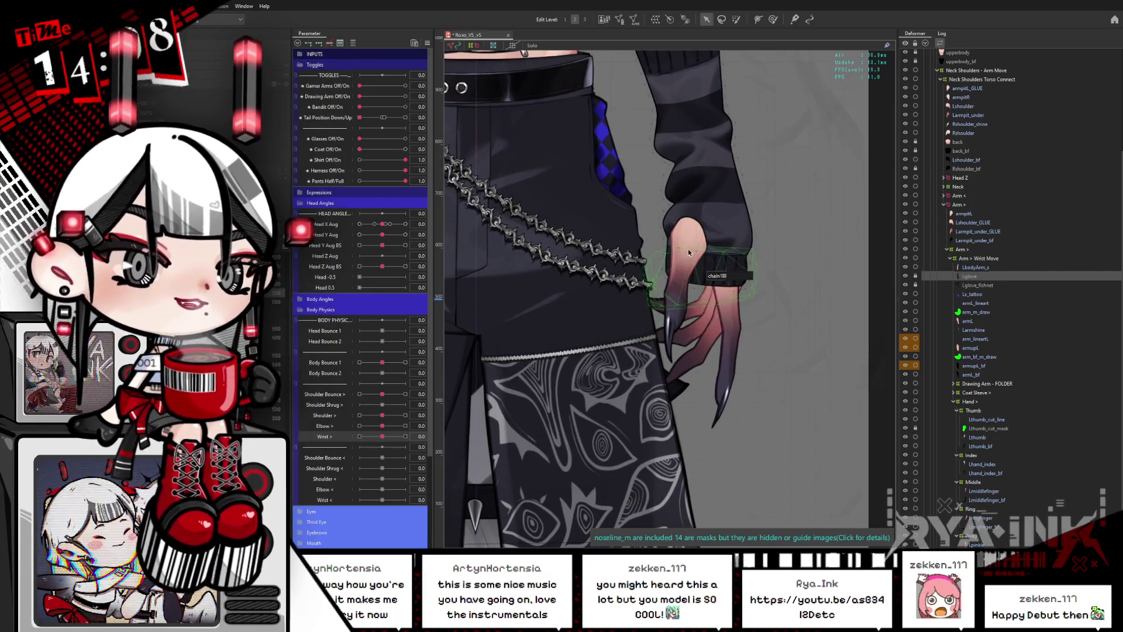
{"action": "left_click_drag", "start_coordinate": [835, 314], "coordinate": [831, 301]}
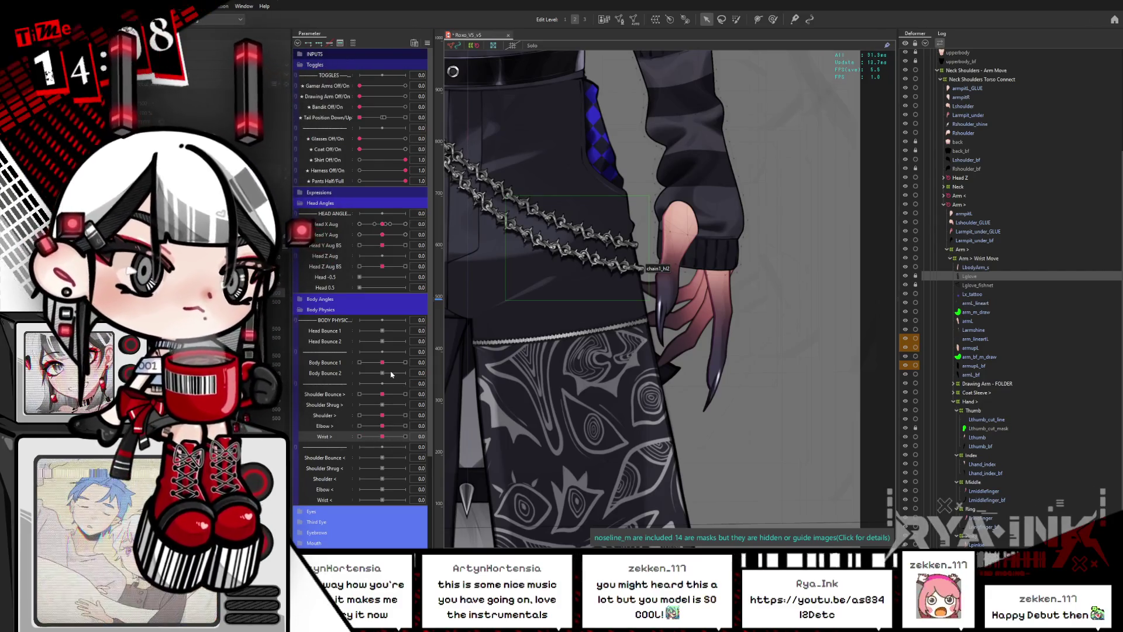
{"action": "left_click", "coordinate": [301, 310]}
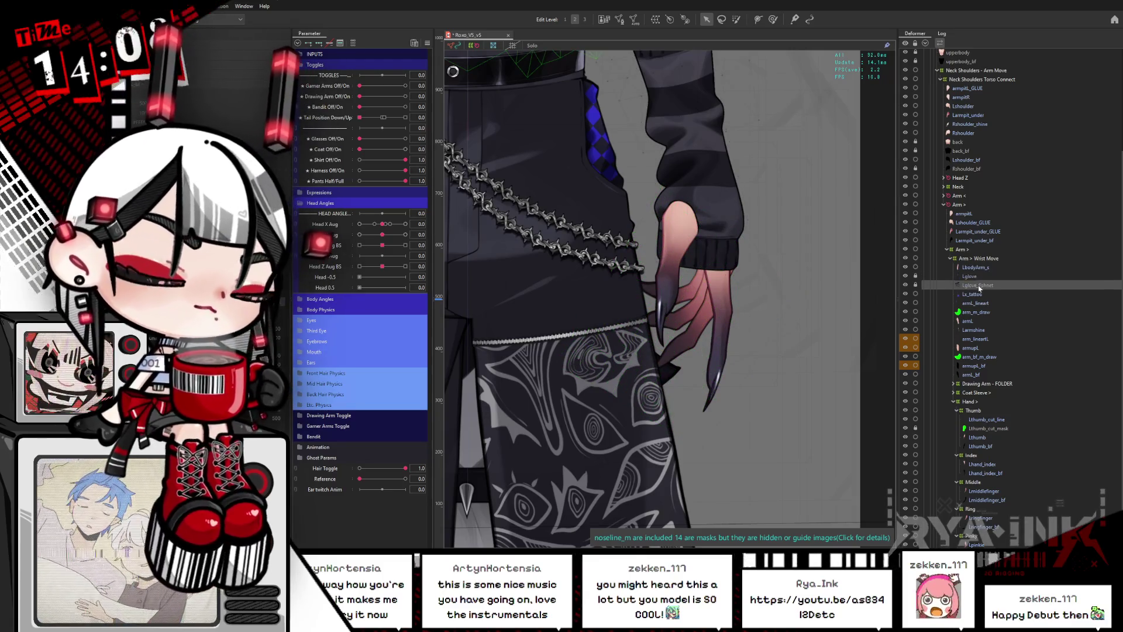
{"action": "left_click", "coordinate": [969, 288]}
{"action": "scroll", "coordinate": [831, 336], "scroll_direction": "up", "scroll_amount": 2}
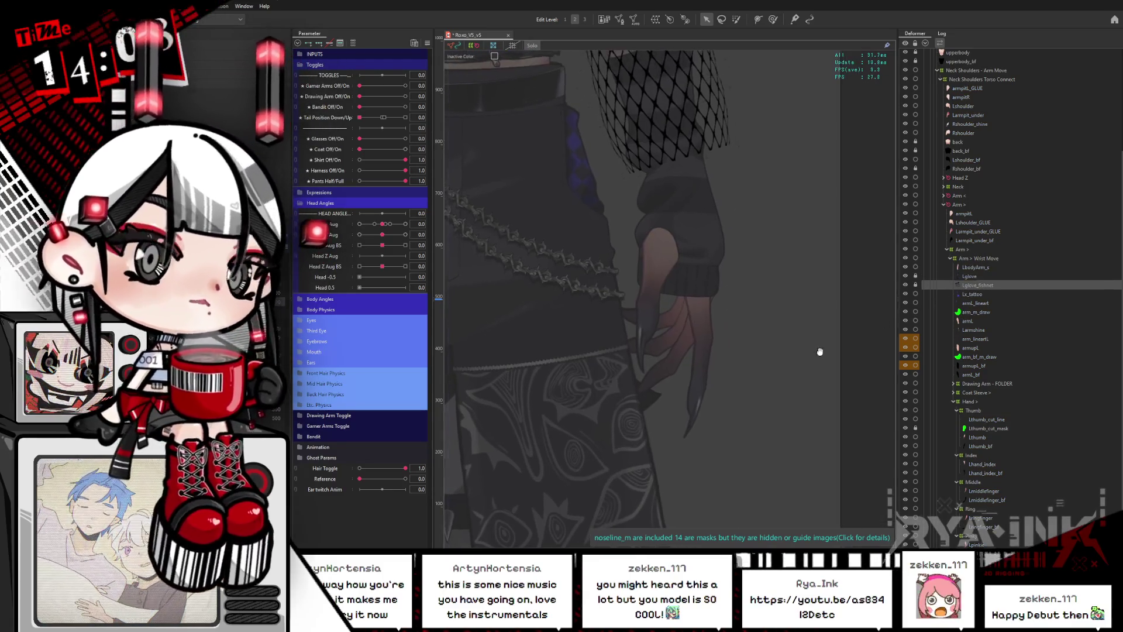
{"action": "left_click", "coordinate": [808, 312]}
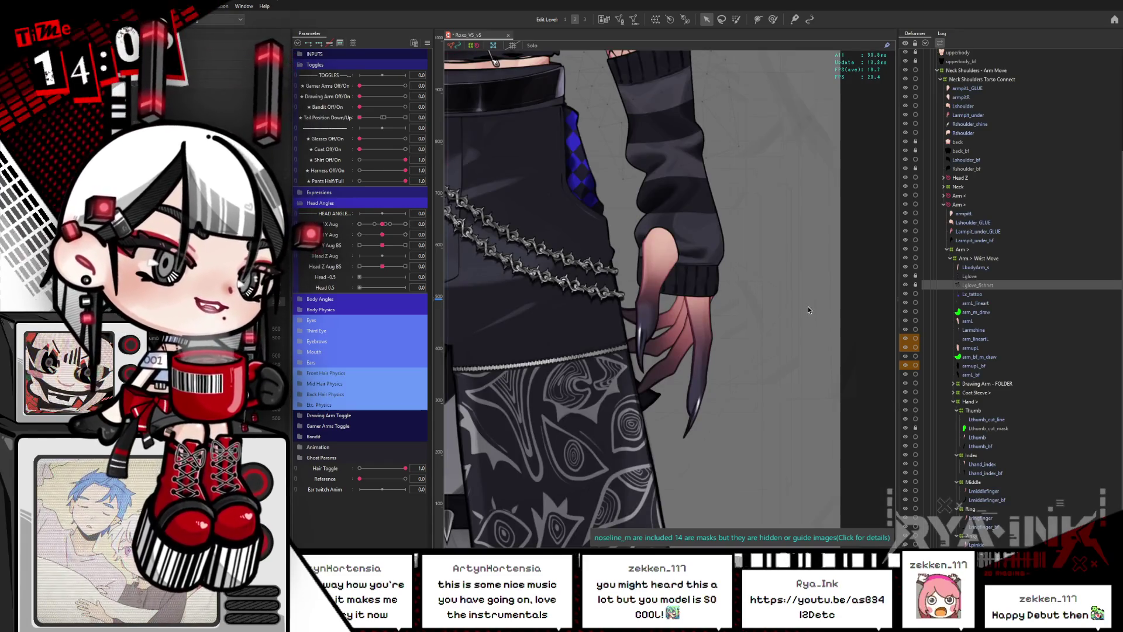
{"action": "left_click_drag", "start_coordinate": [796, 342], "coordinate": [803, 355]}
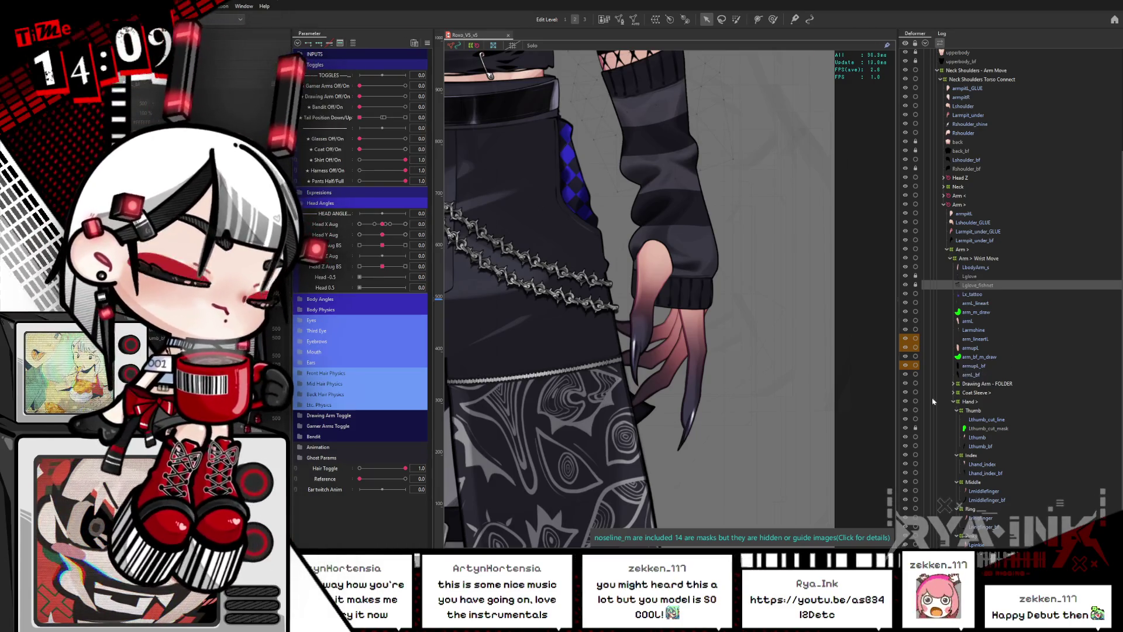
Collapse Head Angles, expand Body Physics, and centre the view on the gloved hand.
{"action": "left_click", "coordinate": [301, 203]}
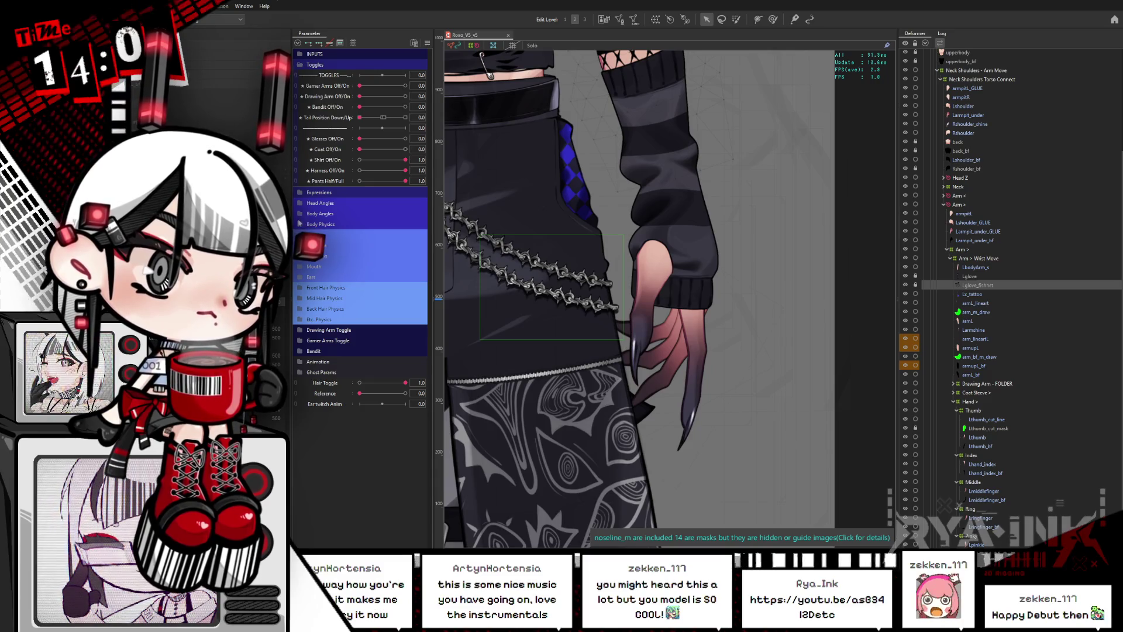
{"action": "left_click", "coordinate": [299, 224]}
{"action": "scroll", "coordinate": [428, 258], "scroll_direction": "down", "scroll_amount": 1}
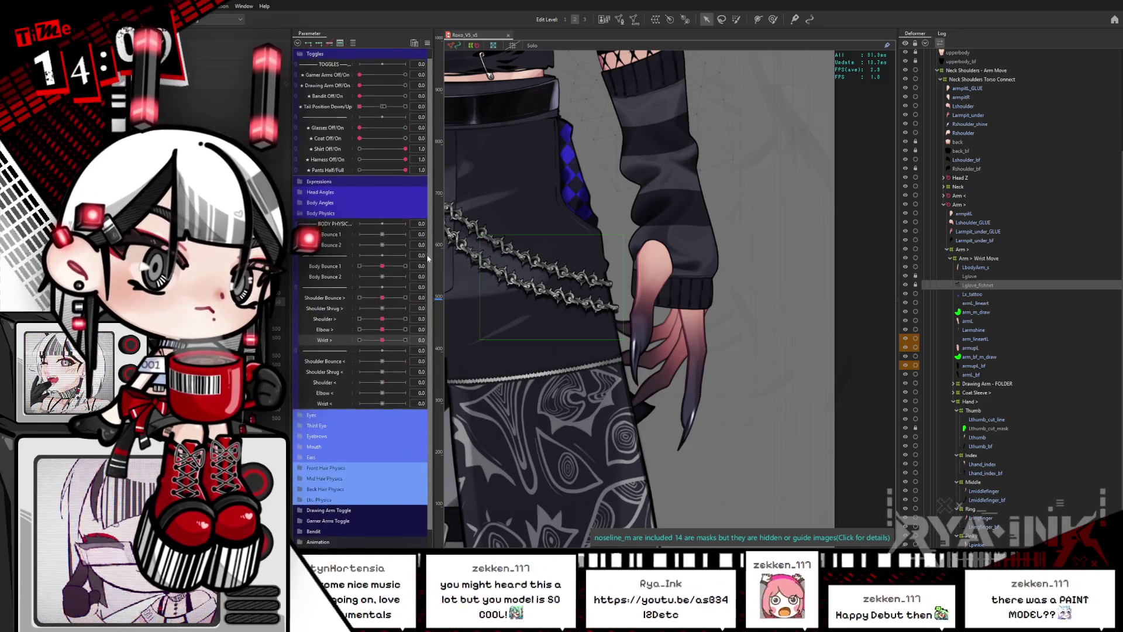
{"action": "scroll", "coordinate": [428, 258], "scroll_direction": "down", "scroll_amount": 1}
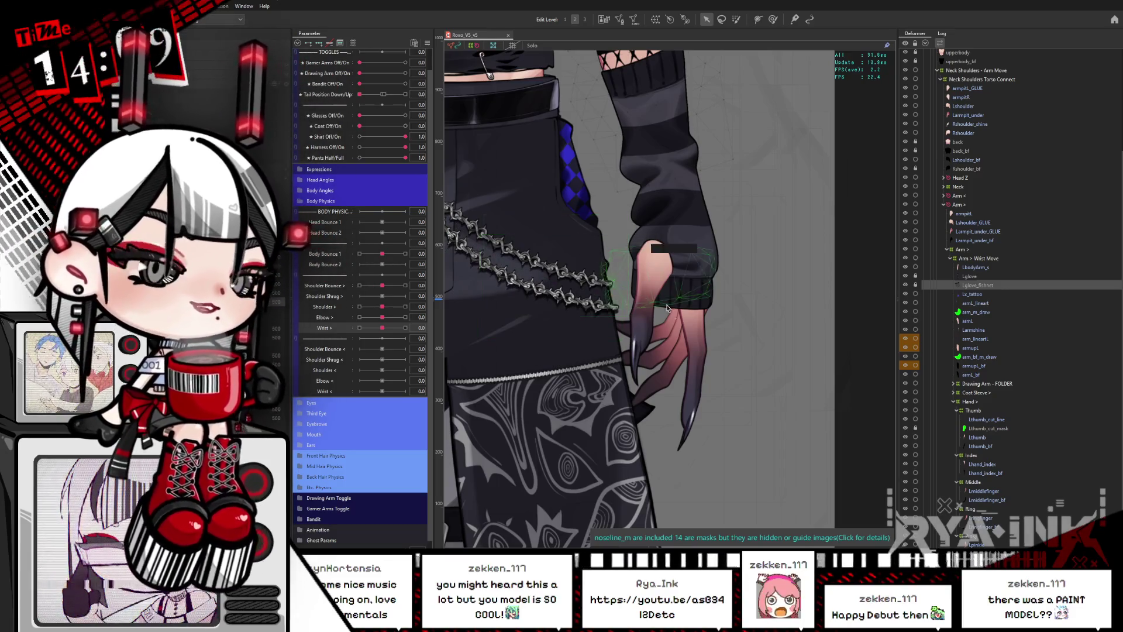
{"action": "scroll", "coordinate": [626, 296], "scroll_direction": "up", "scroll_amount": 3}
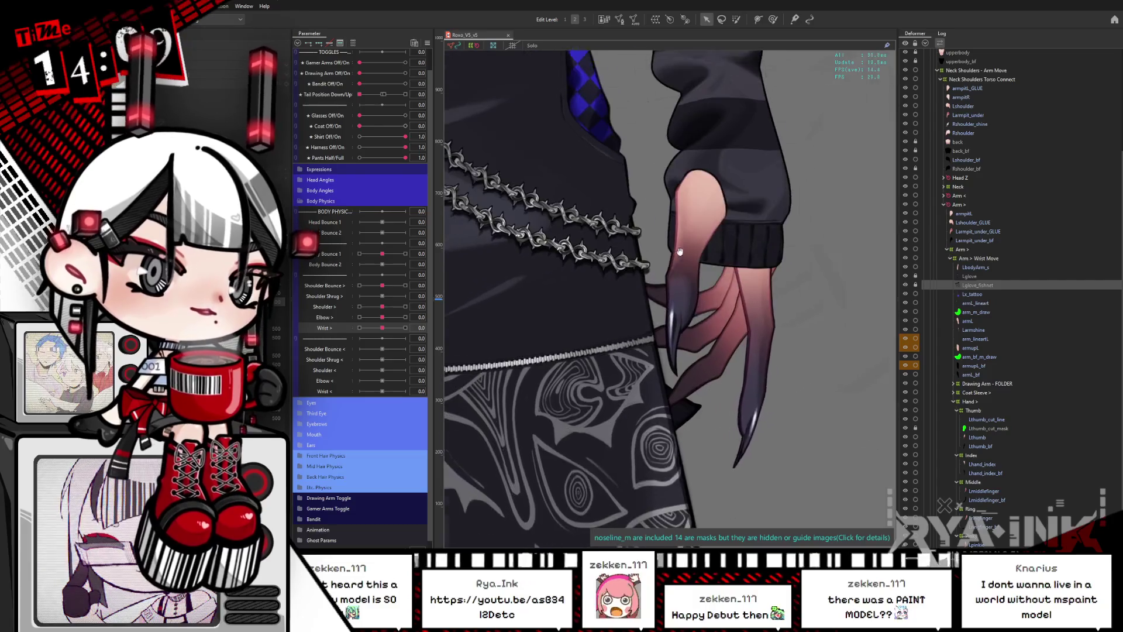
{"action": "left_click_drag", "start_coordinate": [680, 251], "coordinate": [708, 264]}
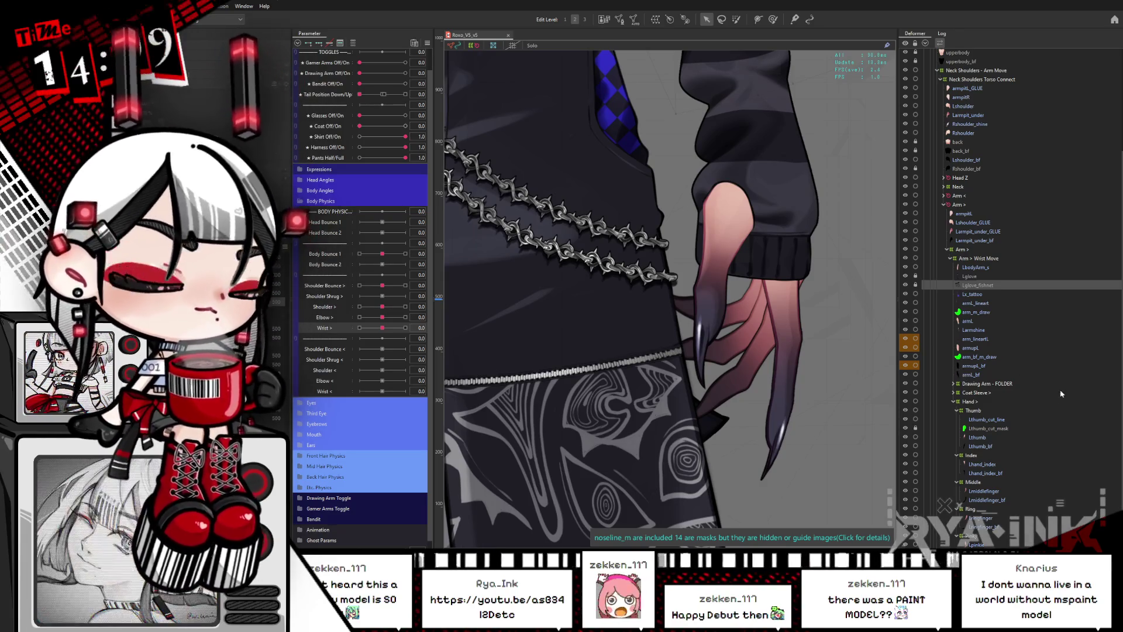
Select the hand's Thumb deformer and nudge its box slightly up-right.
{"action": "left_click", "coordinate": [974, 410]}
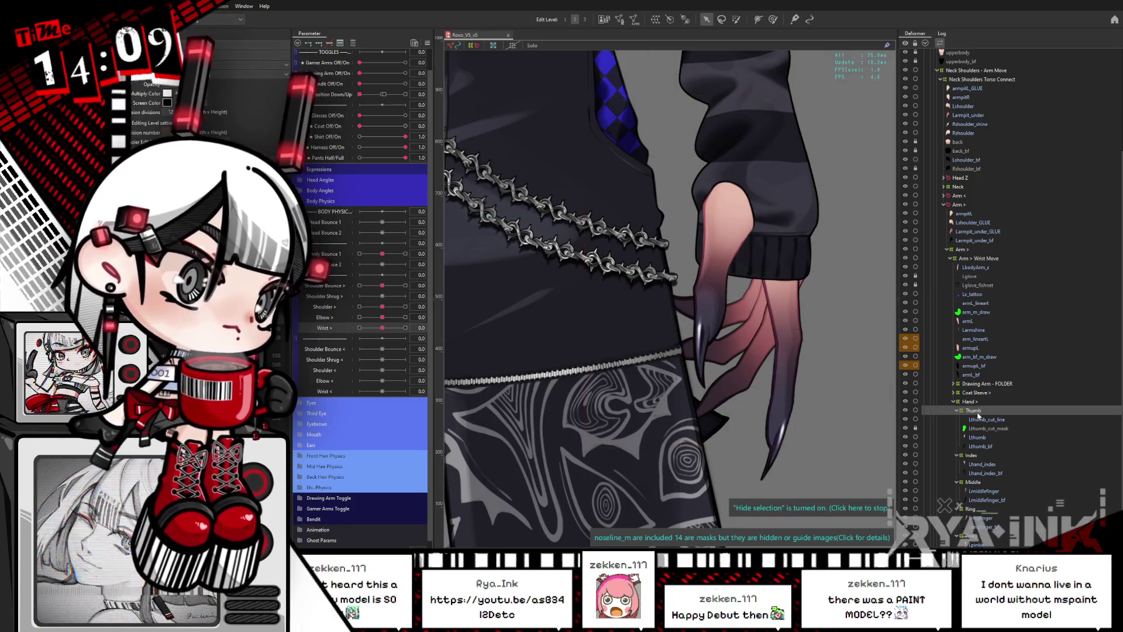
{"action": "mouse_move", "coordinate": [731, 271]}
{"action": "left_mouse_down"}
{"action": "mouse_move", "coordinate": [746, 263]}
{"action": "mouse_move", "coordinate": [691, 252]}
{"action": "mouse_move", "coordinate": [737, 269]}
{"action": "mouse_move", "coordinate": [728, 273]}
{"action": "left_mouse_up"}
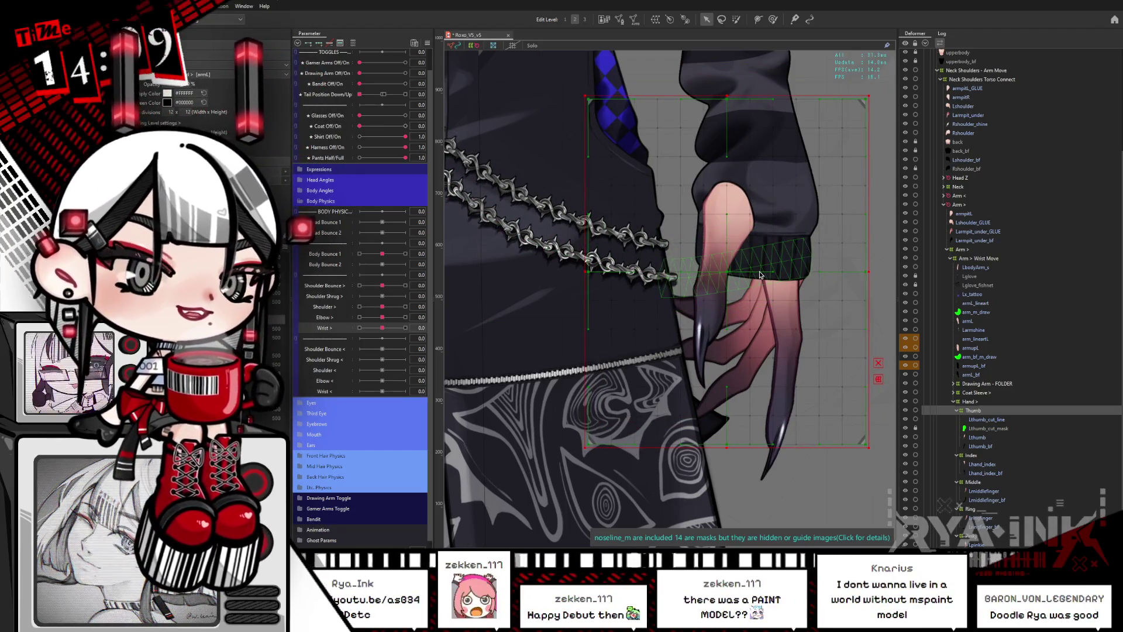
Reopen the Body Physics group and drag the Wrist > slider to 1.0.
{"action": "scroll", "coordinate": [760, 275], "scroll_direction": "down", "scroll_amount": 3}
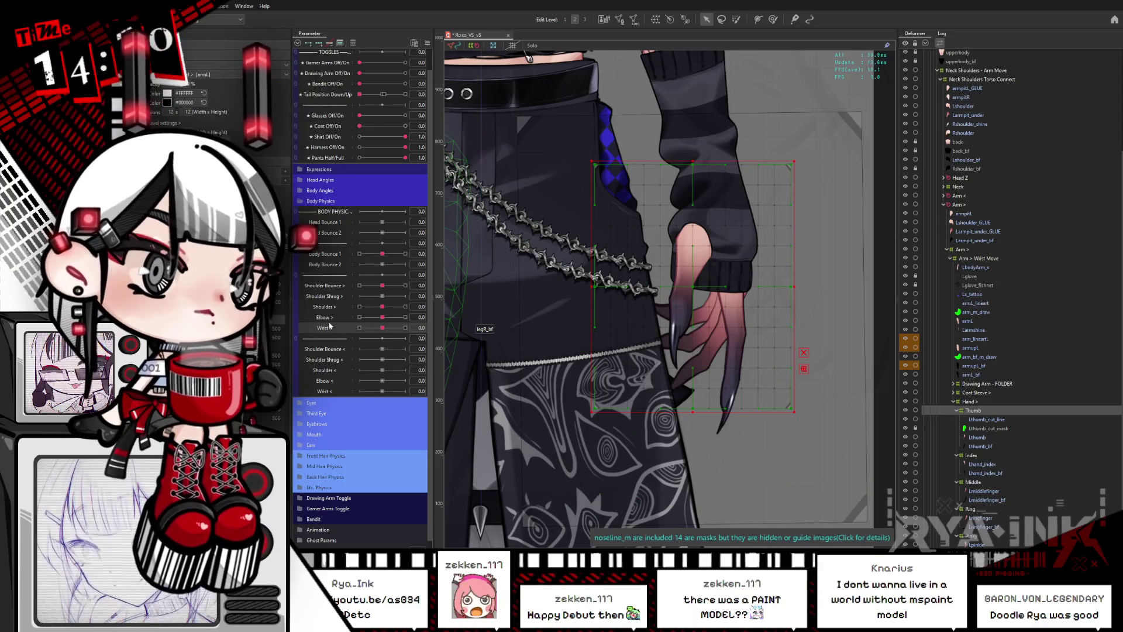
{"action": "left_click", "coordinate": [309, 202]}
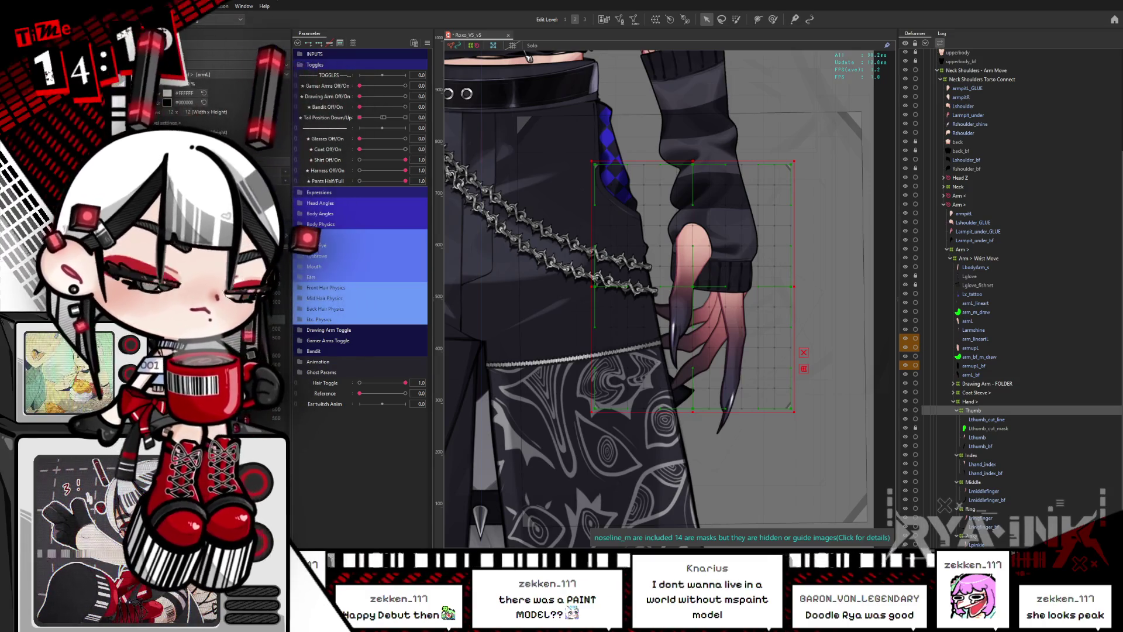
{"action": "left_click", "coordinate": [321, 224]}
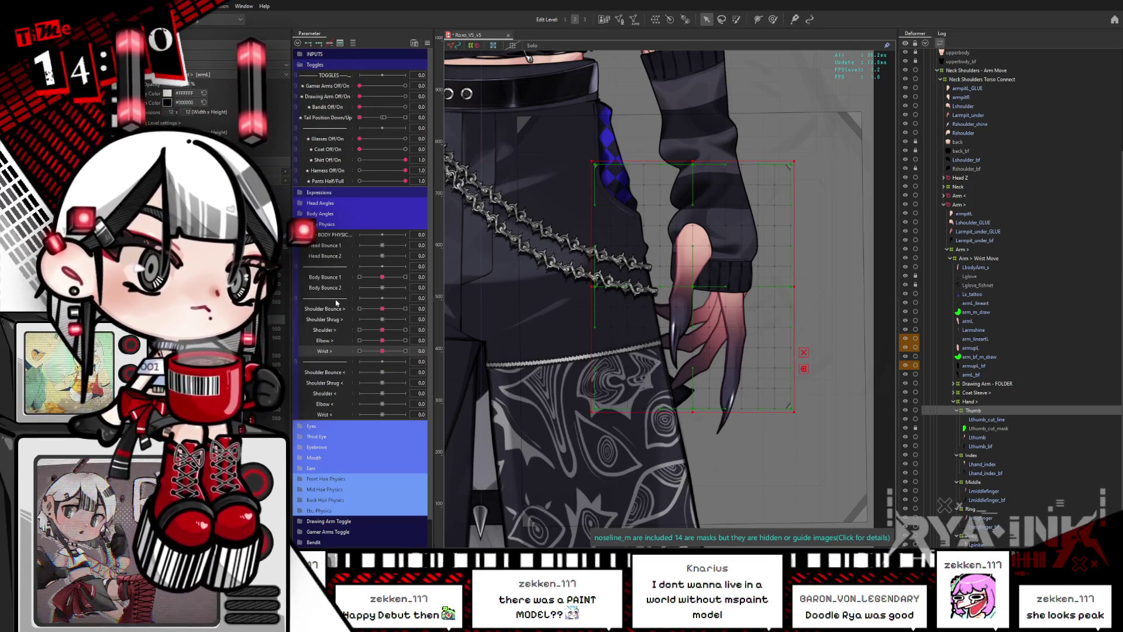
{"action": "left_click_drag", "start_coordinate": [359, 351], "coordinate": [413, 348]}
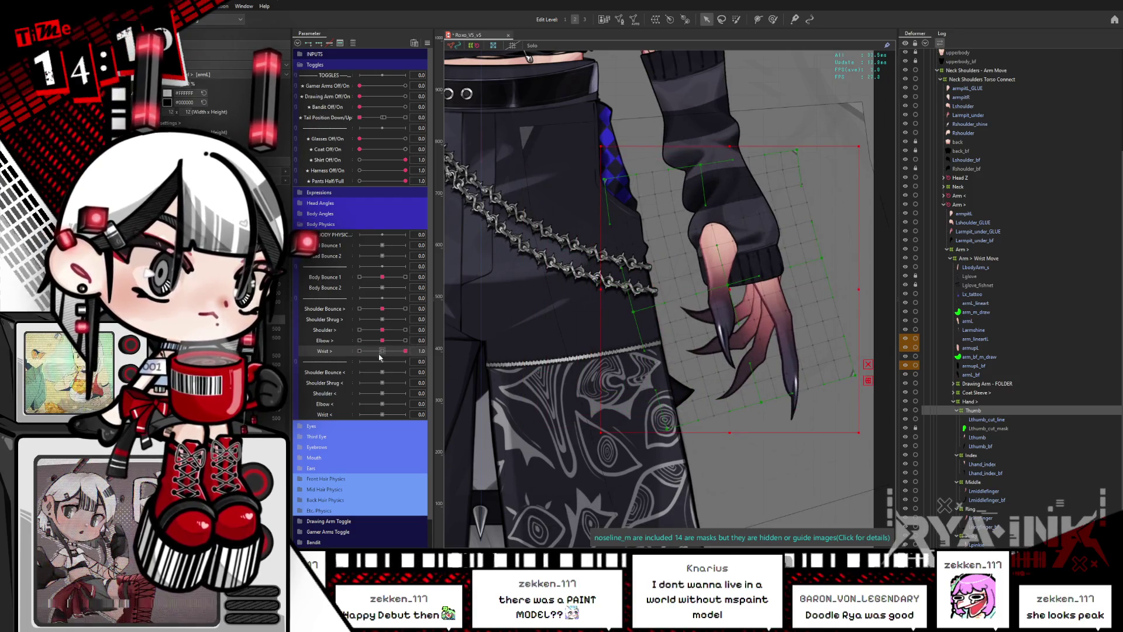
Create a new Hand > parameter below Wrist >.
{"action": "right_click", "coordinate": [329, 351]}
{"action": "left_click", "coordinate": [349, 373]}
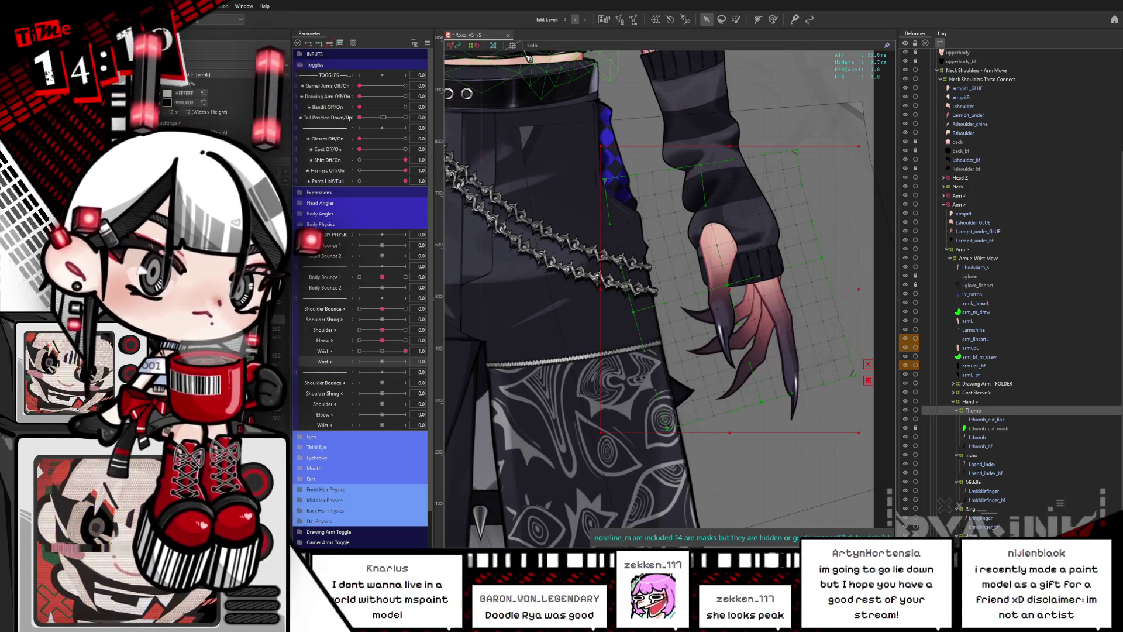
{"action": "right_click", "coordinate": [332, 368]}
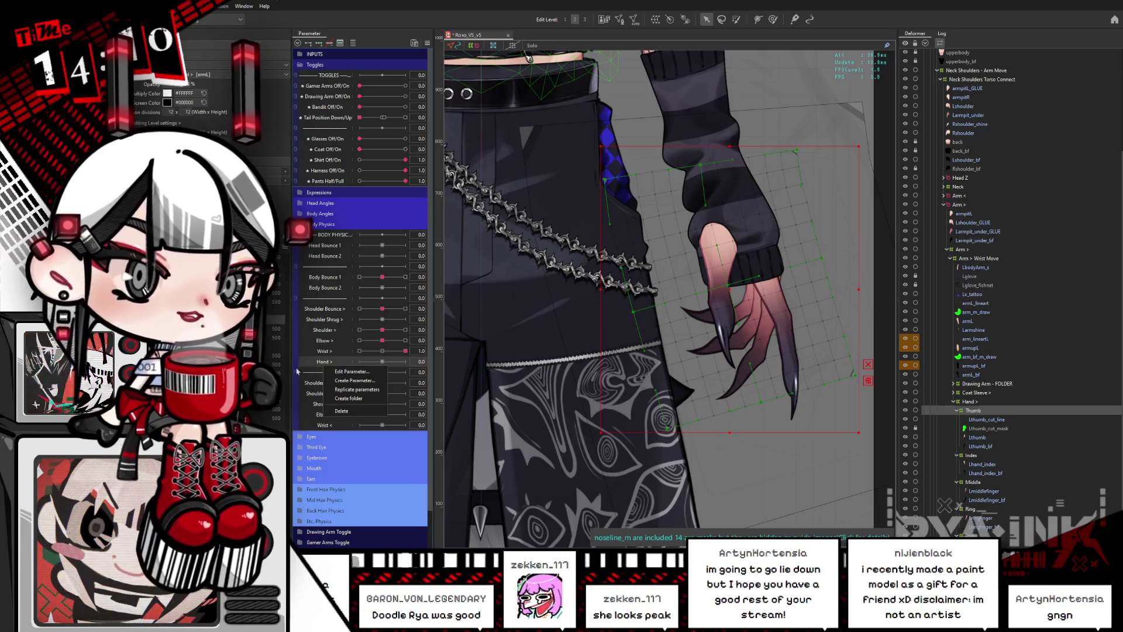
{"action": "left_click", "coordinate": [337, 295]}
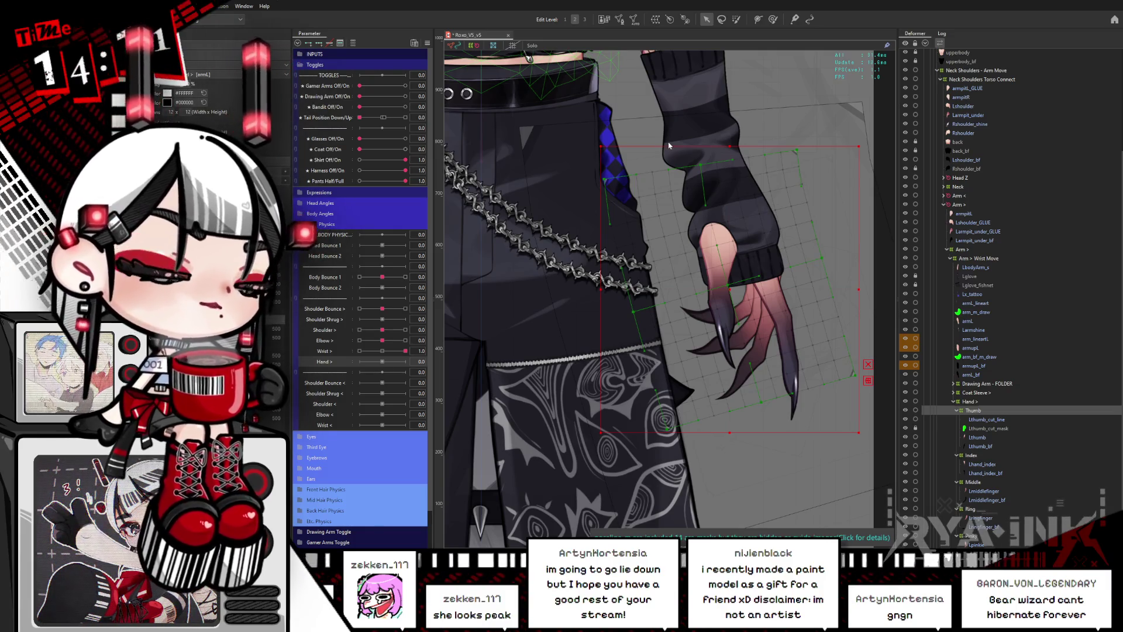
Duplicate the Hand > parameter and reset Wrist > to 0.
{"action": "left_click", "coordinate": [337, 363]}
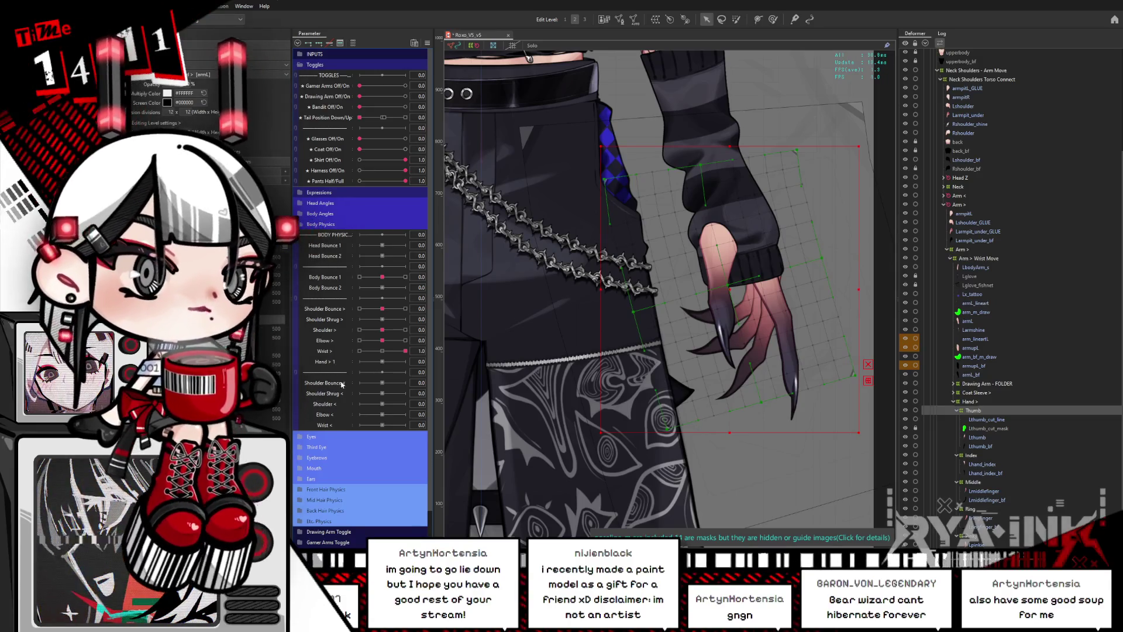
{"action": "right_click", "coordinate": [337, 358]}
{"action": "left_click", "coordinate": [340, 384]}
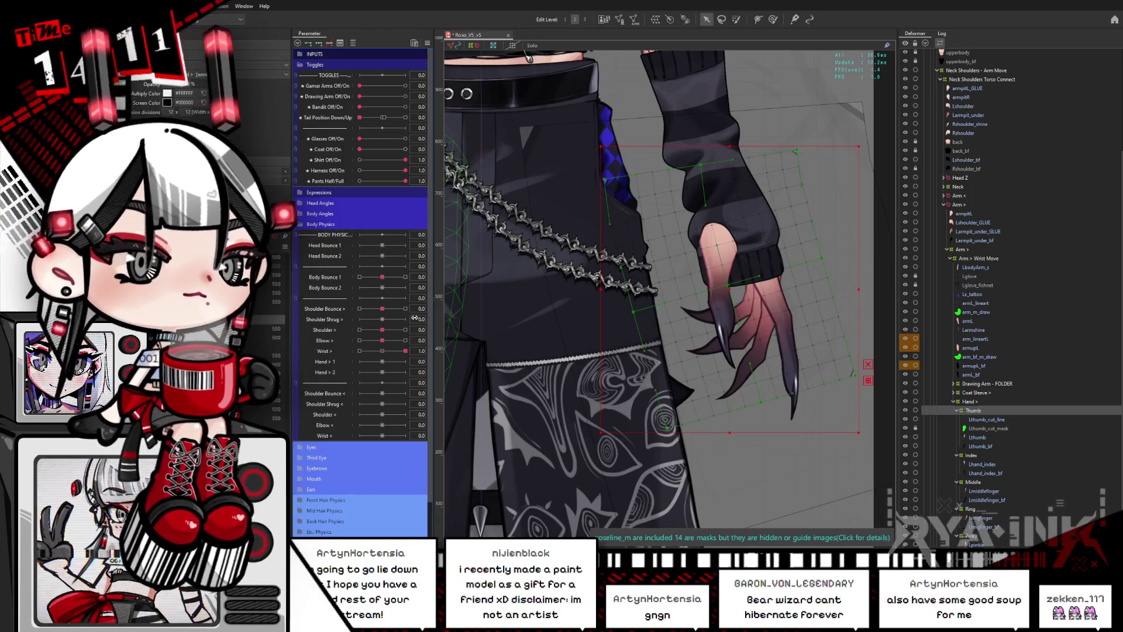
{"action": "left_click", "coordinate": [383, 350]}
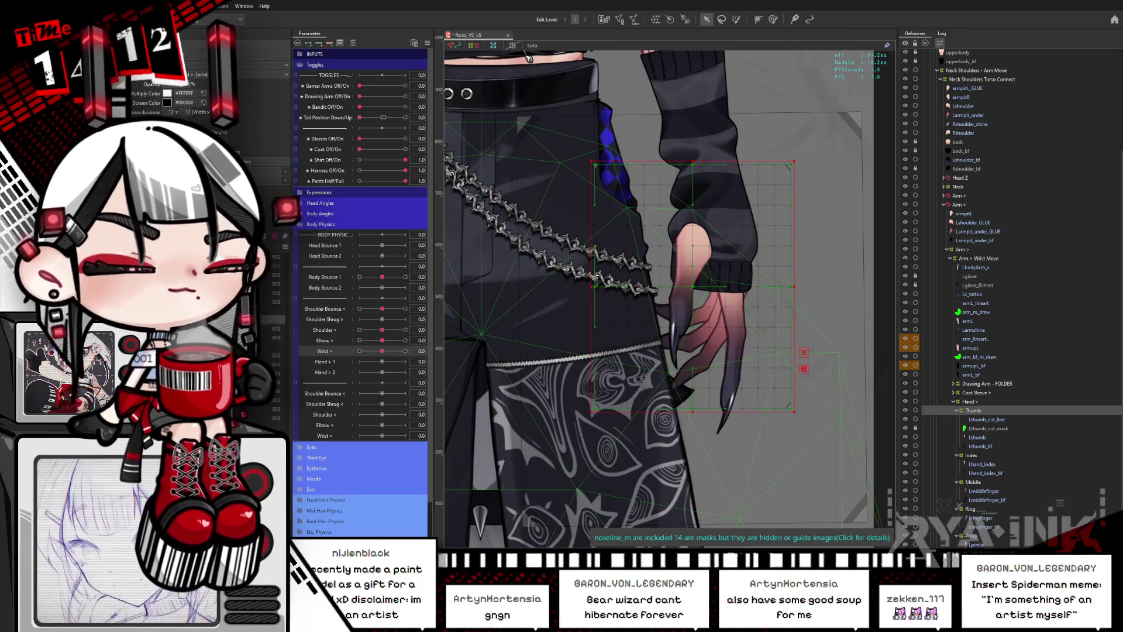
{"action": "left_click", "coordinate": [773, 19]}
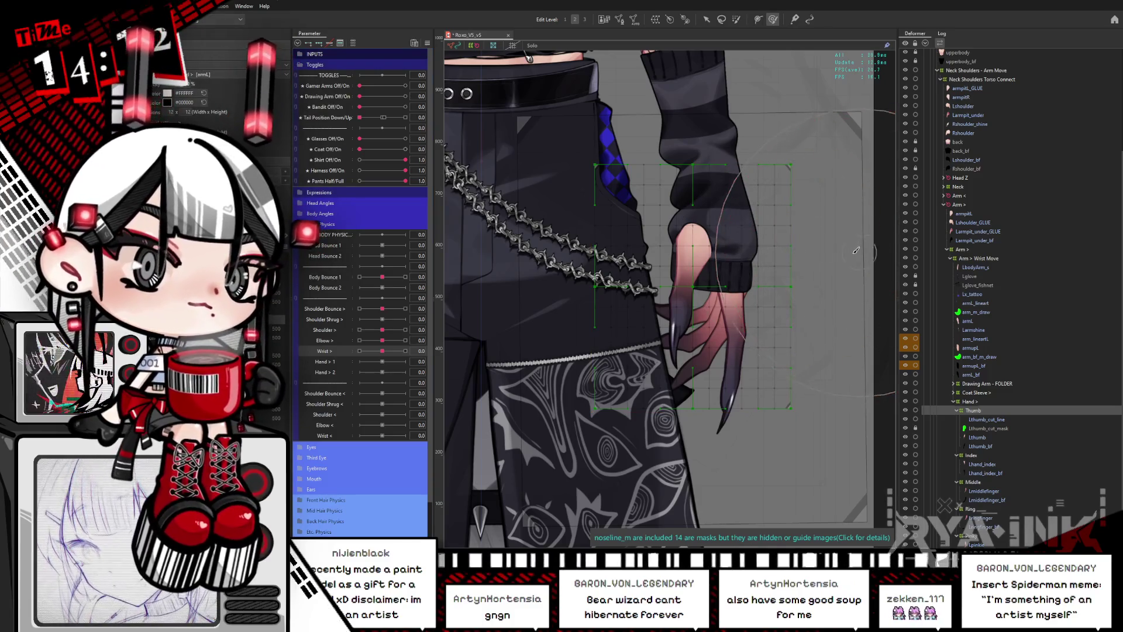
{"action": "left_click_drag", "start_coordinate": [843, 257], "coordinate": [813, 269]}
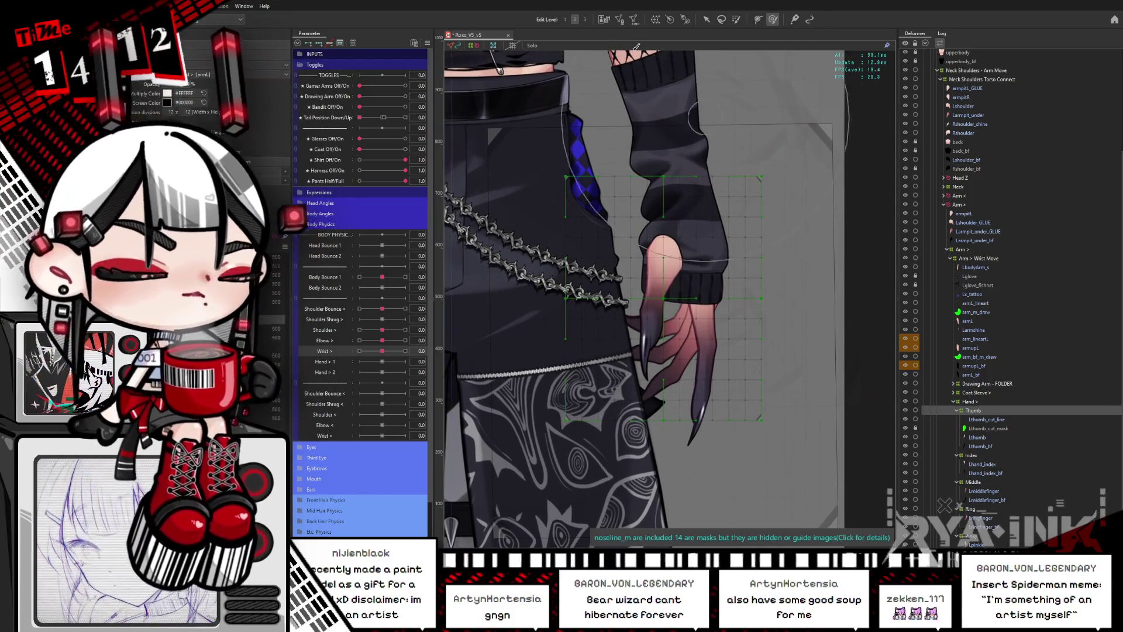
{"action": "key", "text": "v"}
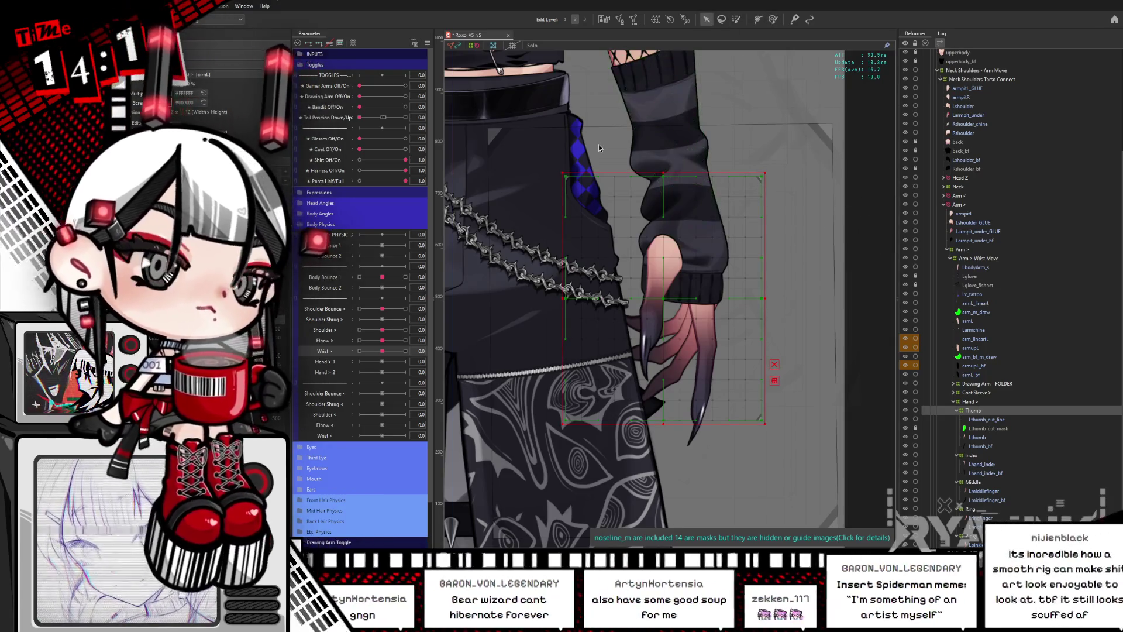
{"action": "key", "text": "ctrl+0"}
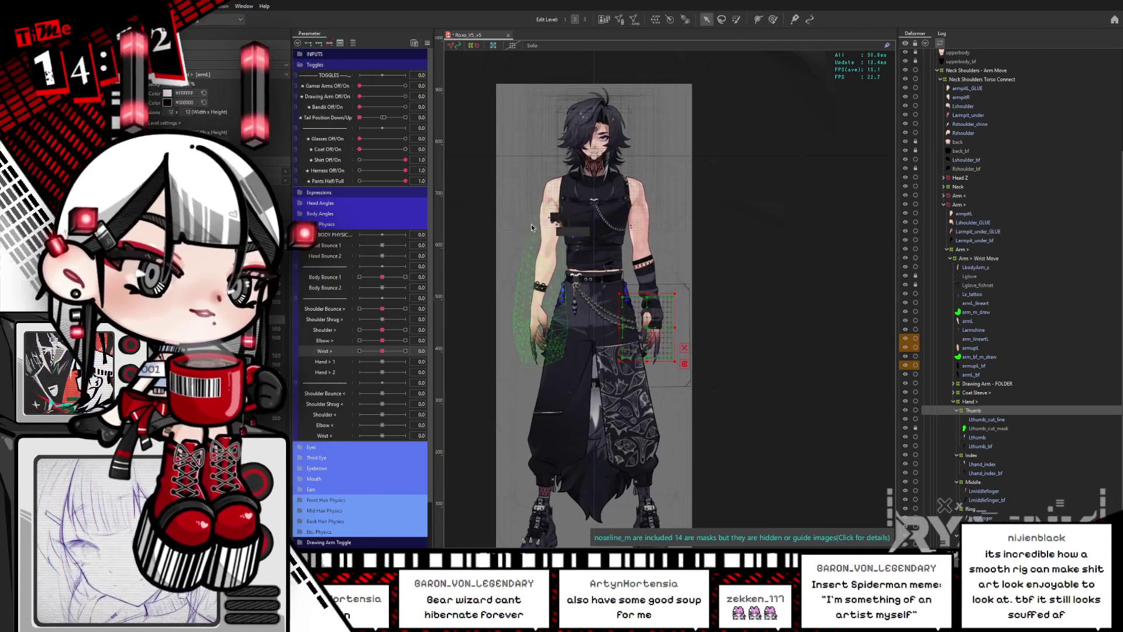
{"action": "scroll", "coordinate": [531, 228], "scroll_direction": "up", "scroll_amount": 5}
{"action": "left_click_drag", "start_coordinate": [537, 364], "coordinate": [506, 430]}
{"action": "left_click", "coordinate": [548, 254]}
{"action": "left_click", "coordinate": [546, 228]}
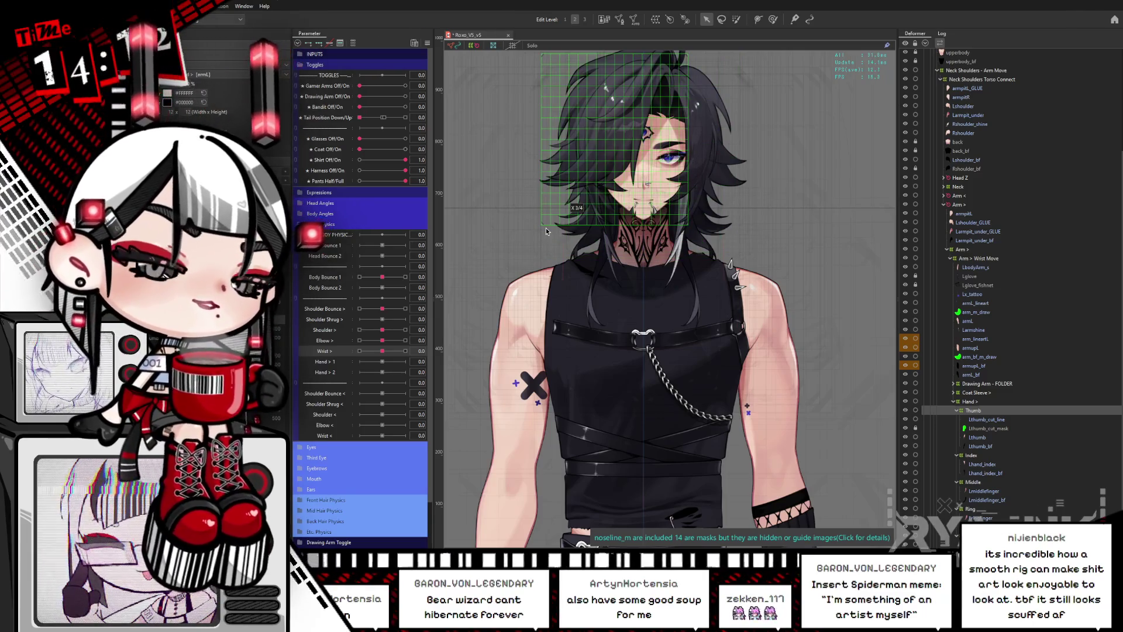
{"action": "mouse_move", "coordinate": [732, 544]}
{"action": "left_mouse_down"}
{"action": "mouse_move", "coordinate": [732, 439]}
{"action": "mouse_move", "coordinate": [708, 327]}
{"action": "mouse_move", "coordinate": [605, 234]}
{"action": "left_mouse_up"}
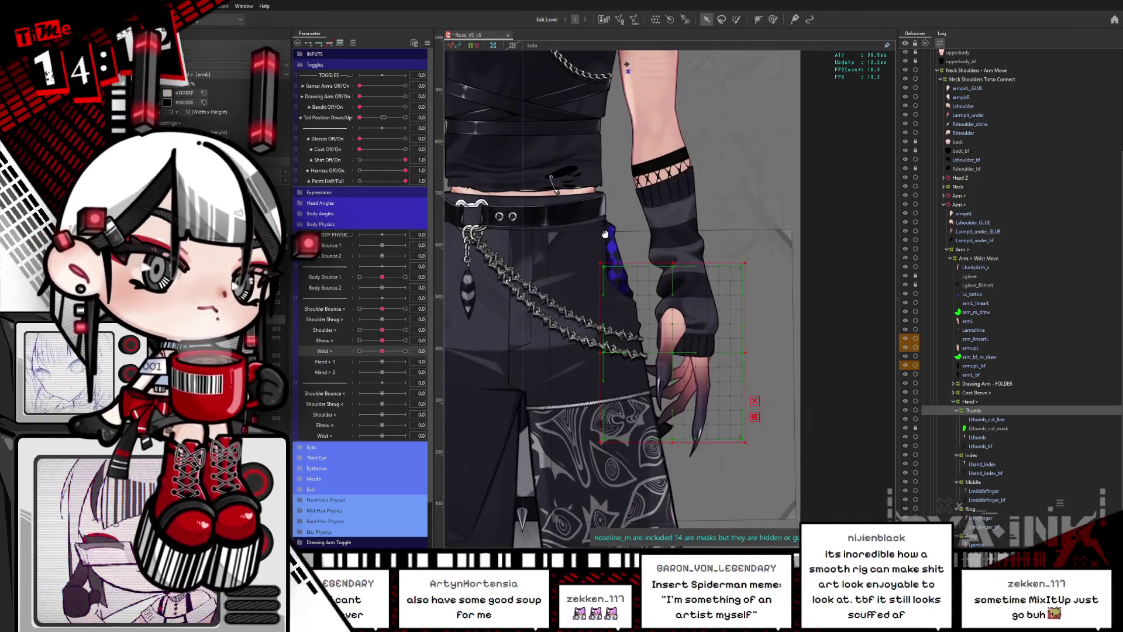
{"action": "scroll", "coordinate": [630, 315], "scroll_direction": "up", "scroll_amount": 2}
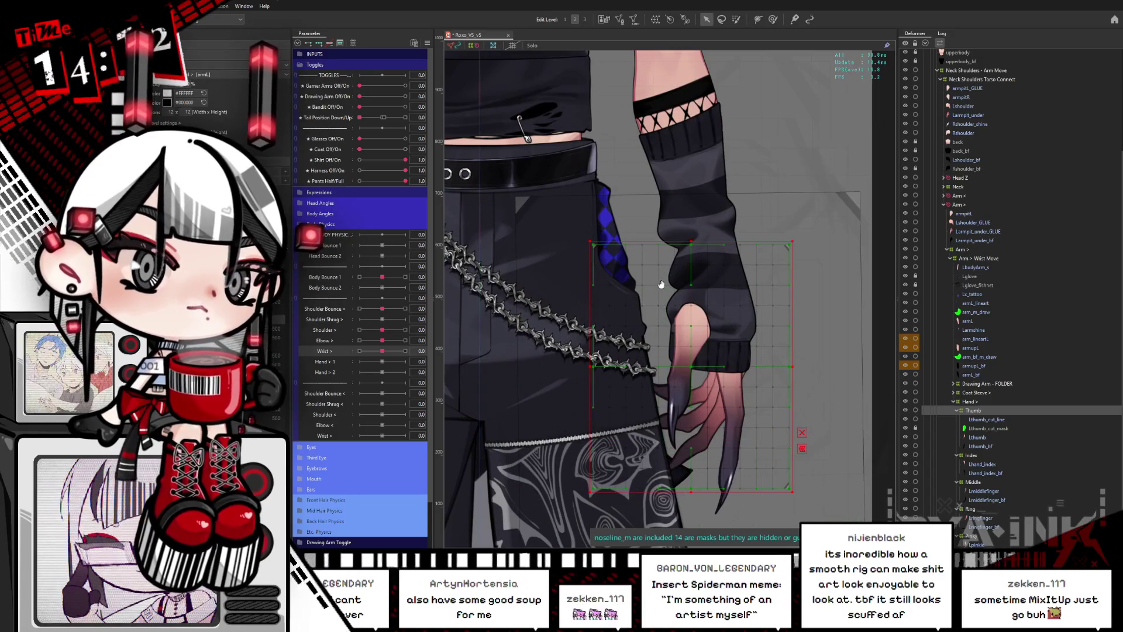
{"action": "left_click_drag", "start_coordinate": [661, 285], "coordinate": [673, 219]}
{"action": "scroll", "coordinate": [740, 280], "scroll_direction": "up", "scroll_amount": 1}
{"action": "left_click_drag", "start_coordinate": [735, 275], "coordinate": [733, 357]}
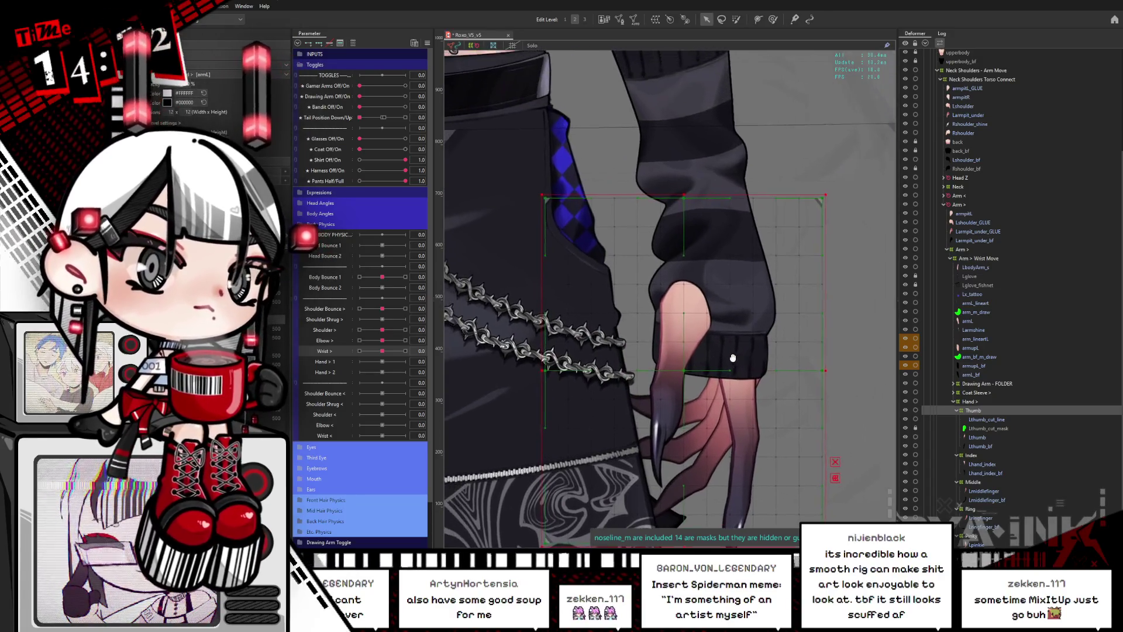
{"action": "left_click_drag", "start_coordinate": [643, 305], "coordinate": [672, 205]}
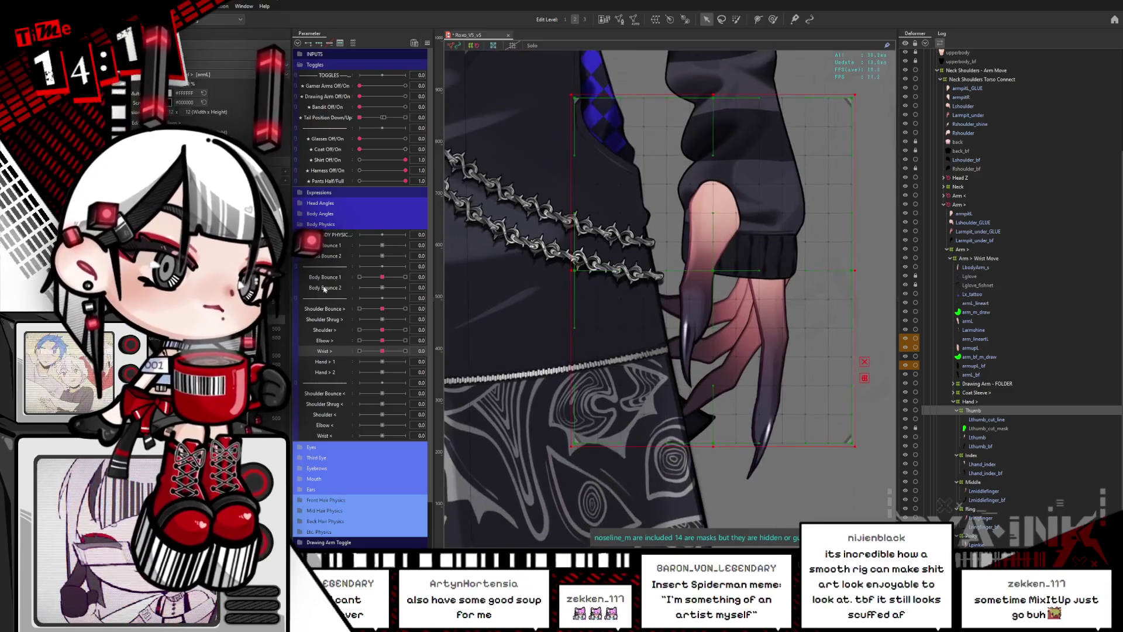
{"action": "mouse_move", "coordinate": [382, 351]}
{"action": "left_mouse_down"}
{"action": "mouse_move", "coordinate": [395, 351]}
{"action": "mouse_move", "coordinate": [382, 351]}
{"action": "left_mouse_up"}
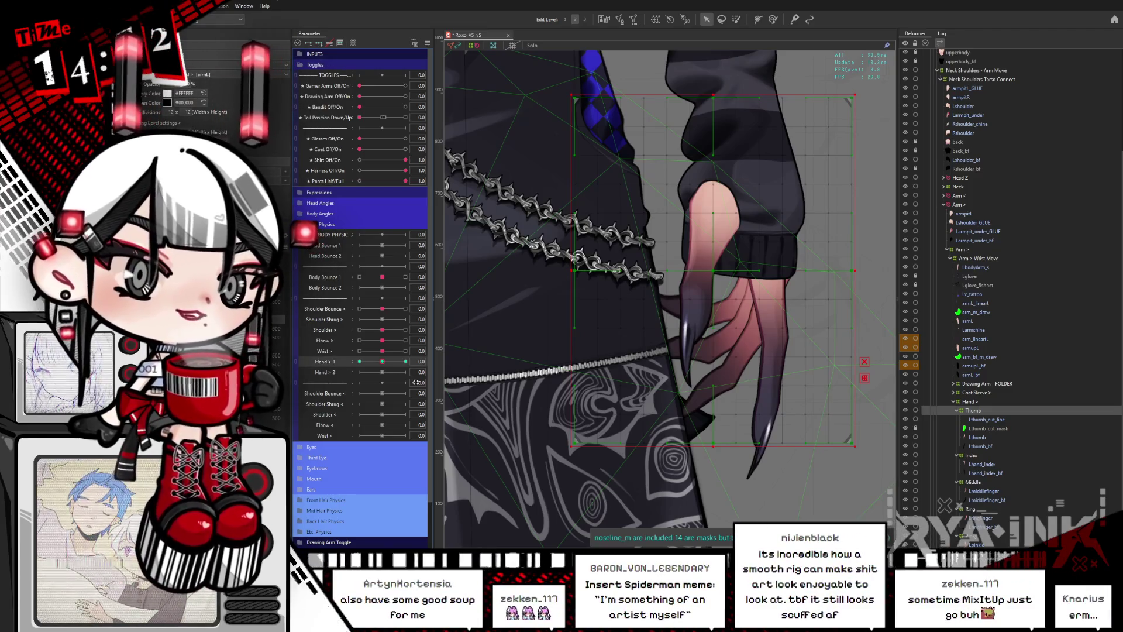
At Hand > 1 = 1.0, rotate the hand warp deformer counter-clockwise.
{"action": "left_click_drag", "start_coordinate": [382, 367], "coordinate": [661, 366]}
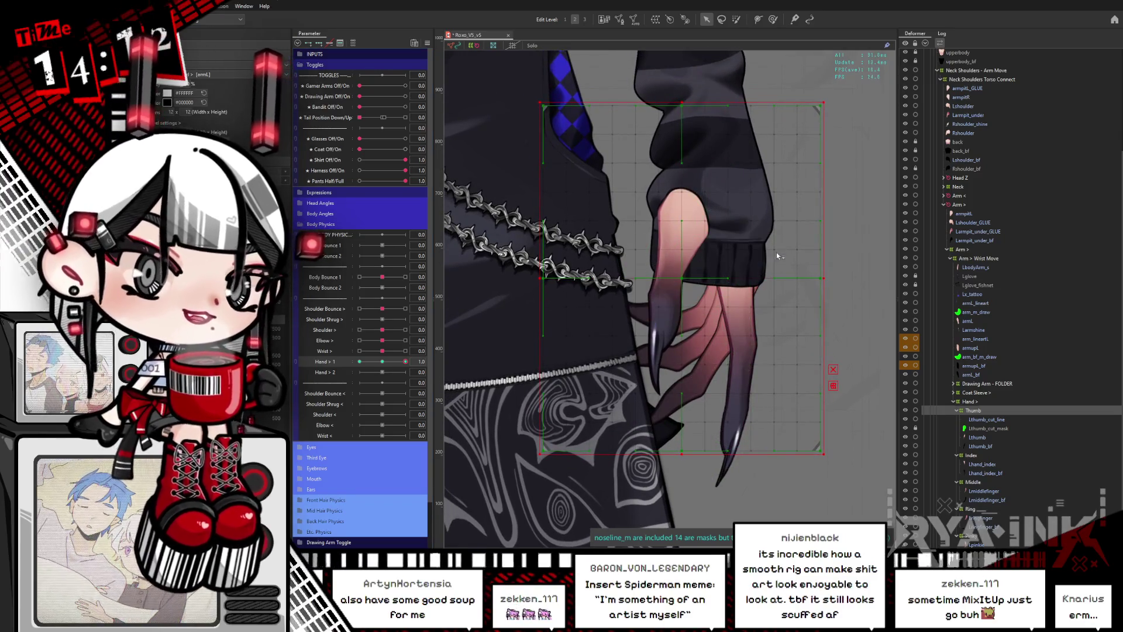
{"action": "left_click", "coordinate": [749, 351]}
{"action": "left_click", "coordinate": [691, 211]}
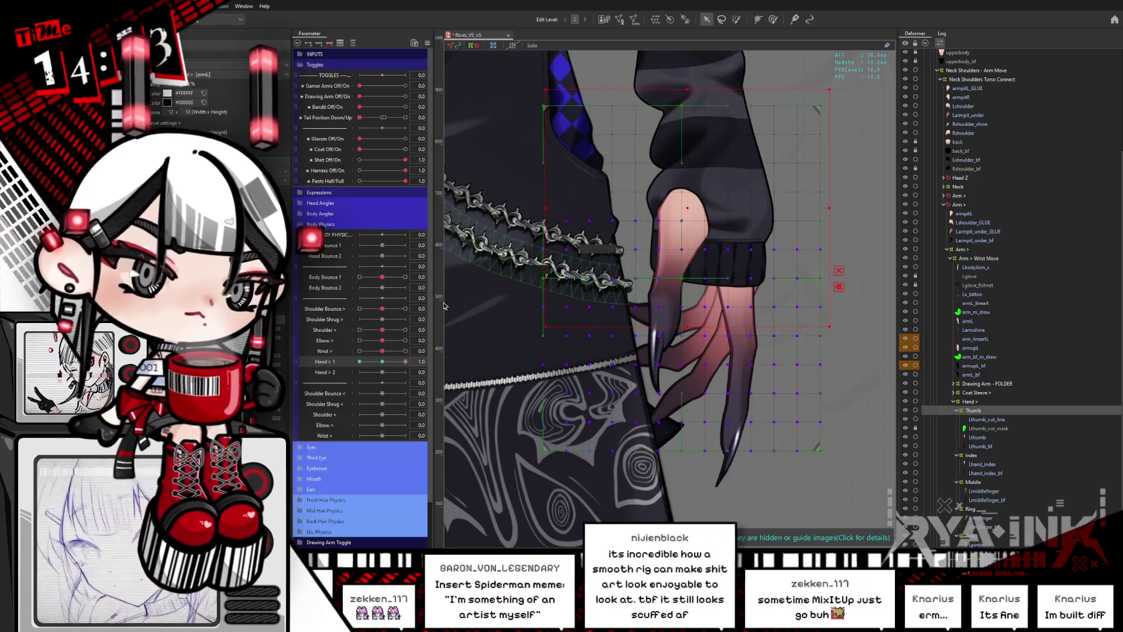
{"action": "left_click_drag", "start_coordinate": [383, 362], "coordinate": [405, 362]}
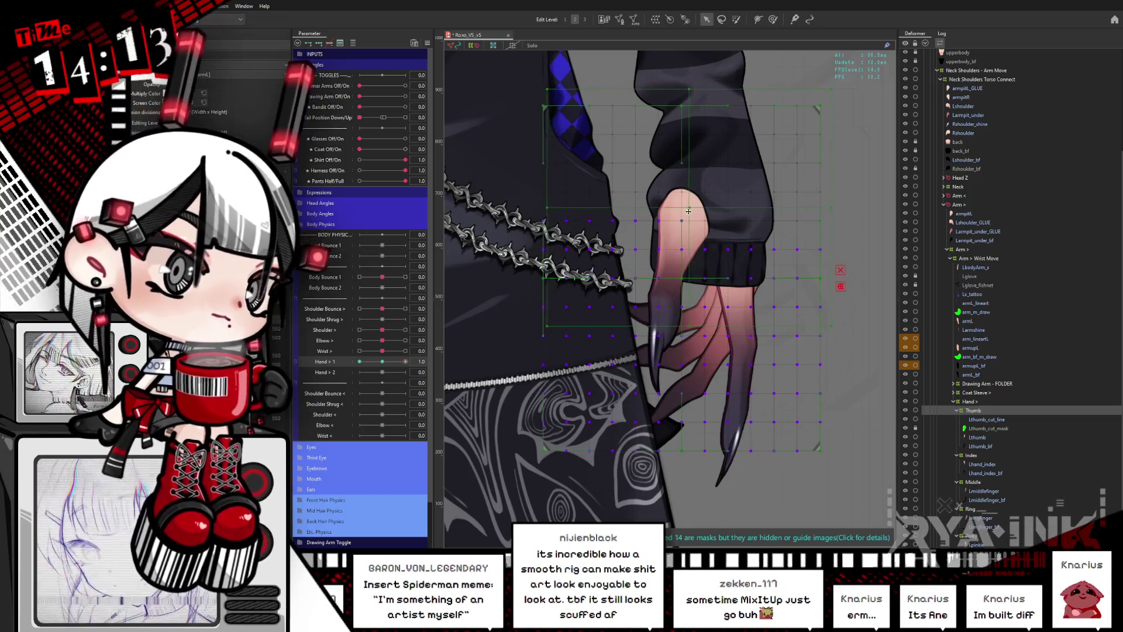
{"action": "left_click", "coordinate": [784, 232]}
{"action": "left_click_drag", "start_coordinate": [835, 210], "coordinate": [855, 169]}
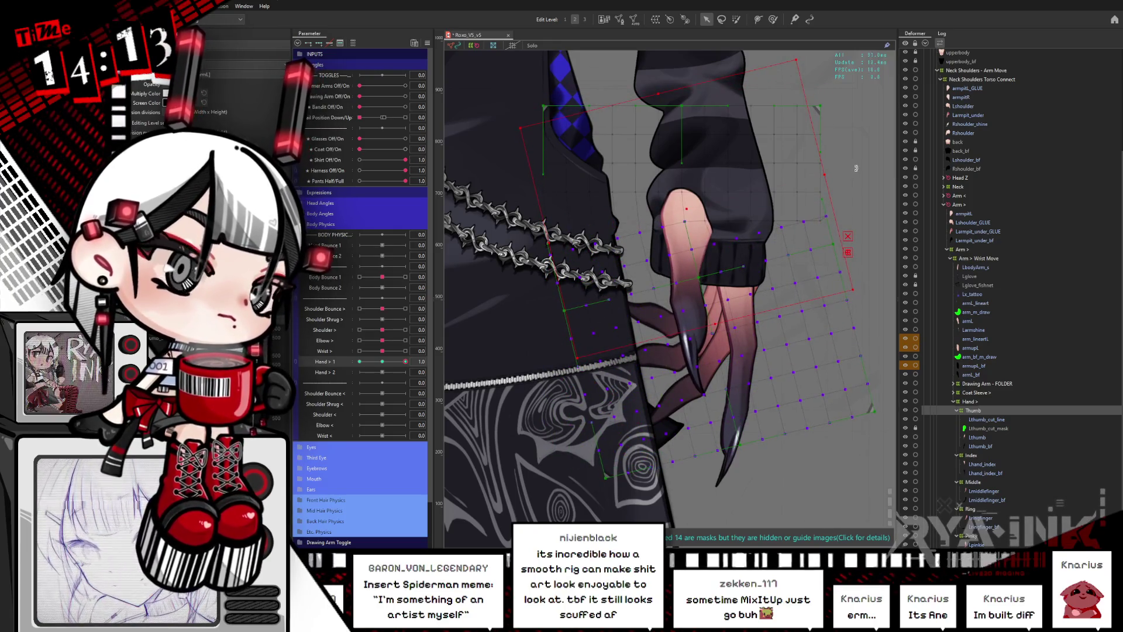
At Hand > 1 = -1.0, rotate the upper hand deformer clockwise, then sweep the slider to test.
{"action": "left_click", "coordinate": [359, 362]}
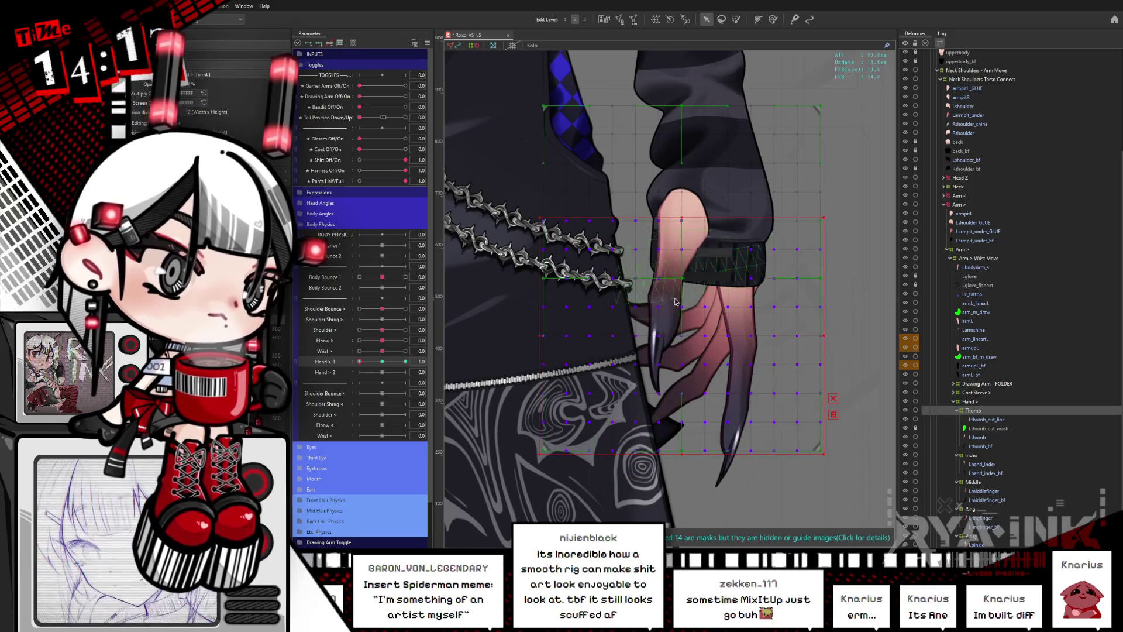
{"action": "left_click", "coordinate": [690, 211]}
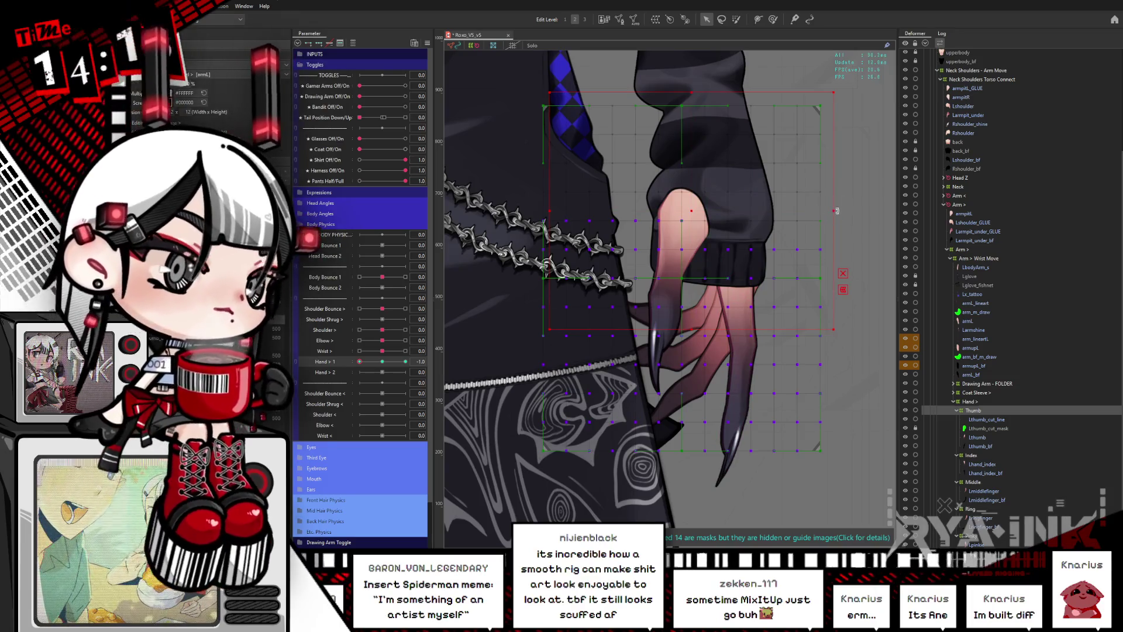
{"action": "mouse_move", "coordinate": [837, 211]}
{"action": "left_mouse_down"}
{"action": "mouse_move", "coordinate": [805, 237]}
{"action": "mouse_move", "coordinate": [811, 254]}
{"action": "left_mouse_up"}
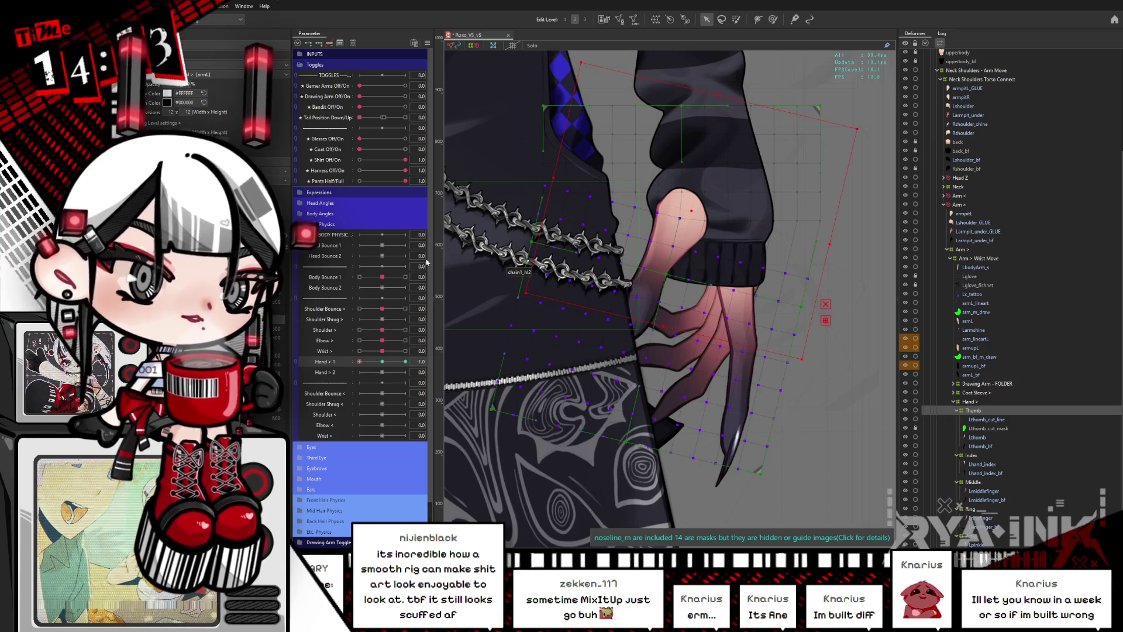
{"action": "left_click", "coordinate": [343, 370]}
{"action": "mouse_move", "coordinate": [343, 370]}
{"action": "left_mouse_down"}
{"action": "mouse_move", "coordinate": [417, 370]}
{"action": "mouse_move", "coordinate": [378, 363]}
{"action": "mouse_move", "coordinate": [453, 352]}
{"action": "left_mouse_up"}
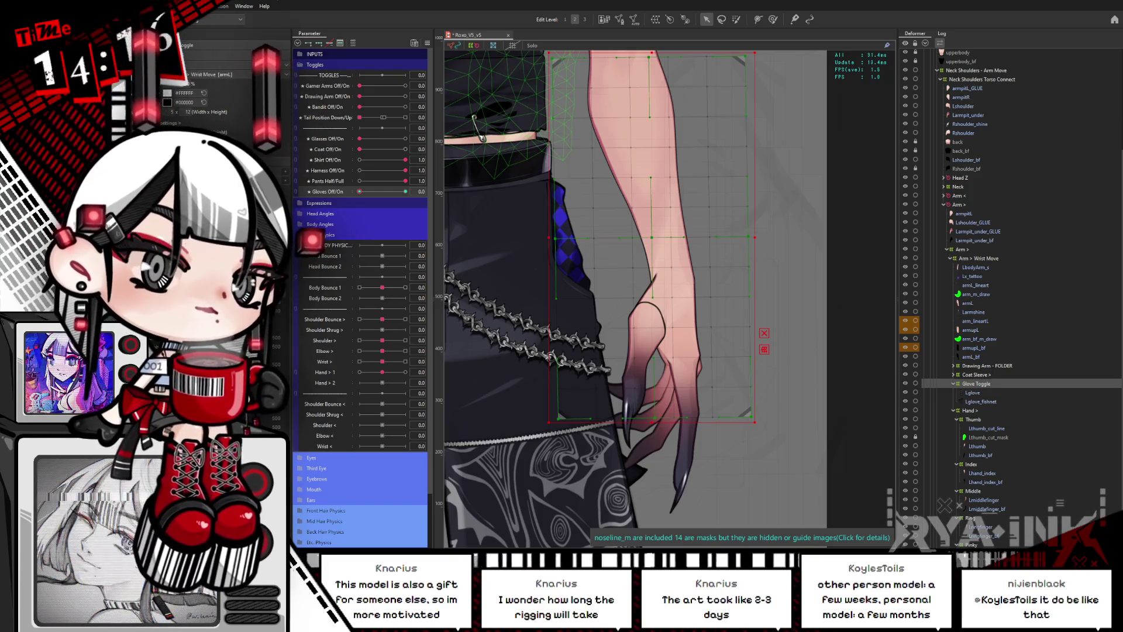
Switch Gloves Off/On to gloves on and back off, then zoom up to the hand.
{"action": "left_click_drag", "start_coordinate": [359, 191], "coordinate": [429, 195]}
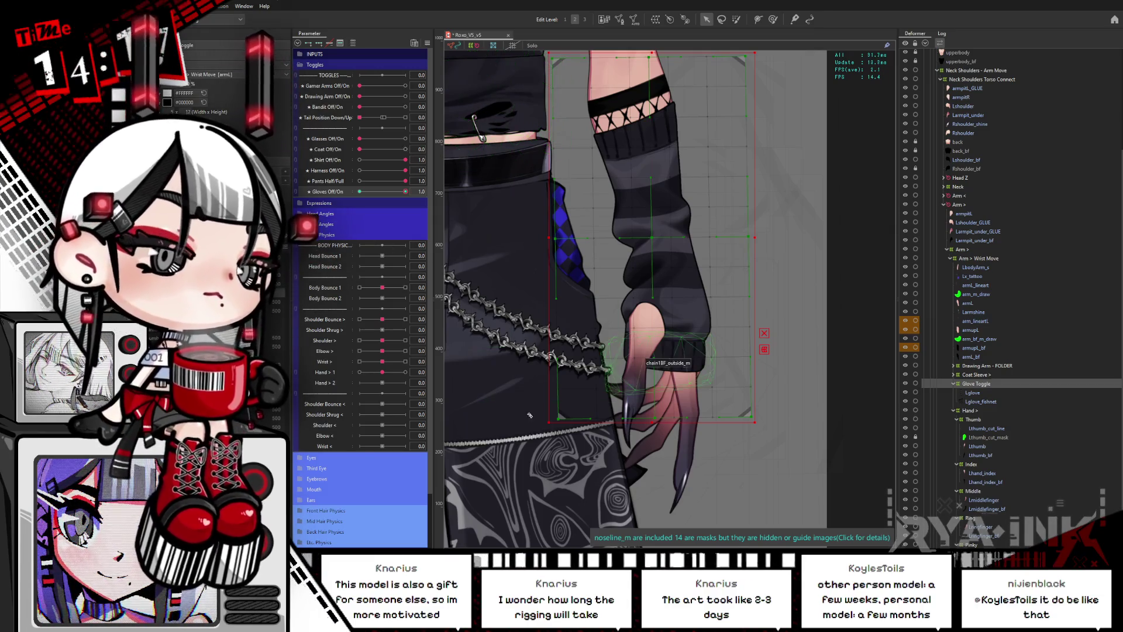
{"action": "left_click", "coordinate": [359, 192]}
{"action": "left_click_drag", "start_coordinate": [504, 253], "coordinate": [527, 104]}
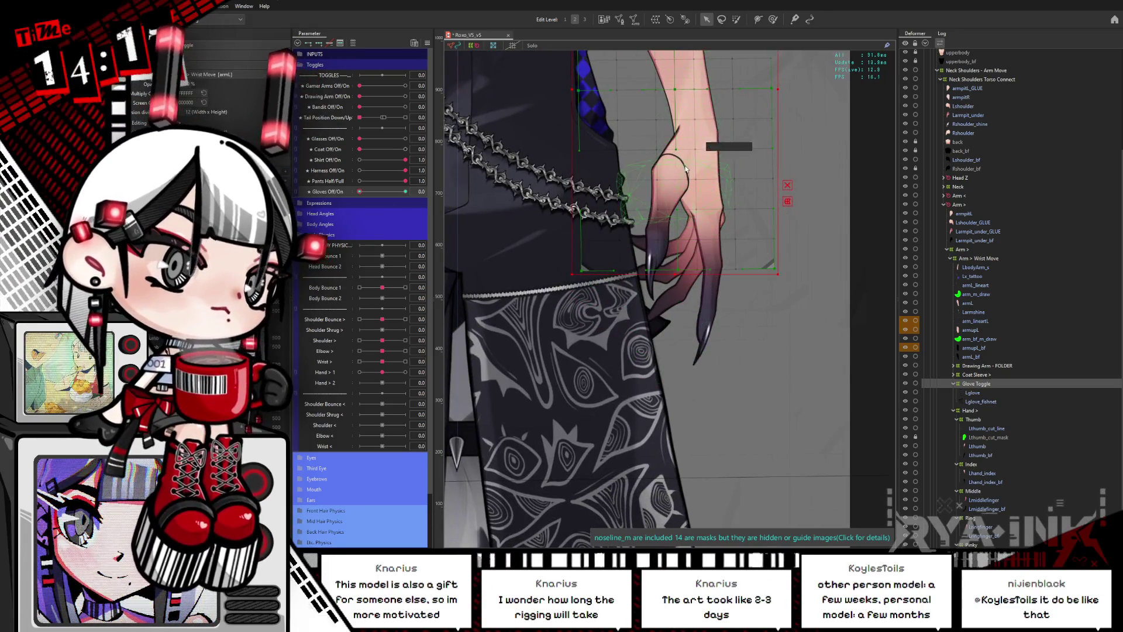
{"action": "scroll", "coordinate": [672, 170], "scroll_direction": "up", "scroll_amount": 3}
Select Lthumb_cut_line, toggle Hide selection, zoom out, and set Hand > 1 to -1.0.
{"action": "left_click", "coordinate": [908, 429]}
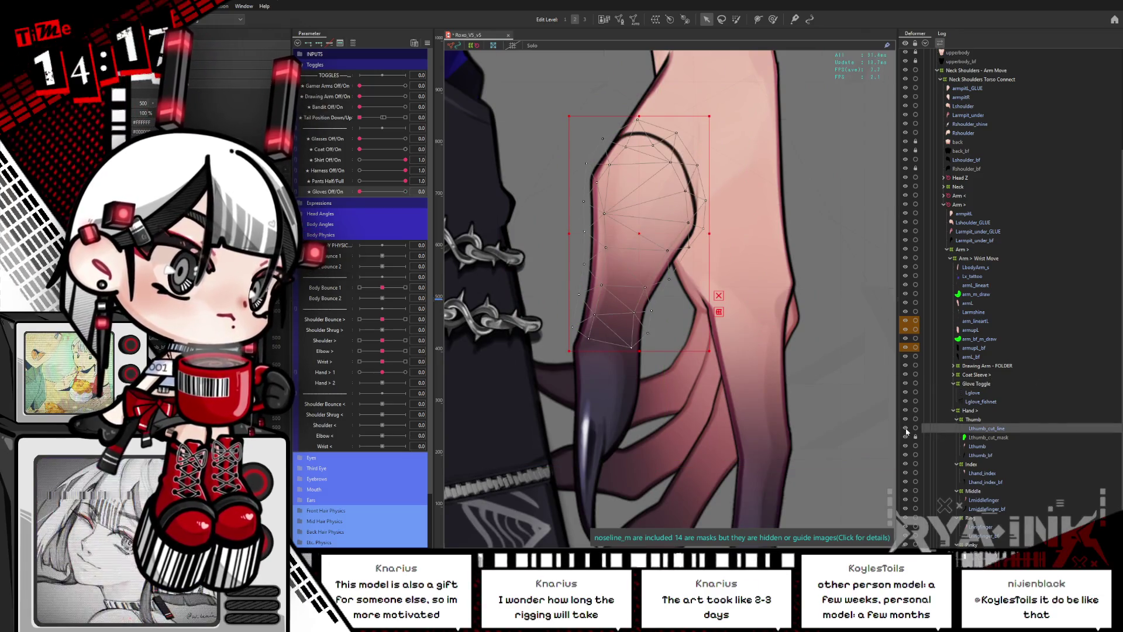
{"action": "key", "text": "ctrl+h"}
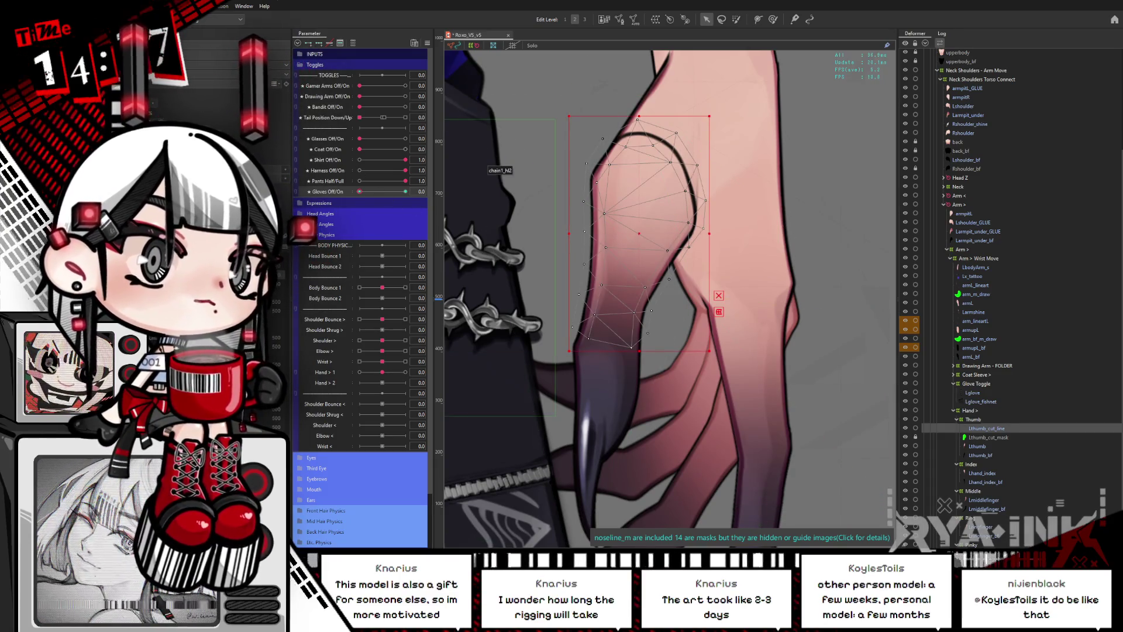
{"action": "key", "text": "ctrl+h"}
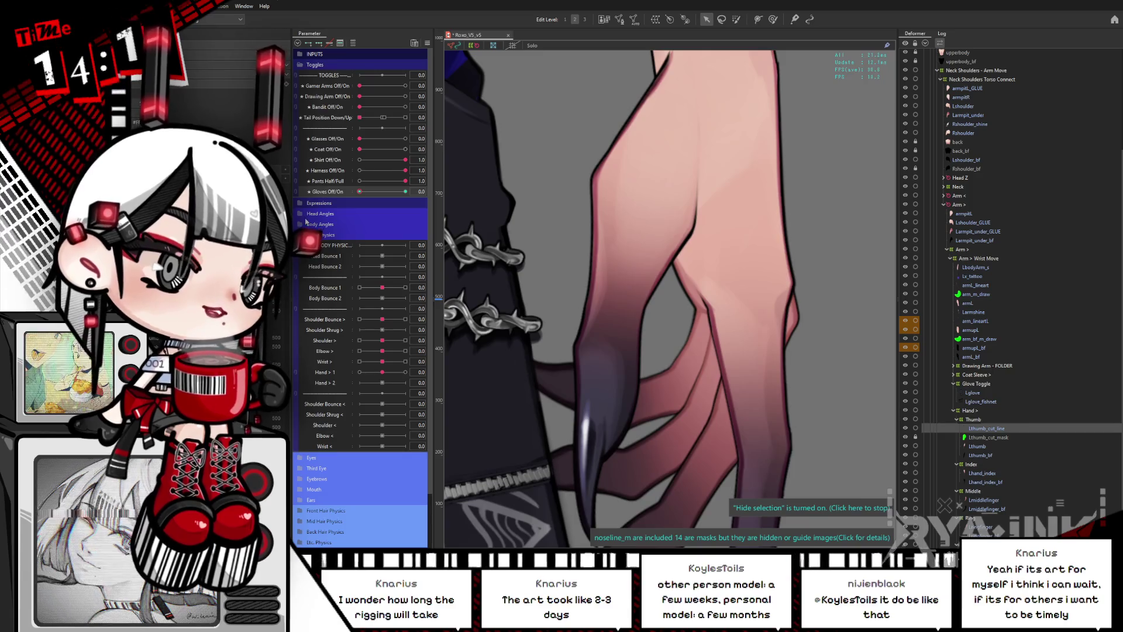
{"action": "scroll", "coordinate": [886, 315], "scroll_direction": "down", "scroll_amount": 3}
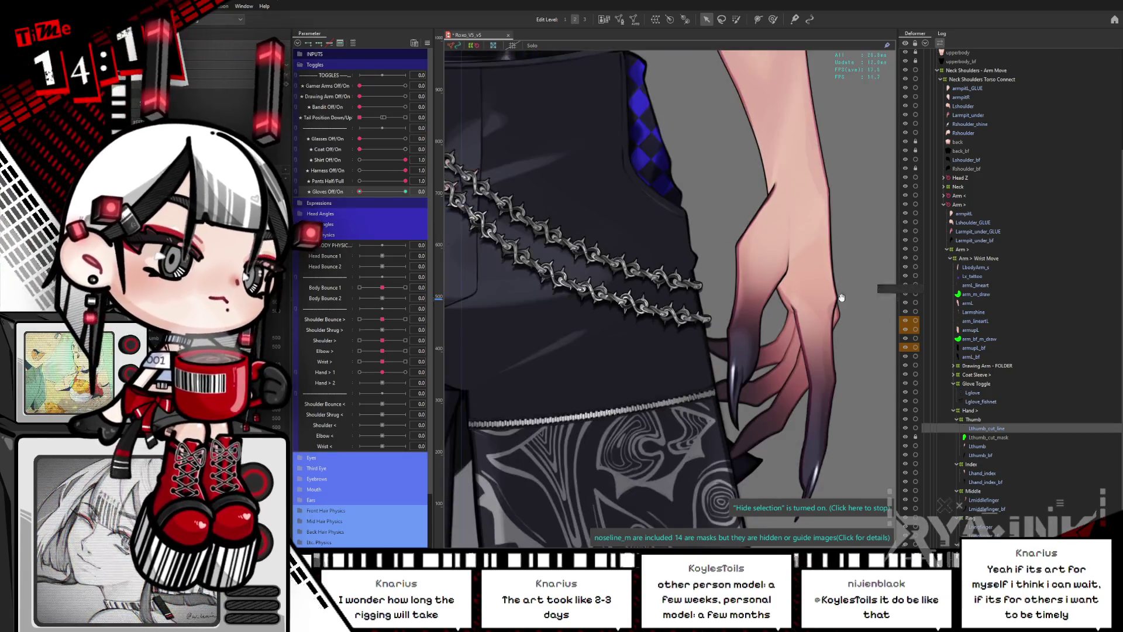
{"action": "left_click_drag", "start_coordinate": [825, 223], "coordinate": [685, 214]}
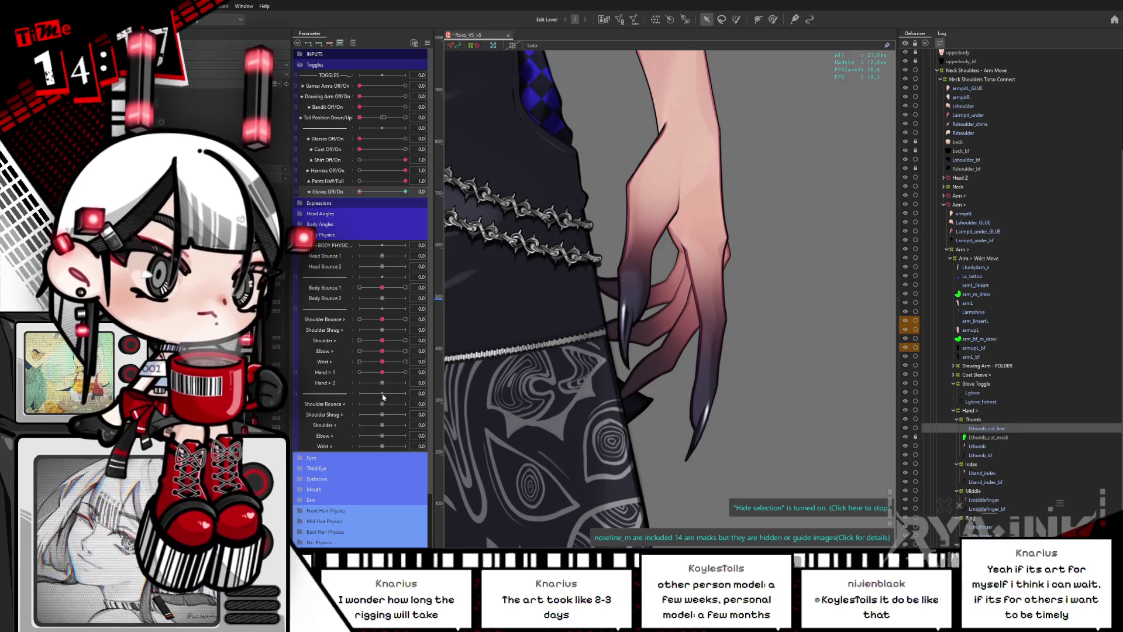
{"action": "mouse_move", "coordinate": [384, 375]}
{"action": "left_mouse_down"}
{"action": "mouse_move", "coordinate": [359, 372]}
{"action": "mouse_move", "coordinate": [405, 371]}
{"action": "mouse_move", "coordinate": [358, 378]}
{"action": "left_mouse_up"}
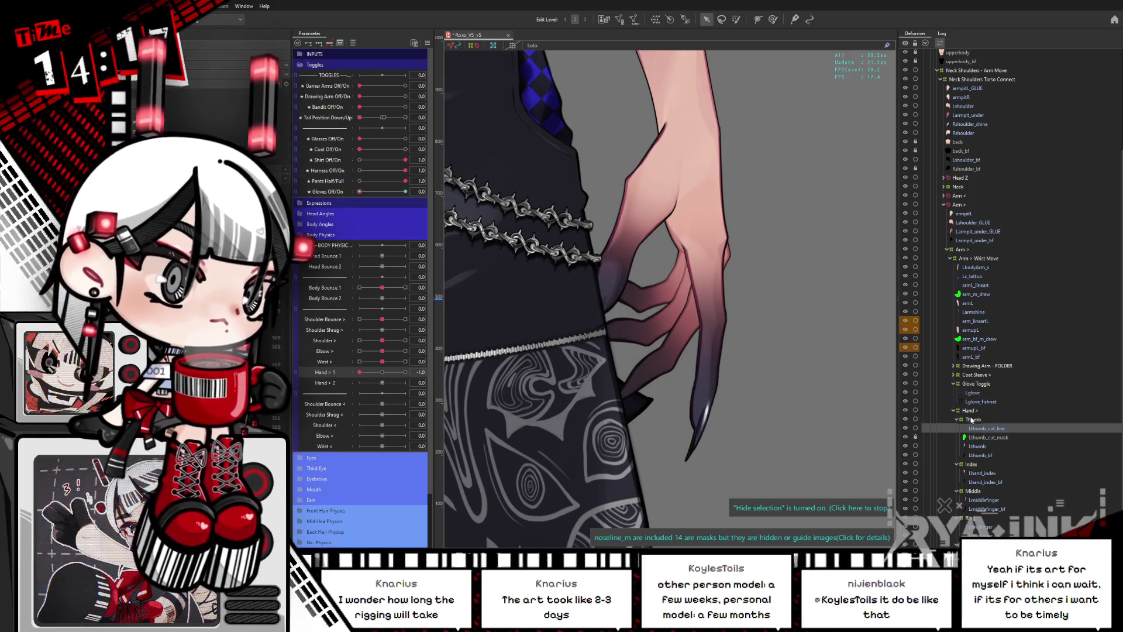
Select the Thumb deformer and tilt a row of mesh points at Hand > 1 of -0.4.
{"action": "left_click", "coordinate": [972, 419]}
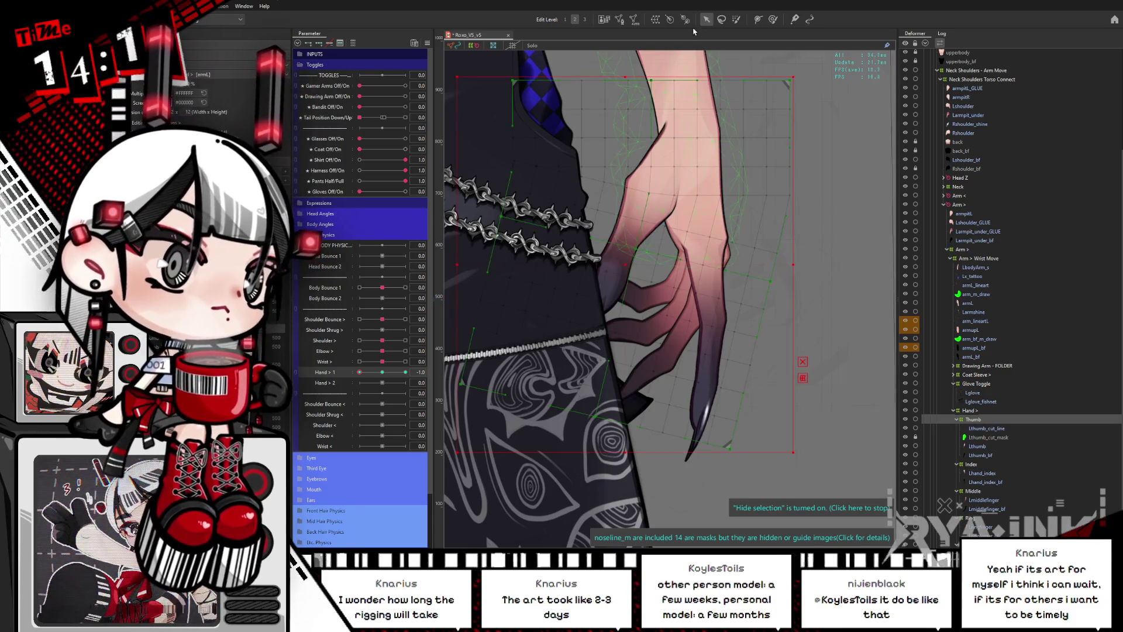
{"action": "left_click", "coordinate": [382, 373]}
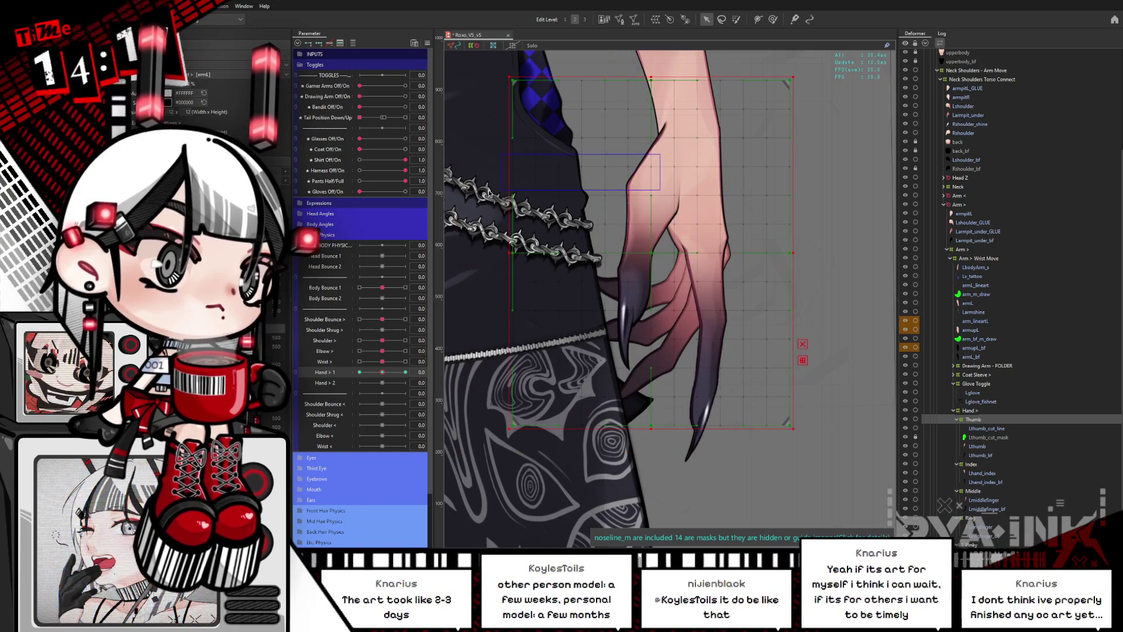
{"action": "left_click_drag", "start_coordinate": [382, 373], "coordinate": [360, 375]}
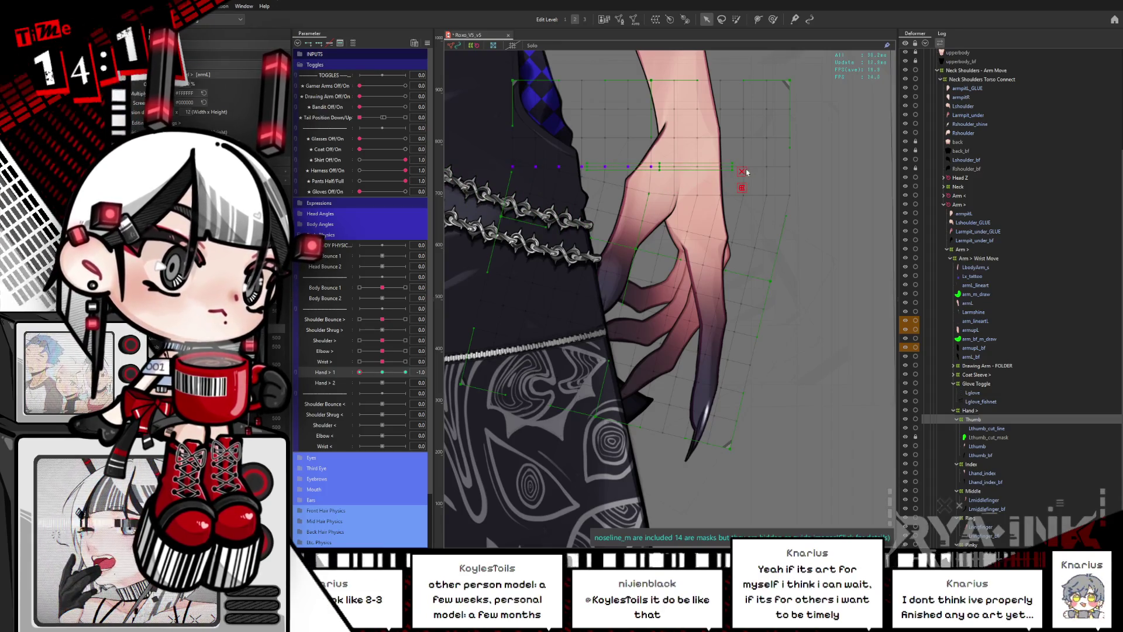
{"action": "left_click_drag", "start_coordinate": [737, 162], "coordinate": [731, 174]}
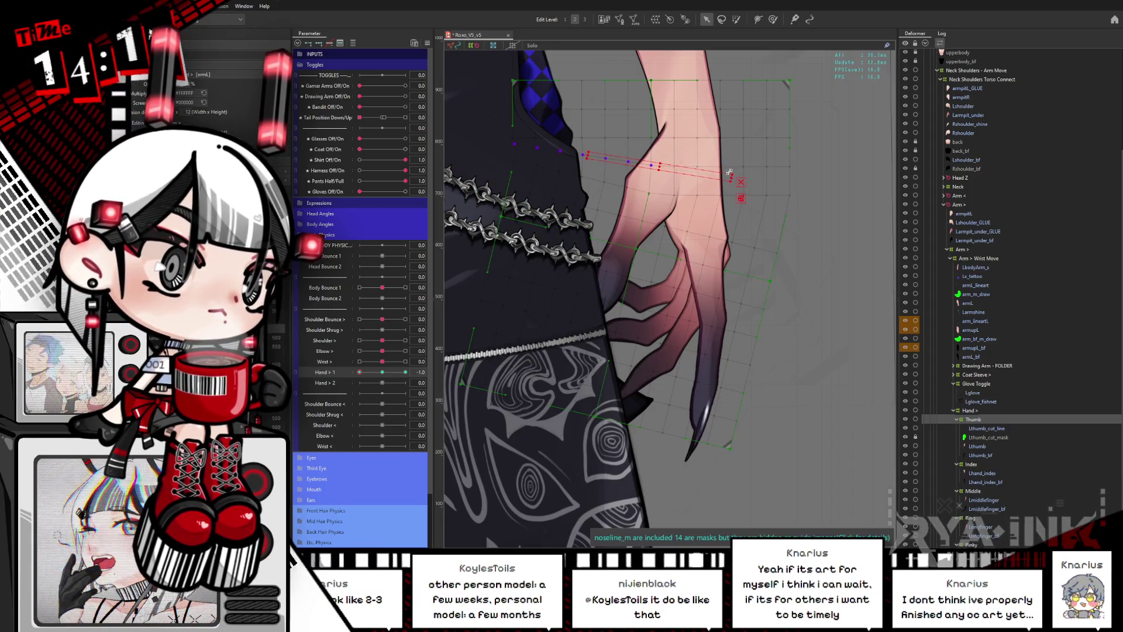
{"action": "left_click_drag", "start_coordinate": [360, 372], "coordinate": [405, 373]}
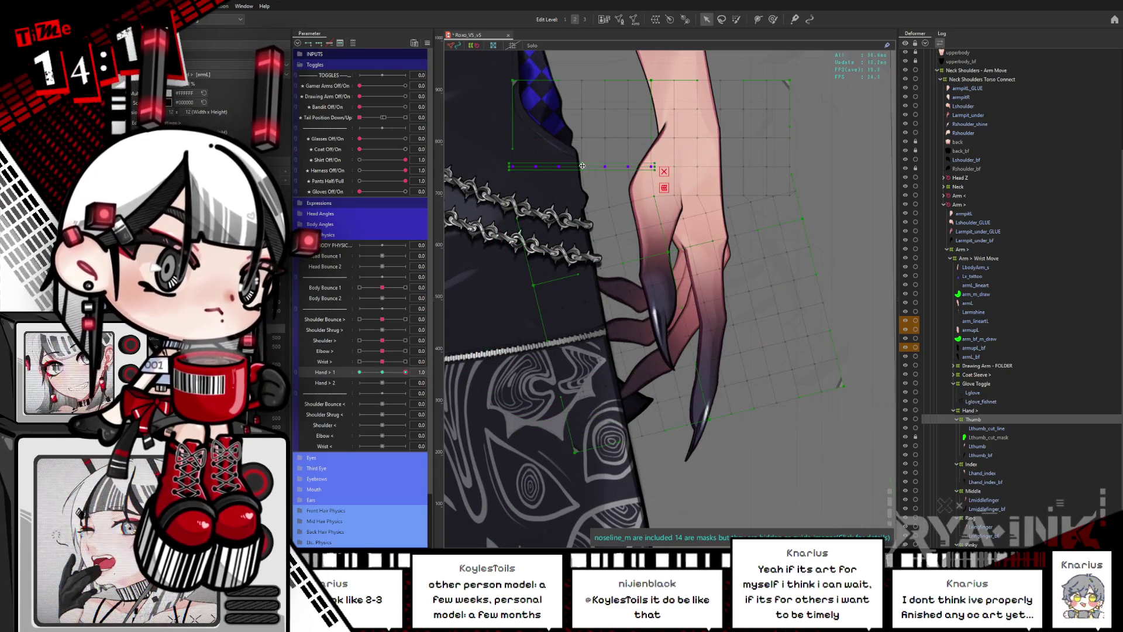
{"action": "left_click_drag", "start_coordinate": [740, 162], "coordinate": [736, 152]}
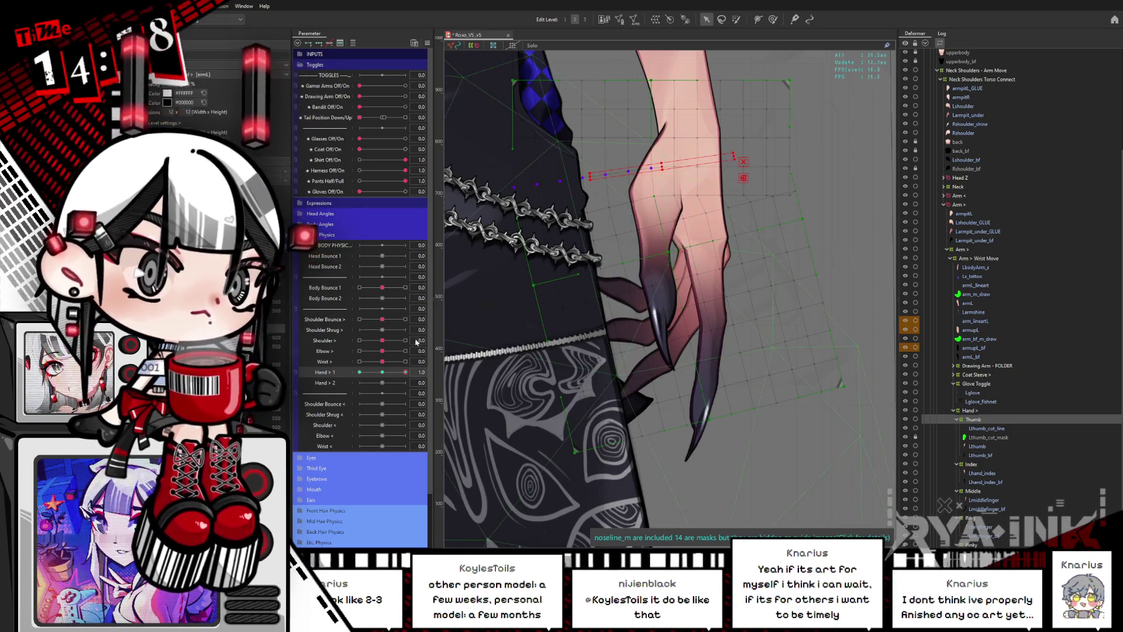
{"action": "mouse_move", "coordinate": [406, 372]}
{"action": "left_mouse_down"}
{"action": "mouse_move", "coordinate": [334, 382]}
{"action": "mouse_move", "coordinate": [406, 372]}
{"action": "left_mouse_up"}
Switch to brush deforming, hide the overlay, test Hand > 1 at -1.0, and lasso hand mesh points.
{"action": "left_click", "coordinate": [773, 20]}
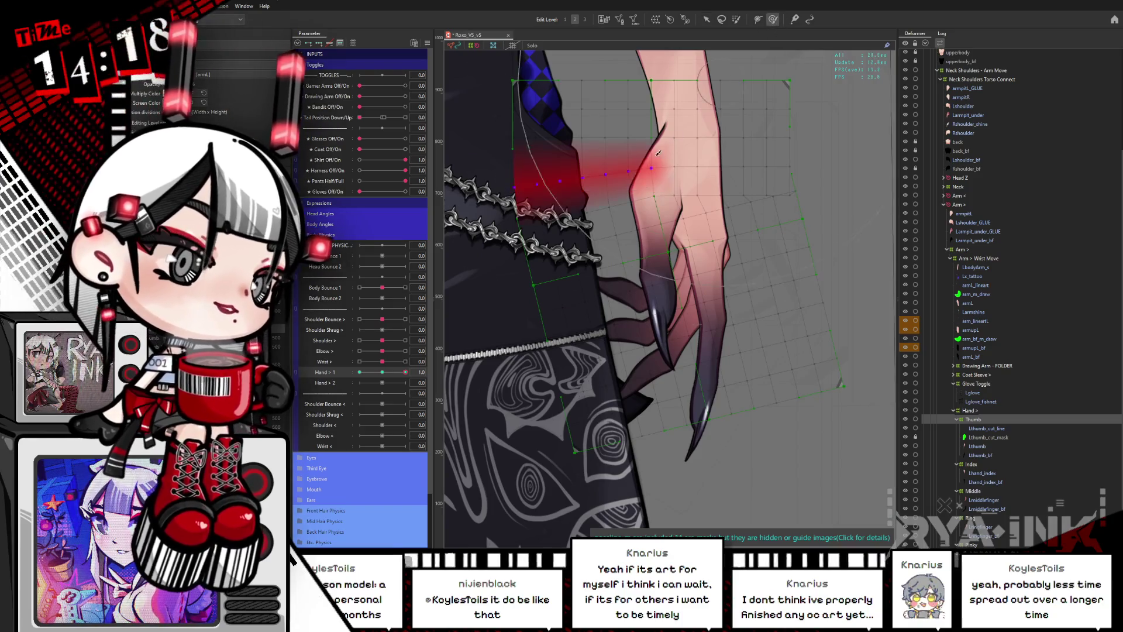
{"action": "key", "text": "ctrl+h"}
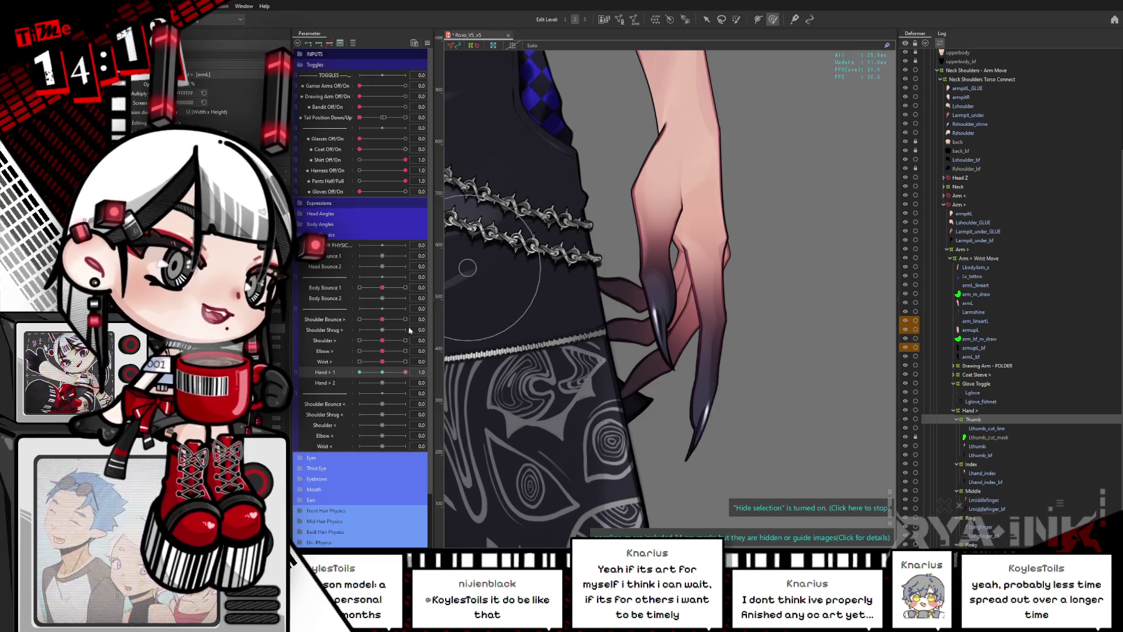
{"action": "left_click_drag", "start_coordinate": [383, 373], "coordinate": [359, 373]}
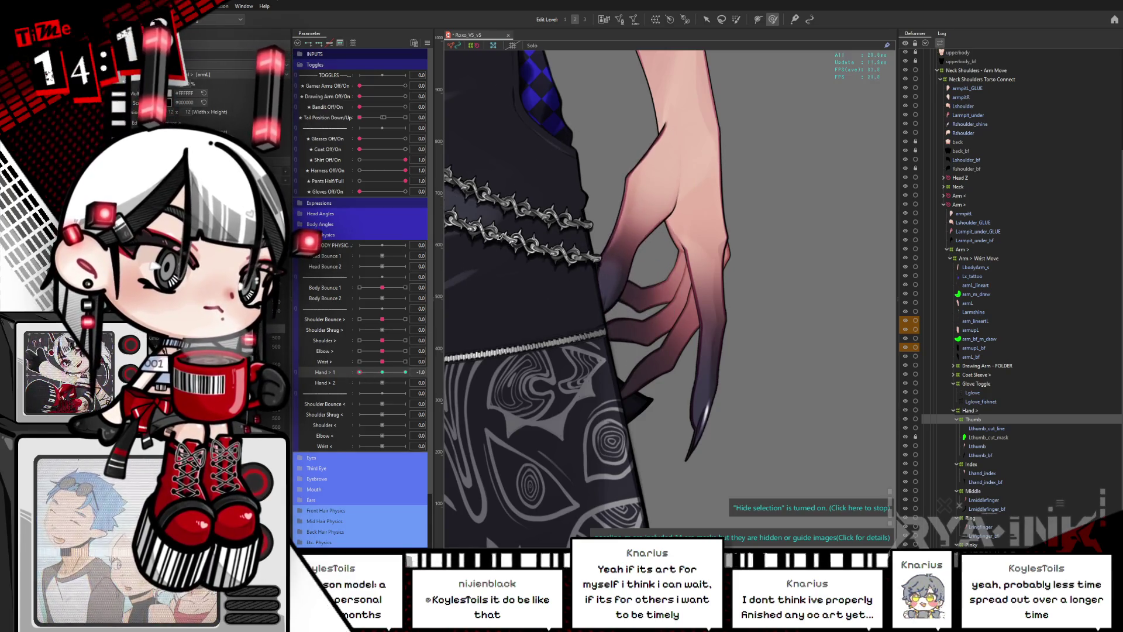
{"action": "left_click", "coordinate": [390, 373]}
{"action": "mouse_move", "coordinate": [390, 374]}
{"action": "left_mouse_down"}
{"action": "mouse_move", "coordinate": [361, 380]}
{"action": "mouse_move", "coordinate": [410, 379]}
{"action": "mouse_move", "coordinate": [344, 387]}
{"action": "mouse_move", "coordinate": [398, 386]}
{"action": "mouse_move", "coordinate": [362, 379]}
{"action": "mouse_move", "coordinate": [386, 376]}
{"action": "left_mouse_up"}
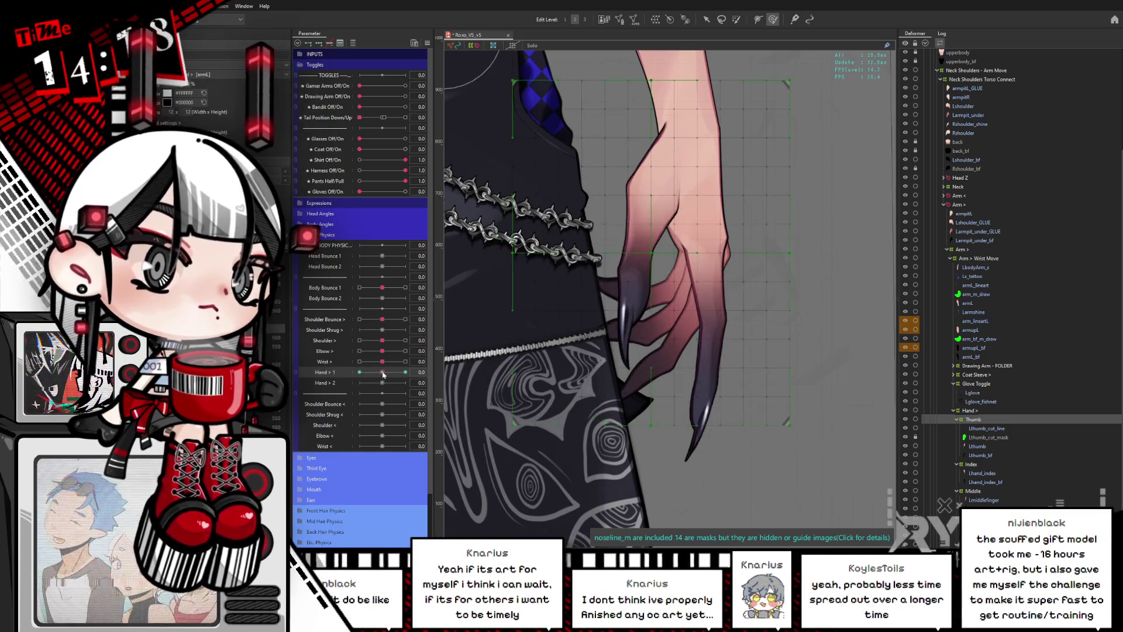
{"action": "left_click", "coordinate": [721, 20]}
{"action": "mouse_move", "coordinate": [695, 224]}
{"action": "left_mouse_down"}
{"action": "mouse_move", "coordinate": [794, 232]}
{"action": "mouse_move", "coordinate": [676, 220]}
{"action": "left_mouse_up"}
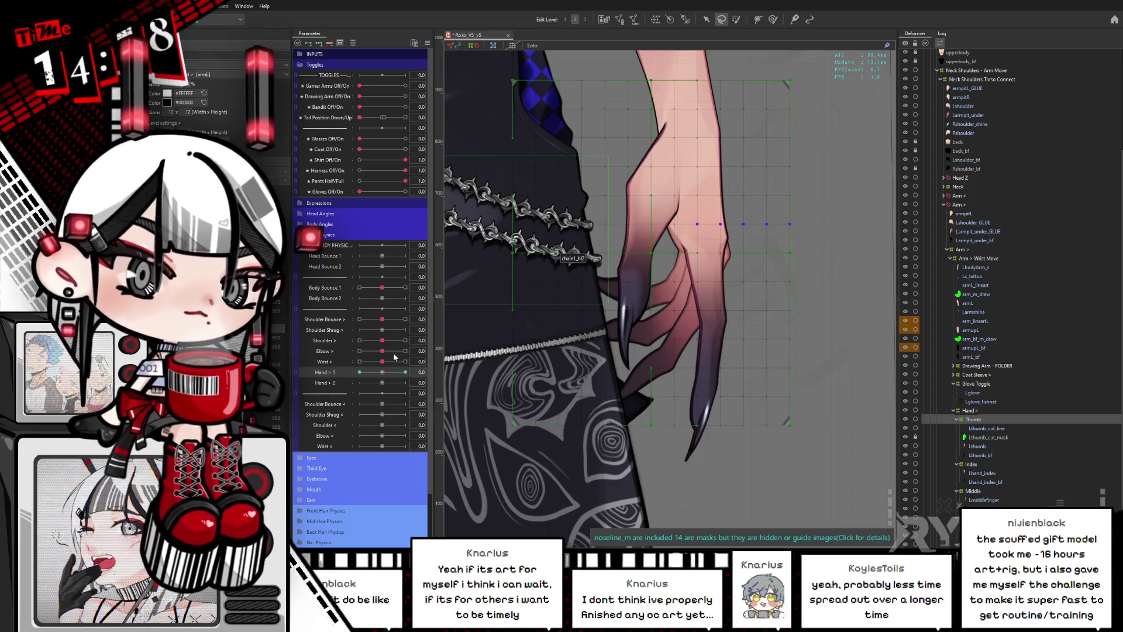
Scrub Hand > 1 between -1.0 and 1.0 to check the finger curl, then reset it to 0.0.
{"action": "left_click_drag", "start_coordinate": [386, 373], "coordinate": [329, 376]}
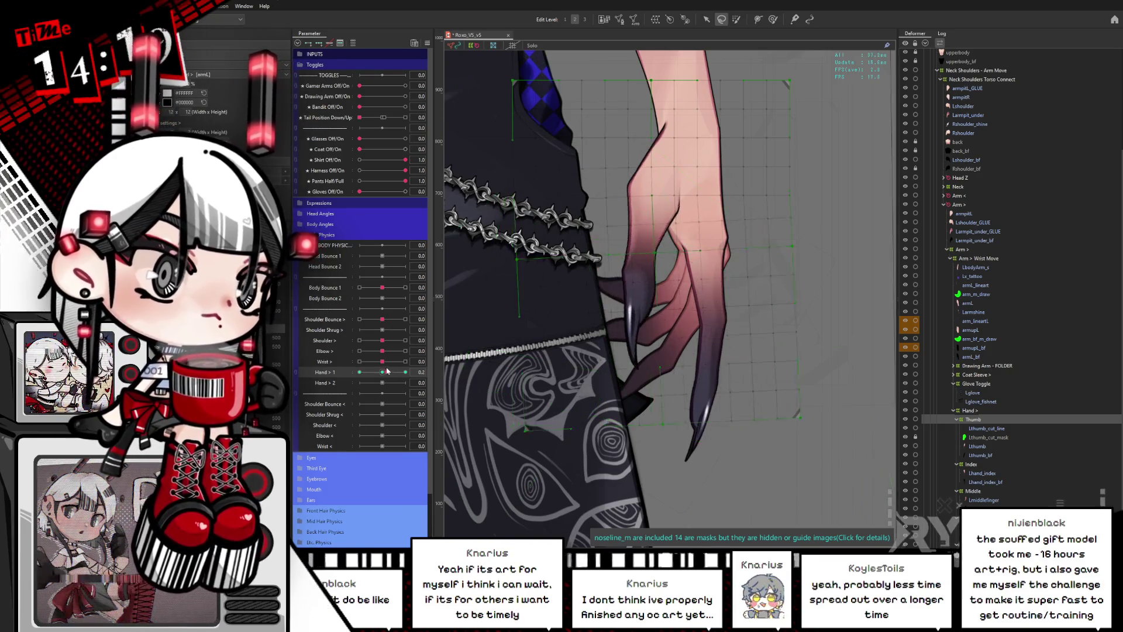
{"action": "mouse_move", "coordinate": [379, 373]}
{"action": "left_mouse_down"}
{"action": "mouse_move", "coordinate": [444, 367]}
{"action": "mouse_move", "coordinate": [436, 372]}
{"action": "left_mouse_up"}
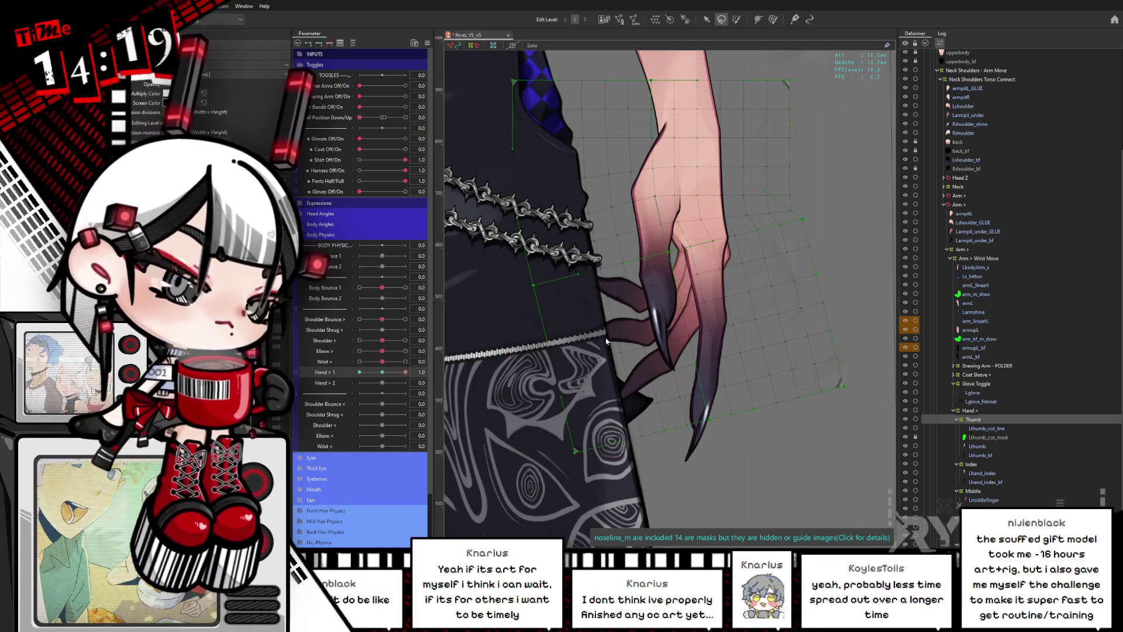
{"action": "mouse_move", "coordinate": [405, 372]}
{"action": "left_mouse_down"}
{"action": "mouse_move", "coordinate": [366, 374]}
{"action": "mouse_move", "coordinate": [407, 386]}
{"action": "mouse_move", "coordinate": [381, 375]}
{"action": "left_mouse_up"}
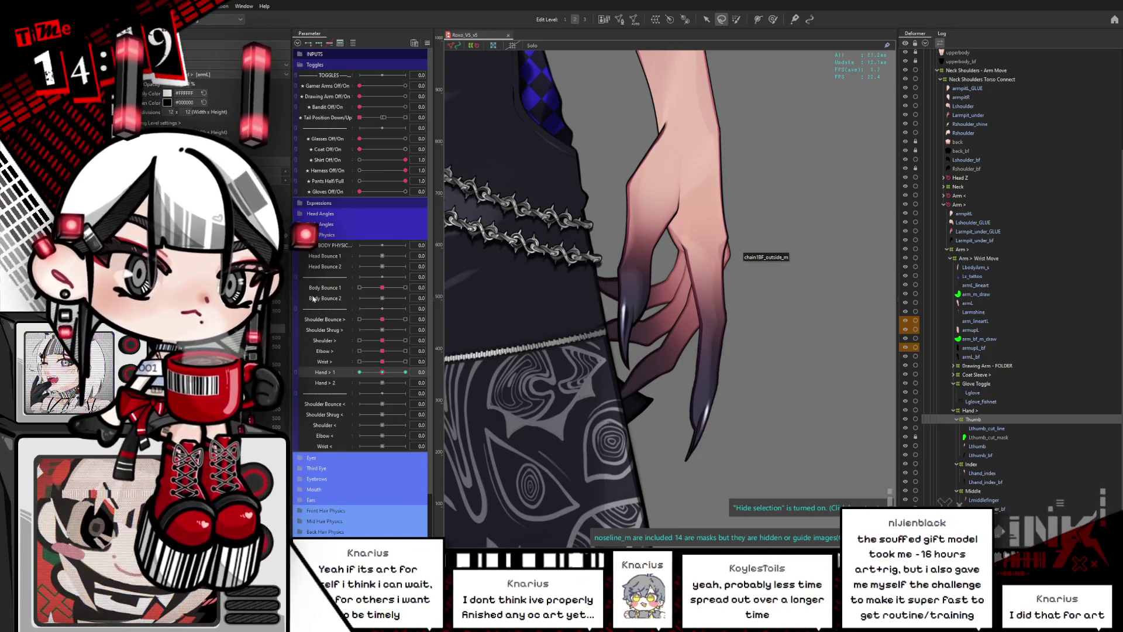
{"action": "left_click_drag", "start_coordinate": [383, 373], "coordinate": [367, 371]}
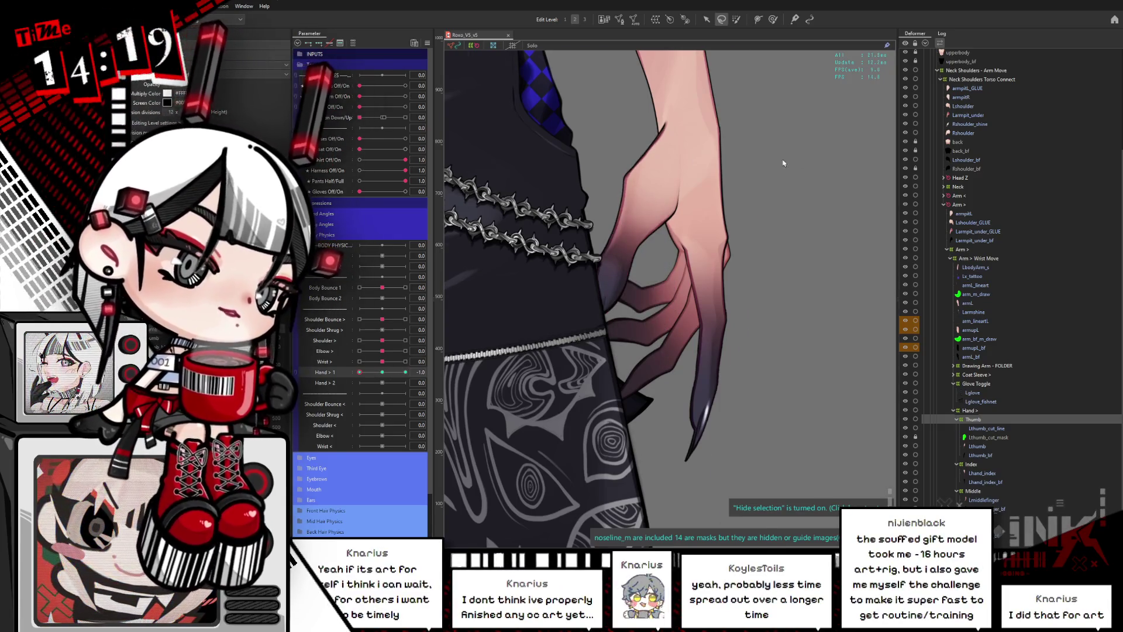
{"action": "scroll", "coordinate": [694, 236], "scroll_direction": "down", "scroll_amount": 5}
{"action": "left_click_drag", "start_coordinate": [695, 235], "coordinate": [651, 258]}
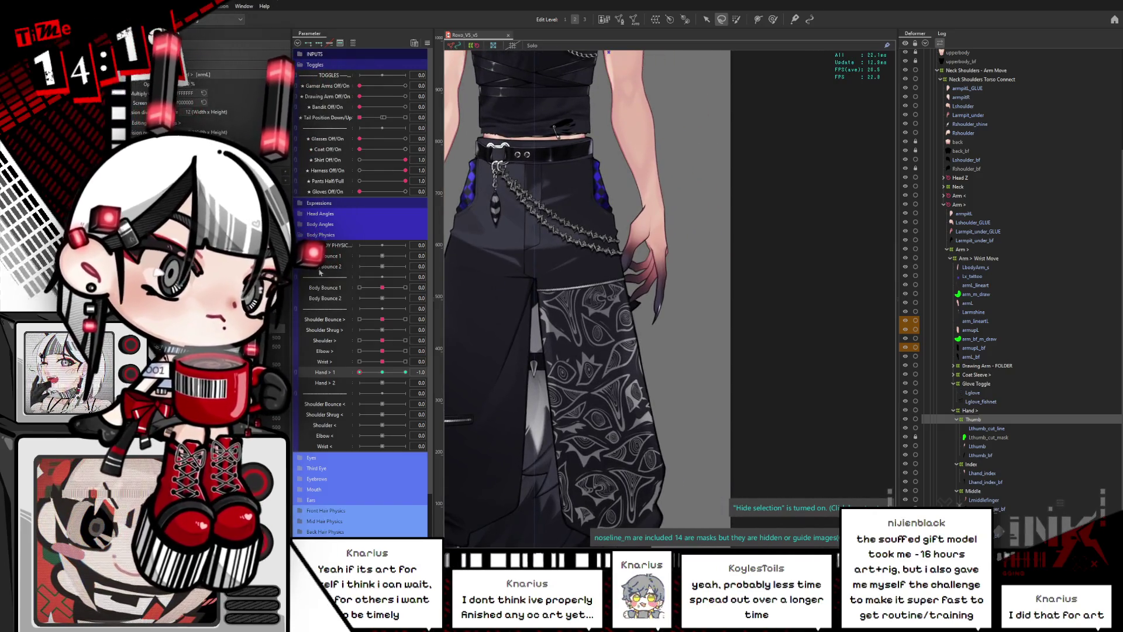
{"action": "mouse_move", "coordinate": [385, 372]}
{"action": "left_mouse_down"}
{"action": "mouse_move", "coordinate": [408, 373]}
{"action": "mouse_move", "coordinate": [366, 372]}
{"action": "mouse_move", "coordinate": [408, 367]}
{"action": "mouse_move", "coordinate": [359, 372]}
{"action": "left_mouse_up"}
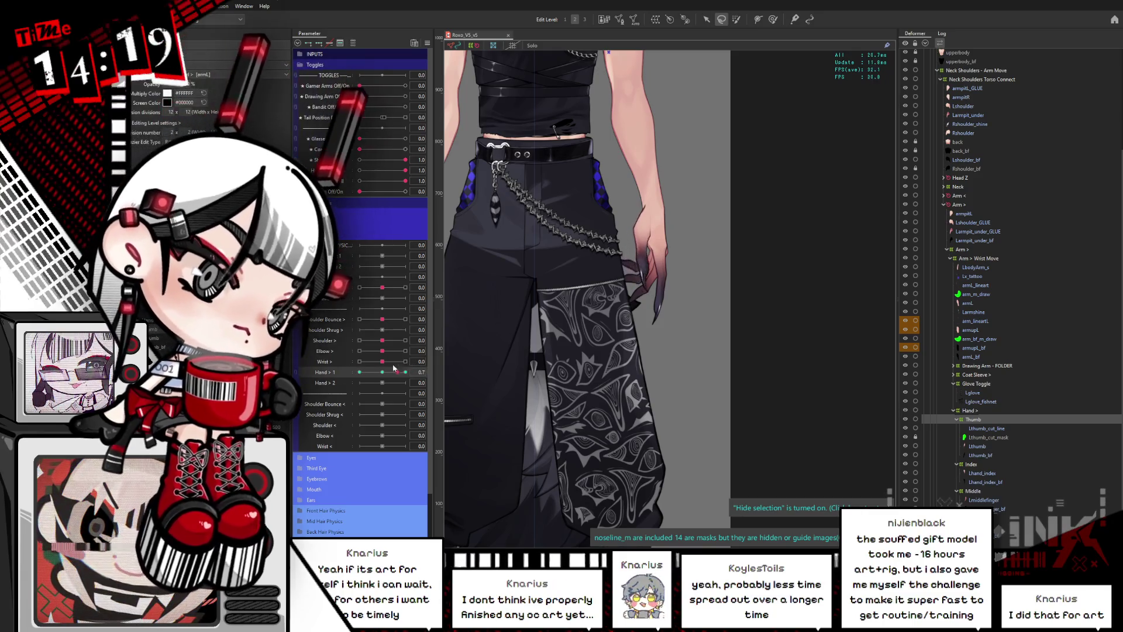
{"action": "left_click", "coordinate": [383, 372]}
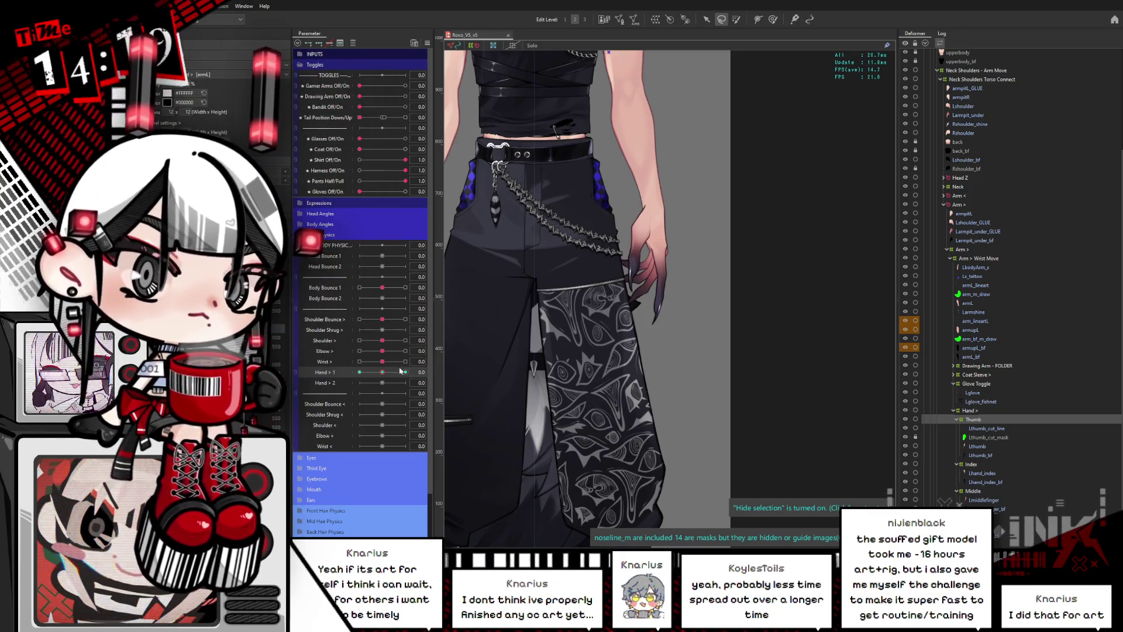
{"action": "scroll", "coordinate": [606, 302], "scroll_direction": "up", "scroll_amount": 5}
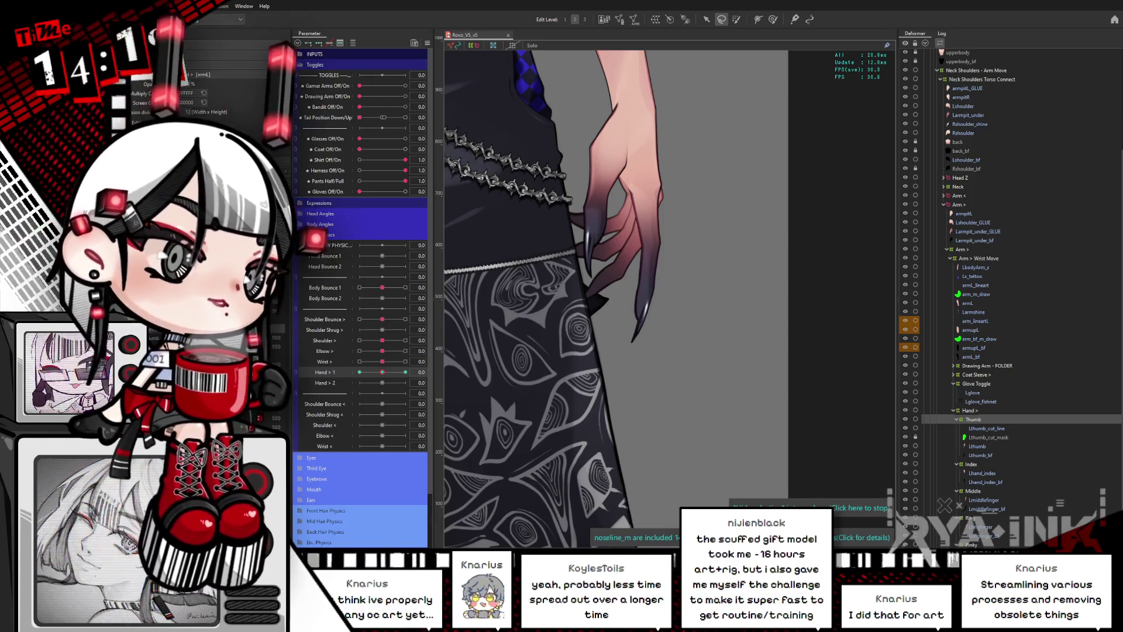
Enlarge the deform brush, set Hand > 1 to 1.0, and select the Wrist Move rotation deformer.
{"action": "left_click", "coordinate": [774, 18]}
{"action": "key", "text": "bracketright"}
{"action": "key", "text": "bracketright"}
{"action": "key", "text": "bracketright"}
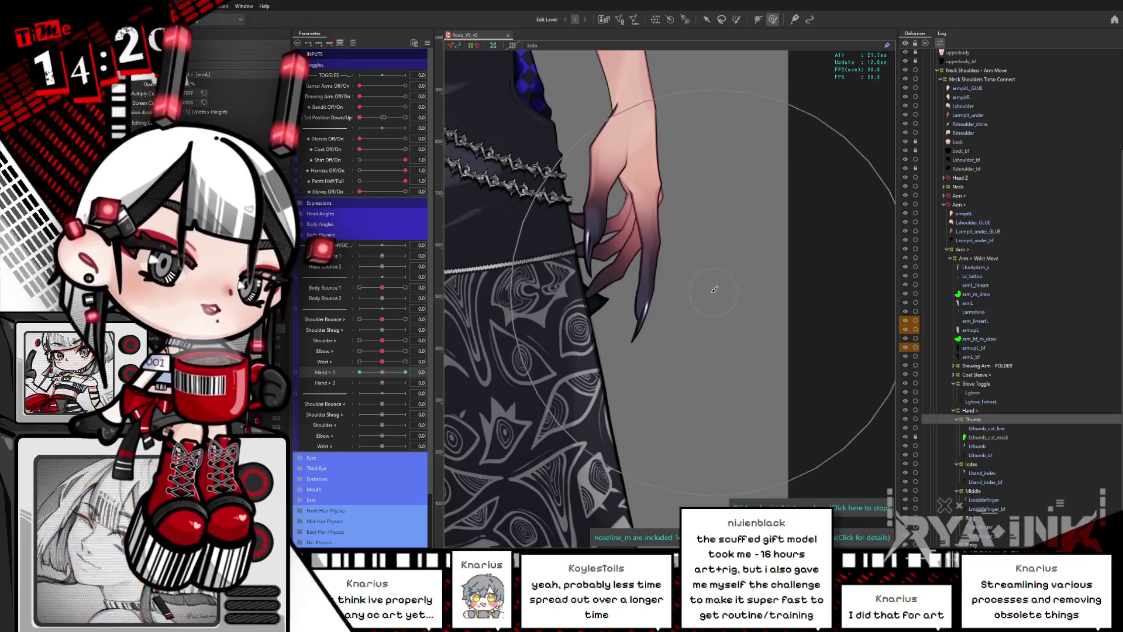
{"action": "left_click_drag", "start_coordinate": [714, 289], "coordinate": [802, 354]}
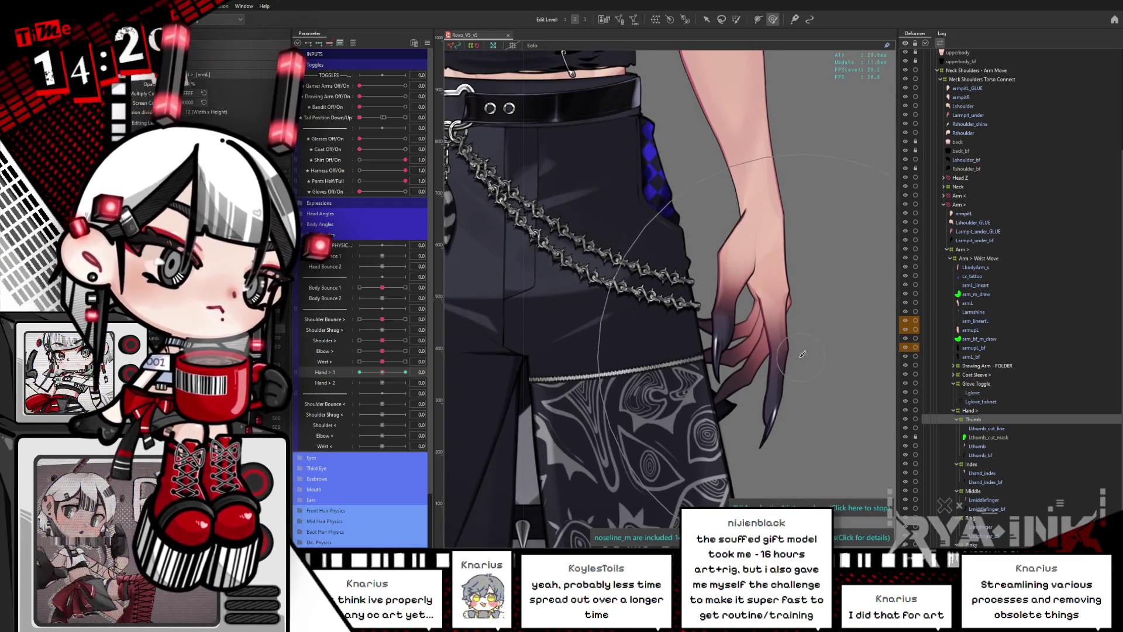
{"action": "scroll", "coordinate": [679, 287], "scroll_direction": "up", "scroll_amount": 2}
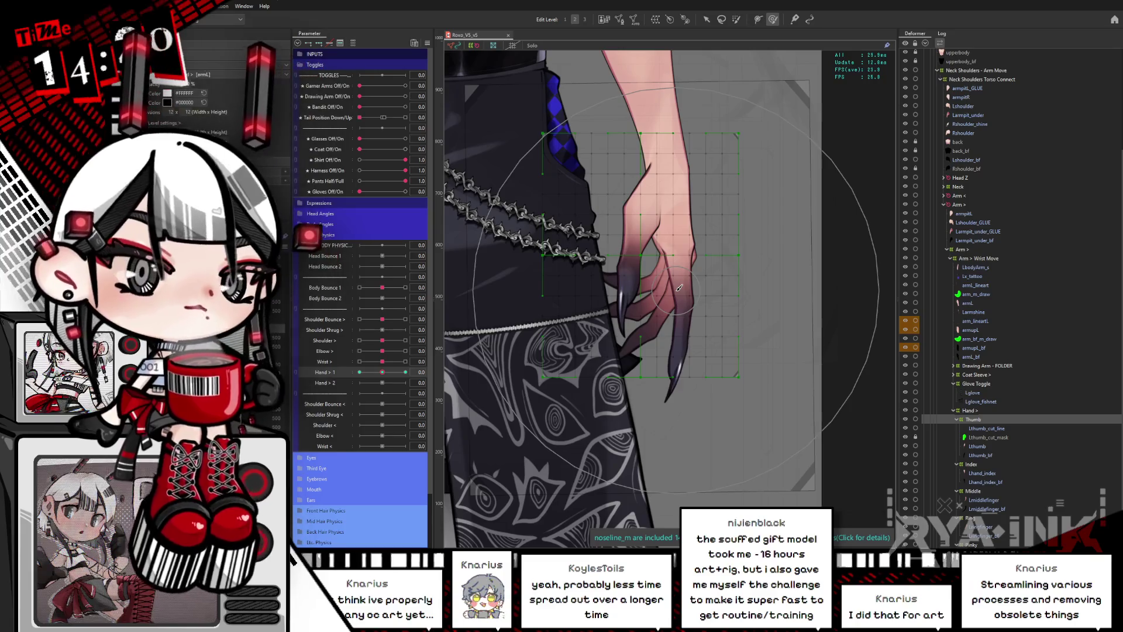
{"action": "scroll", "coordinate": [679, 287], "scroll_direction": "down", "scroll_amount": 3}
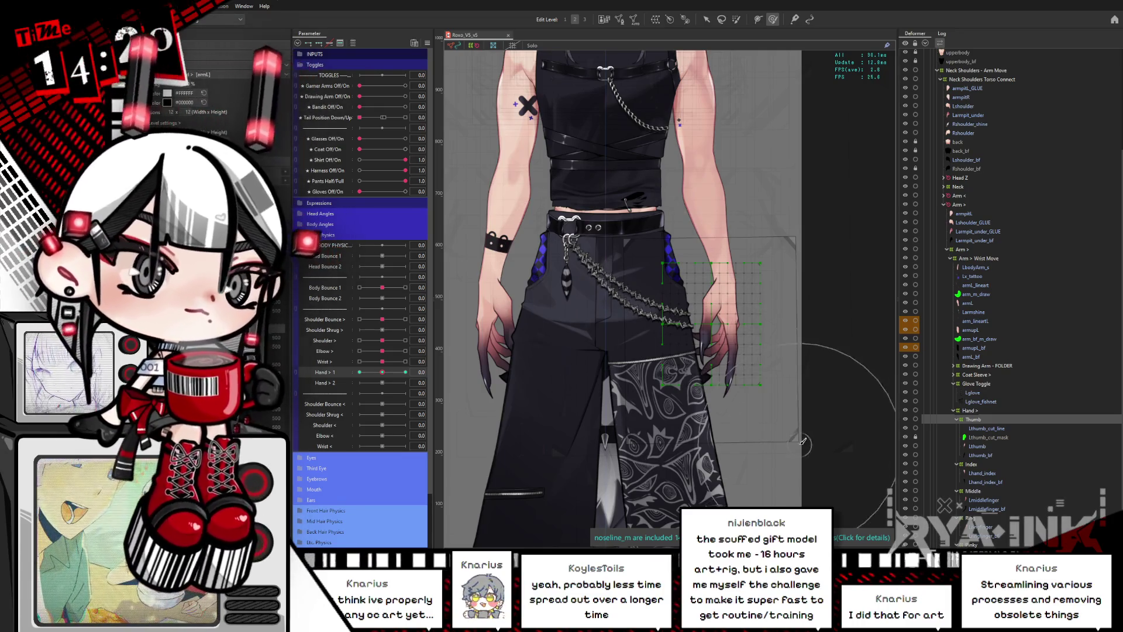
{"action": "scroll", "coordinate": [771, 420], "scroll_direction": "up", "scroll_amount": 1}
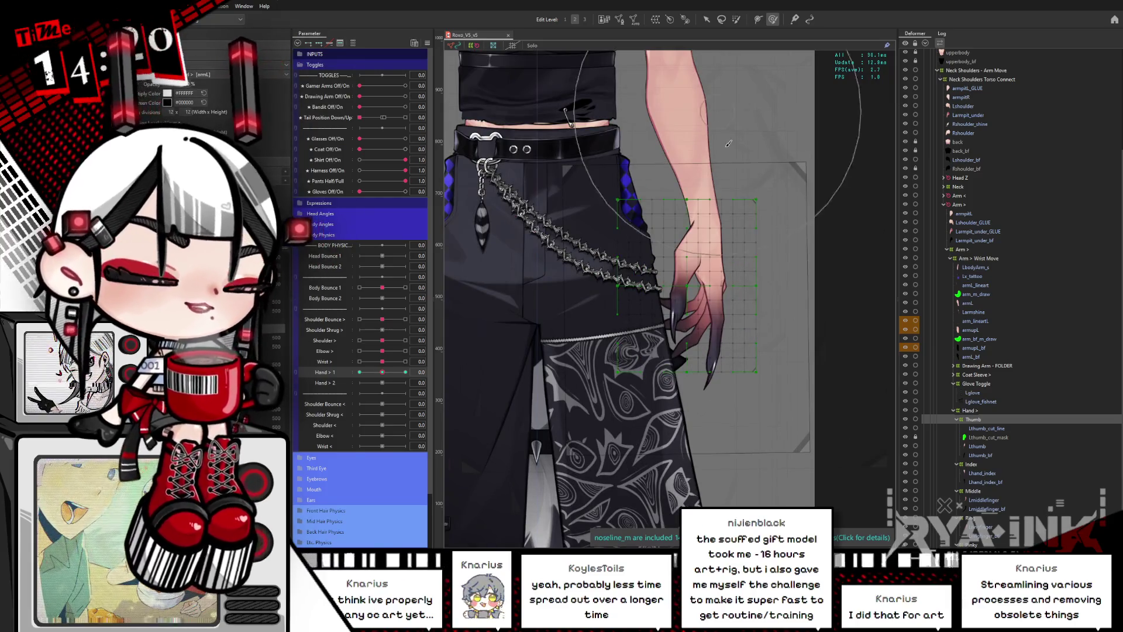
{"action": "mouse_move", "coordinate": [382, 372]}
{"action": "left_mouse_down"}
{"action": "mouse_move", "coordinate": [412, 372]}
{"action": "mouse_move", "coordinate": [346, 361]}
{"action": "mouse_move", "coordinate": [425, 358]}
{"action": "left_mouse_up"}
{"action": "left_click", "coordinate": [459, 275]}
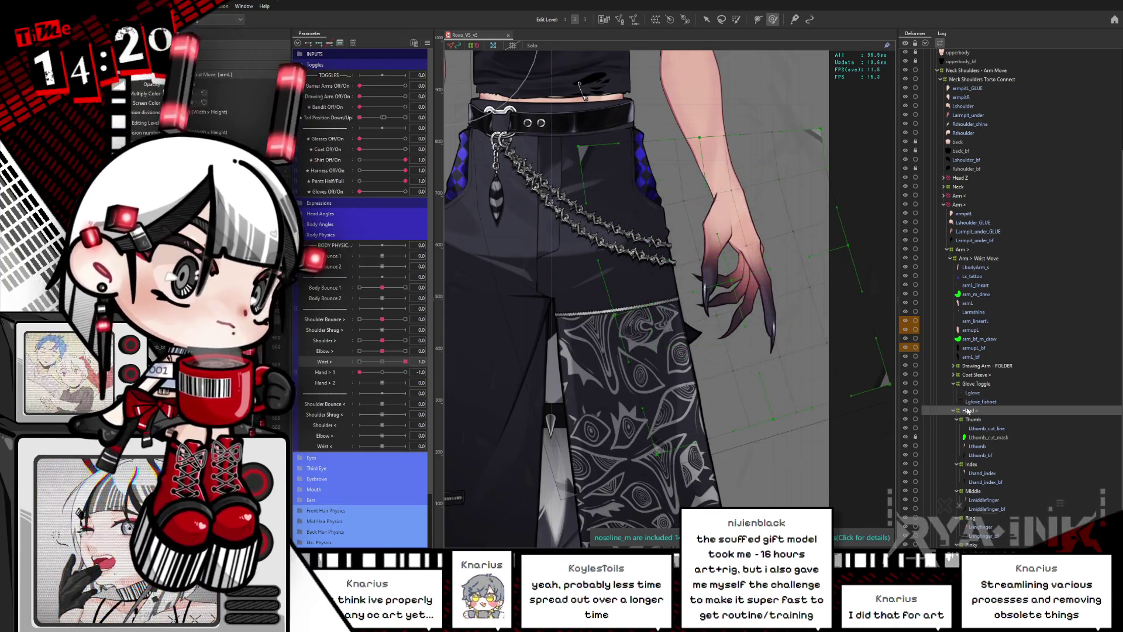
Move the rotation pivot up and left and raise the grid divisions to 5 x 8.
{"action": "left_click_drag", "start_coordinate": [459, 275], "coordinate": [423, 264]}
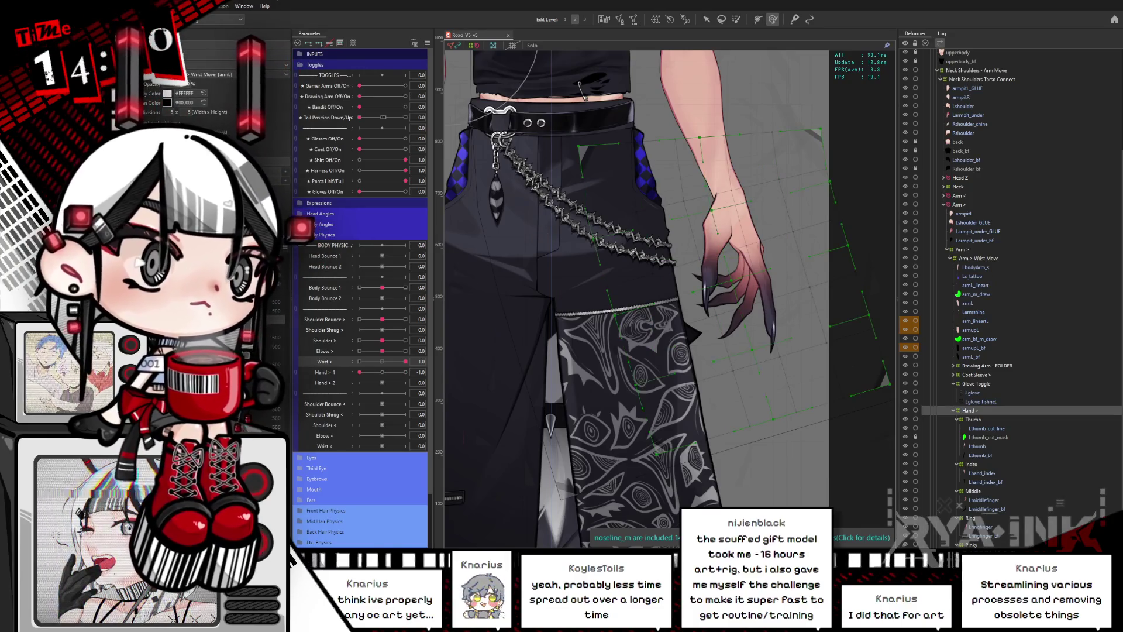
{"action": "left_click_drag", "start_coordinate": [186, 111], "coordinate": [214, 115]}
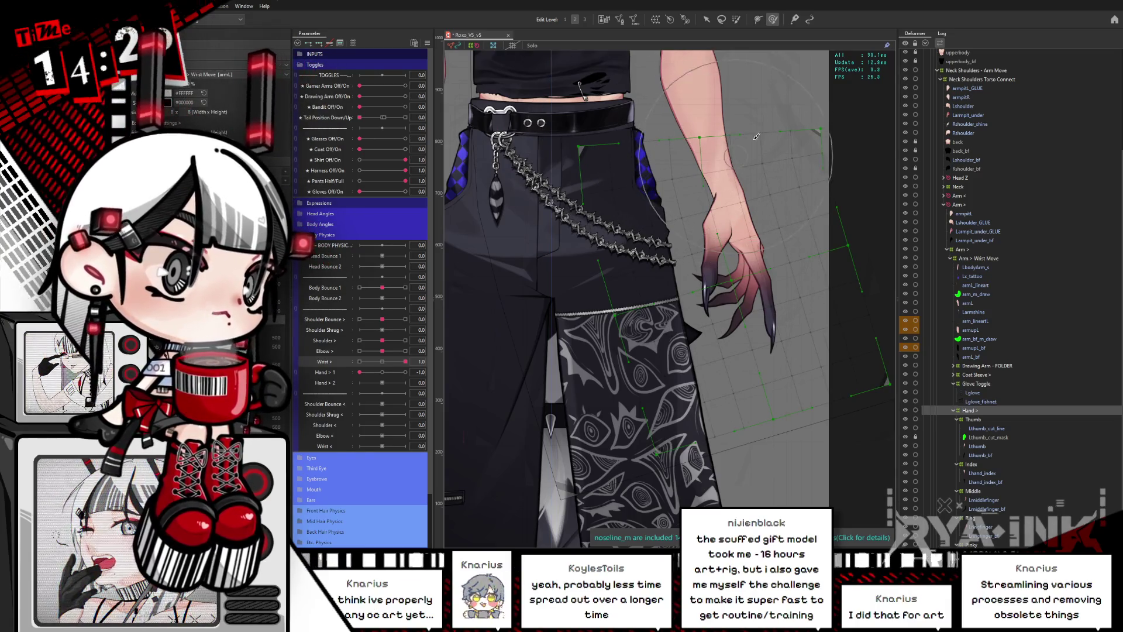
{"action": "left_click", "coordinate": [706, 23]}
Reset Hand > 1 and Wrist, add Wrist keyforms, and rotate the hand deformer at Wrist 1.0.
{"action": "left_click", "coordinate": [383, 372]}
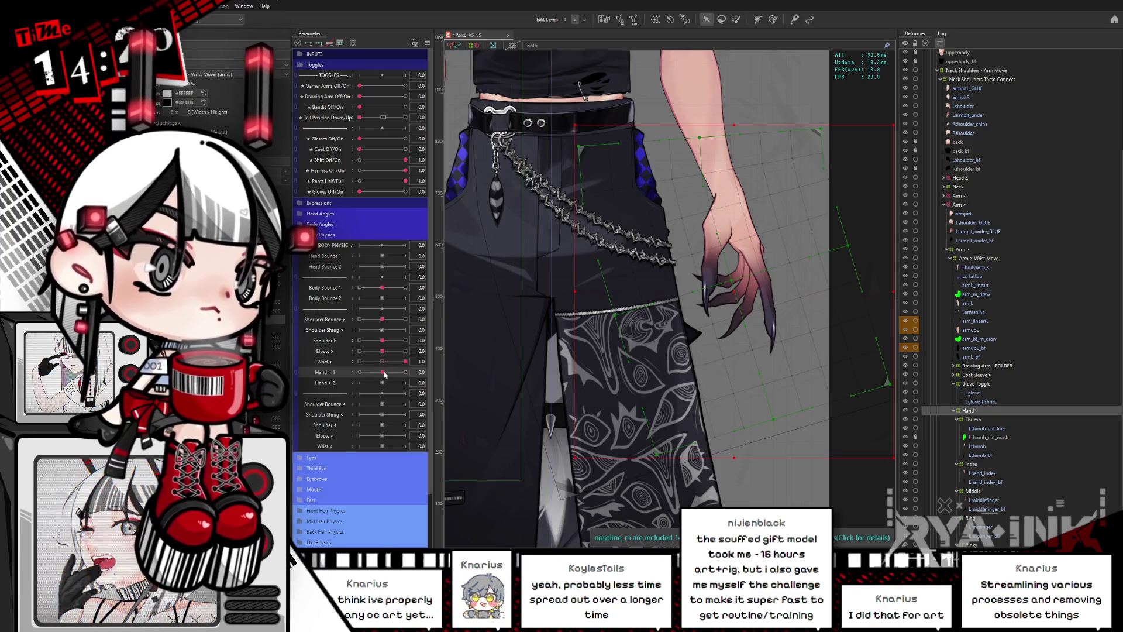
{"action": "left_click", "coordinate": [383, 363]}
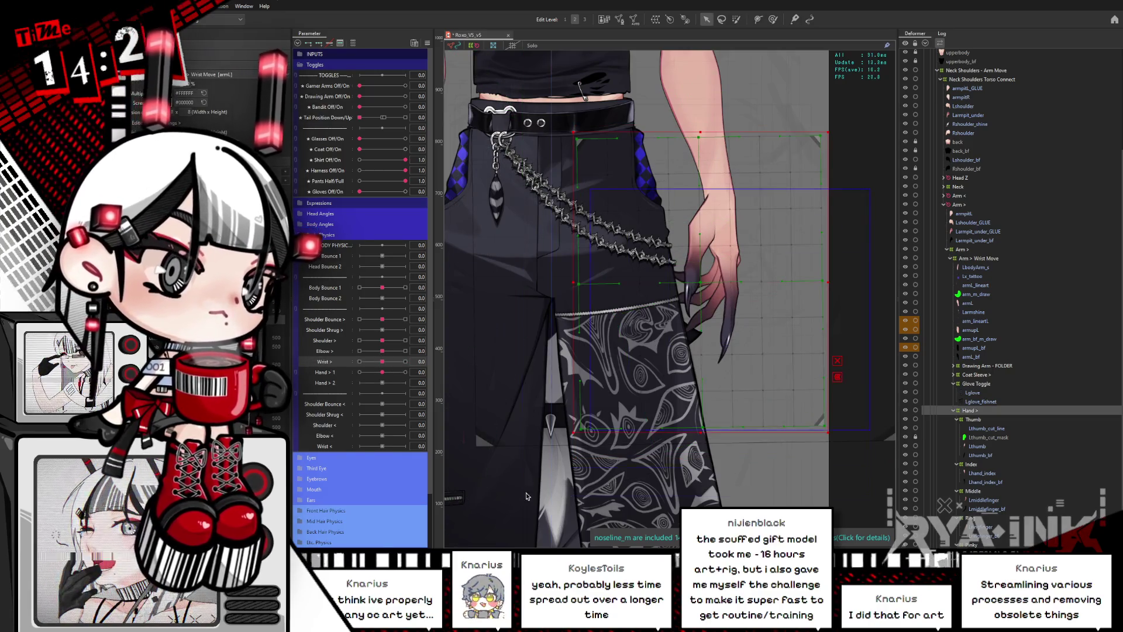
{"action": "left_click", "coordinate": [309, 45]}
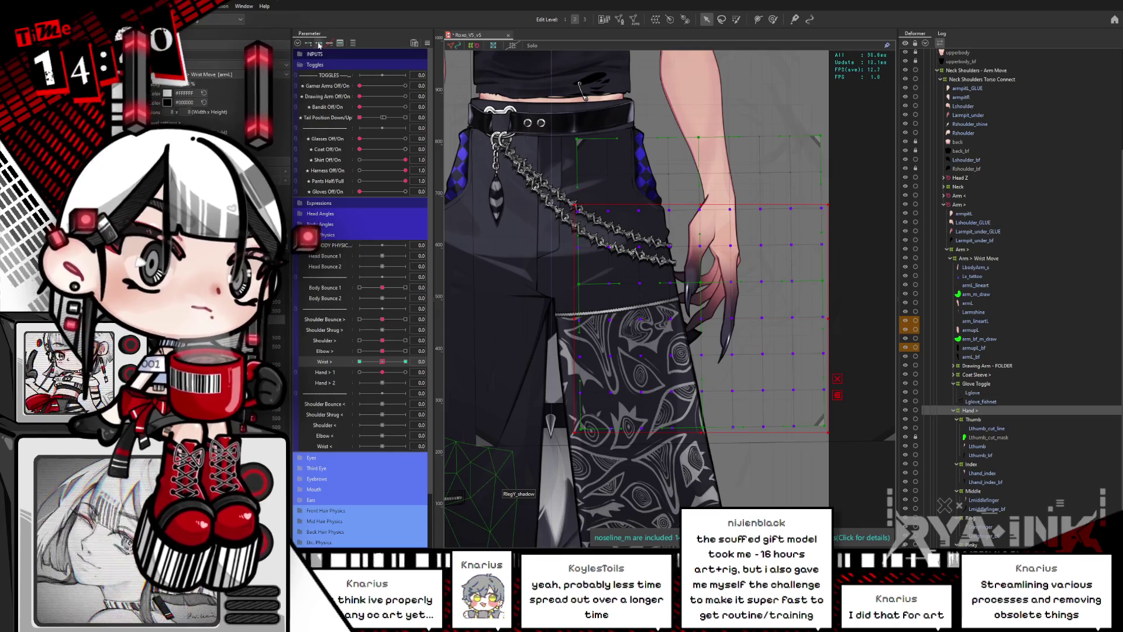
{"action": "left_click_drag", "start_coordinate": [384, 362], "coordinate": [405, 361]}
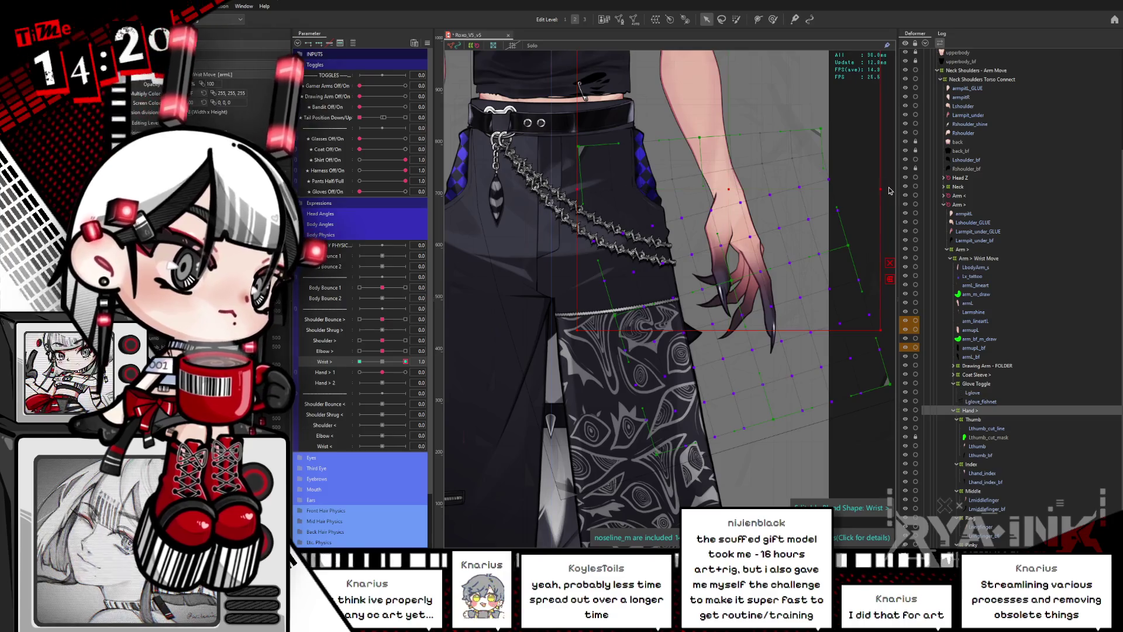
{"action": "left_click_drag", "start_coordinate": [886, 190], "coordinate": [881, 166]}
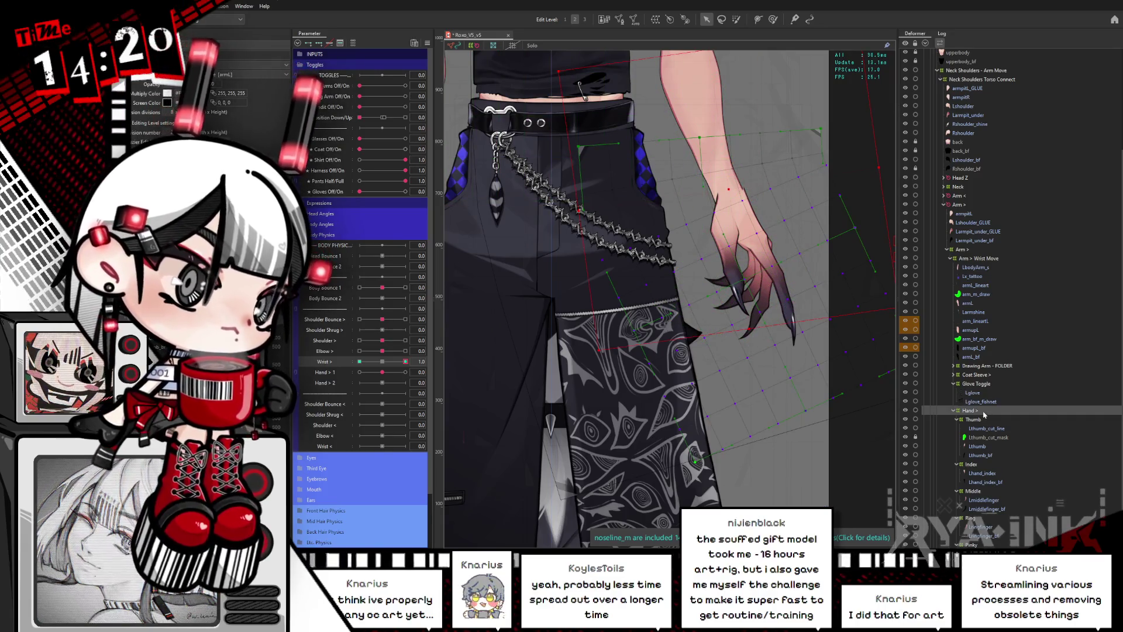
Collapse the Glove Toggle group and select the Hand deformer, then the arm's art mesh.
{"action": "left_click", "coordinate": [954, 385]}
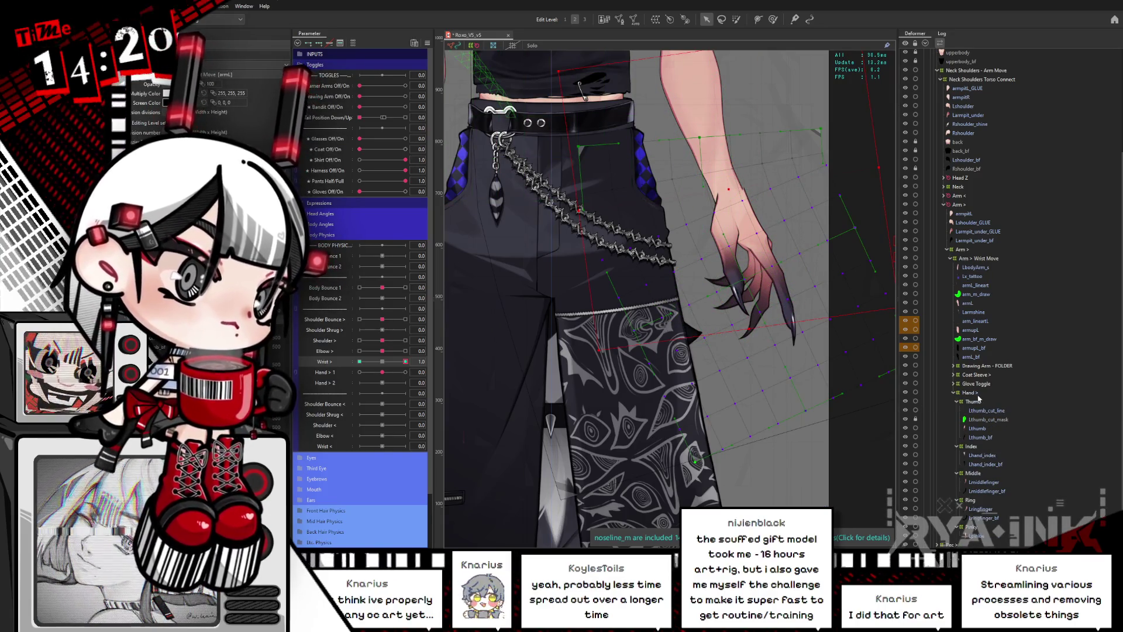
{"action": "left_click", "coordinate": [976, 395]}
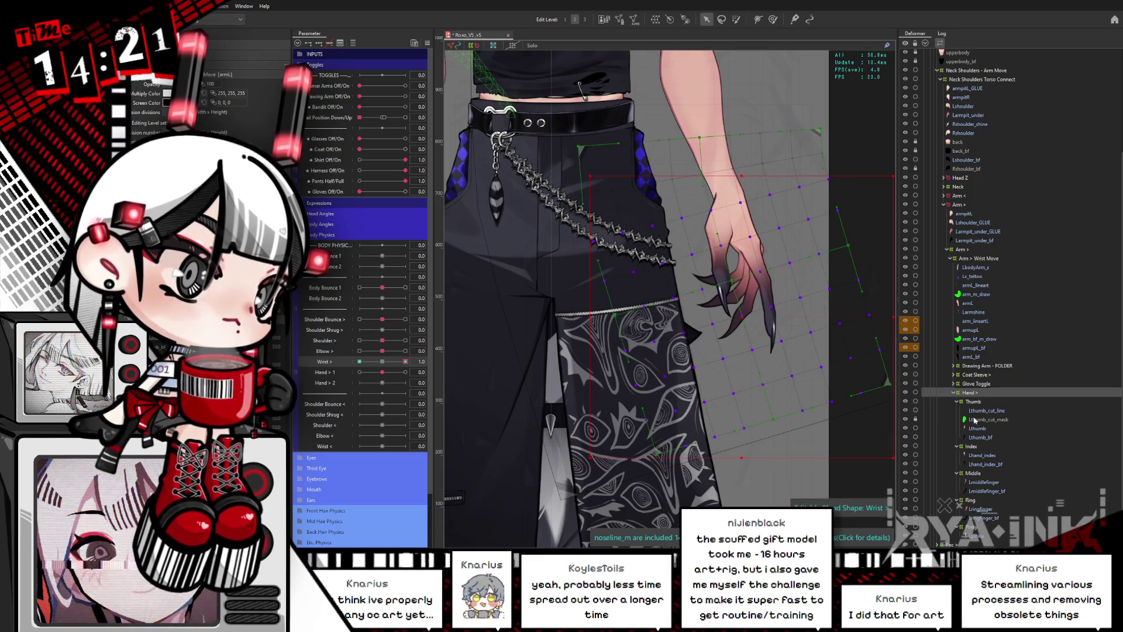
{"action": "left_click", "coordinate": [971, 331]}
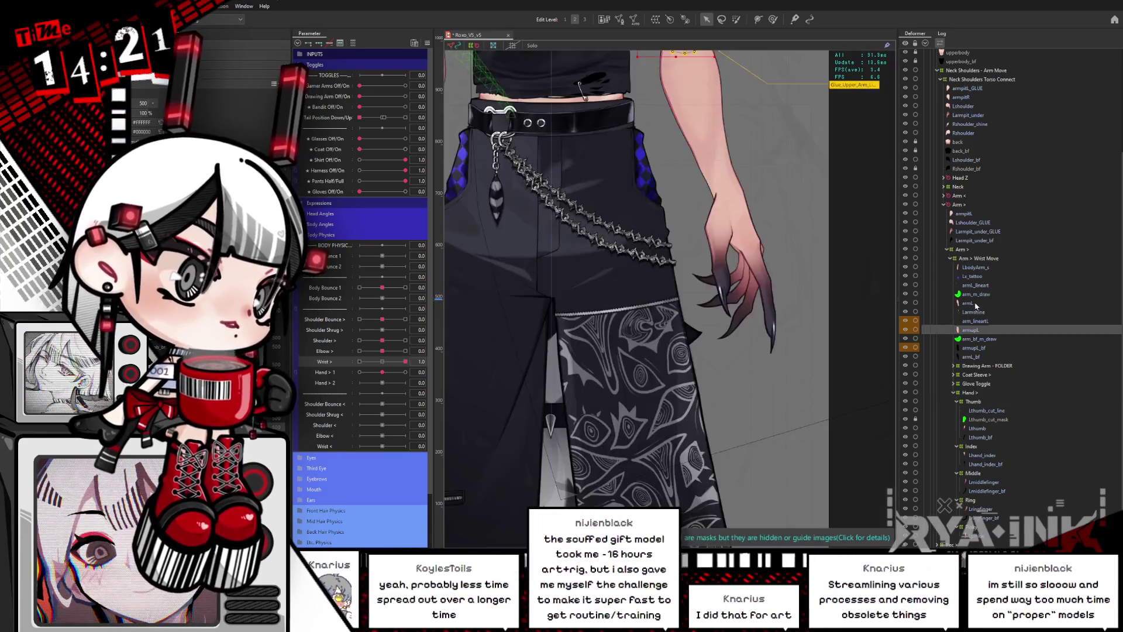
Select the armL forearm mesh, toggle mesh editing, pan up, and switch to the deform brush.
{"action": "left_click", "coordinate": [978, 304]}
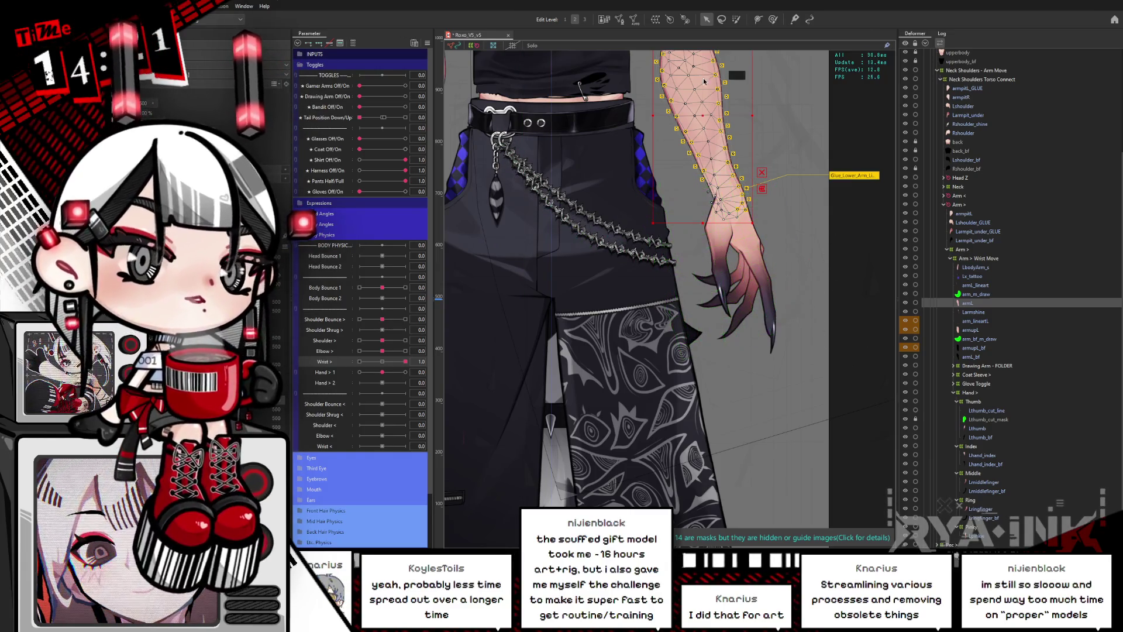
{"action": "left_click", "coordinate": [758, 18]}
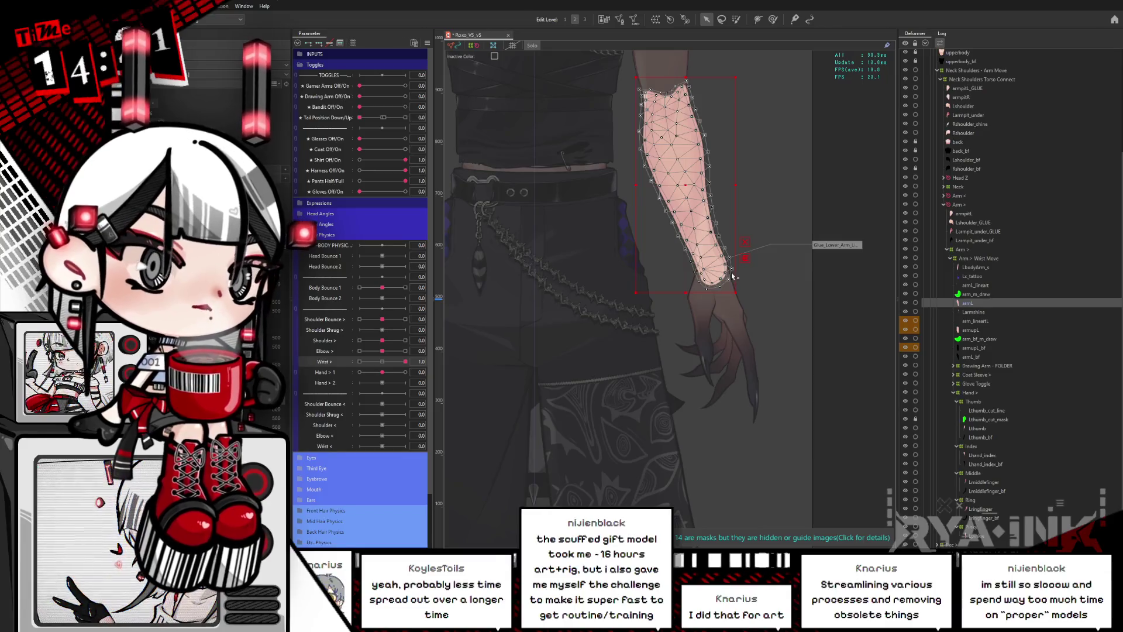
{"action": "key", "text": "Return"}
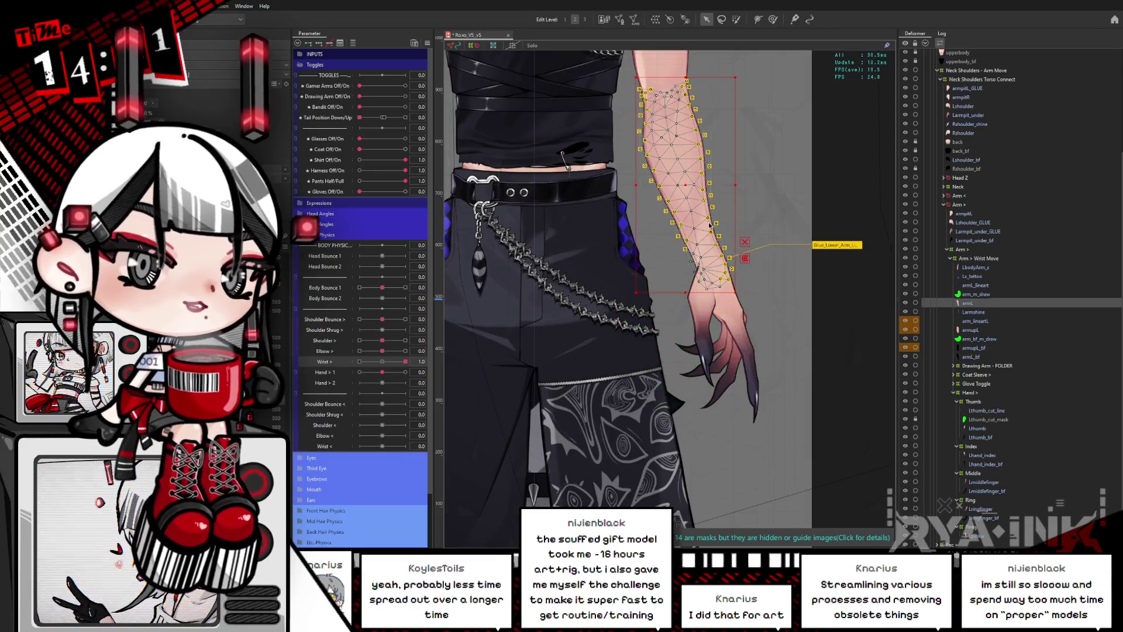
{"action": "mouse_move", "coordinate": [857, 274]}
{"action": "left_mouse_down"}
{"action": "mouse_move", "coordinate": [857, 251]}
{"action": "mouse_move", "coordinate": [865, 260]}
{"action": "left_mouse_up"}
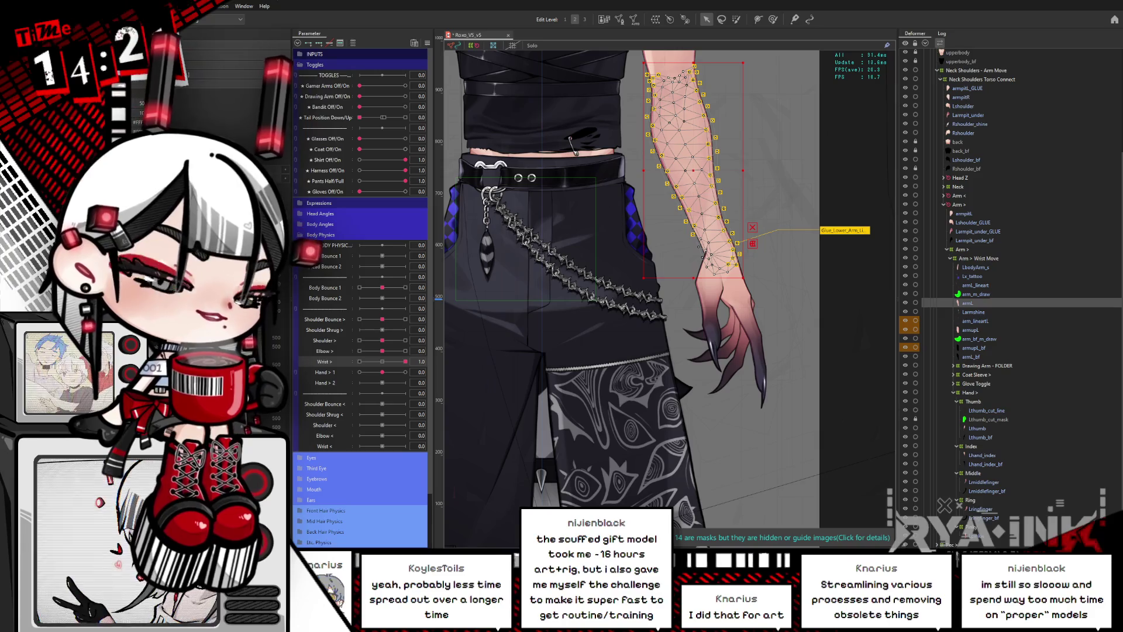
{"action": "left_click", "coordinate": [774, 19]}
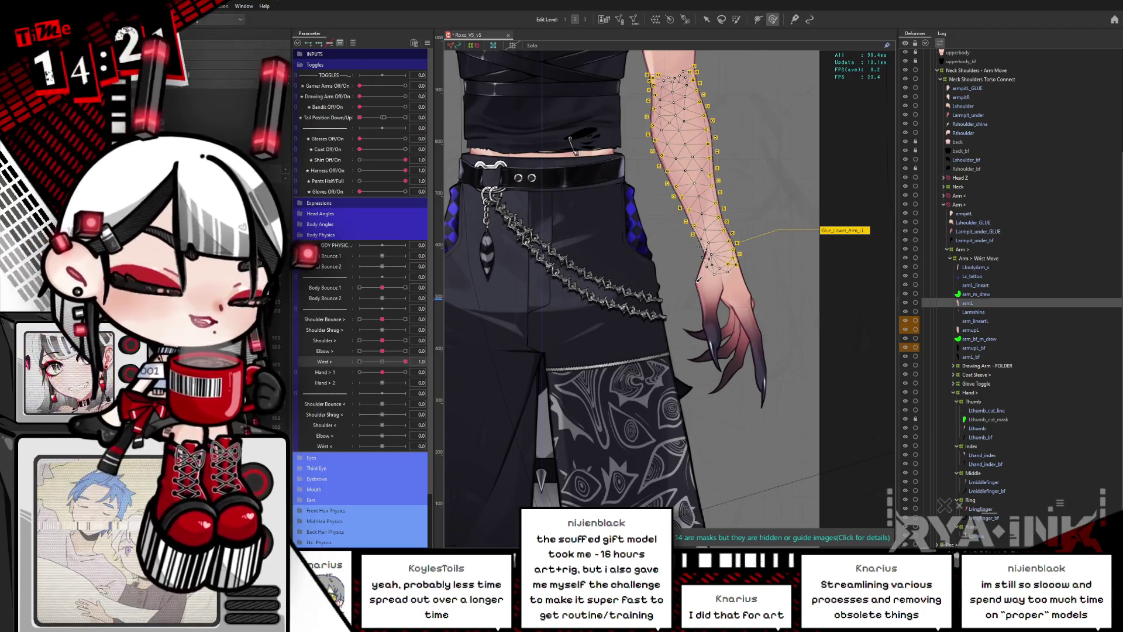
{"action": "scroll", "coordinate": [698, 281], "scroll_direction": "up", "scroll_amount": 2}
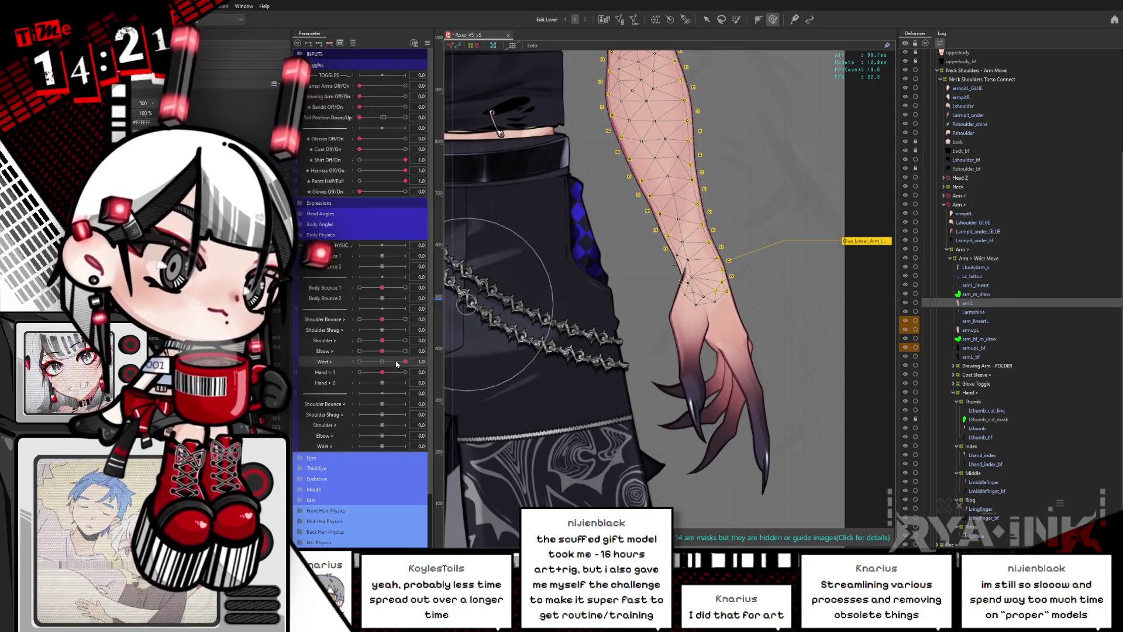
Select the Arm > Wrist Move deformer and preview the bend across the Wrist range.
{"action": "left_click", "coordinate": [359, 362]}
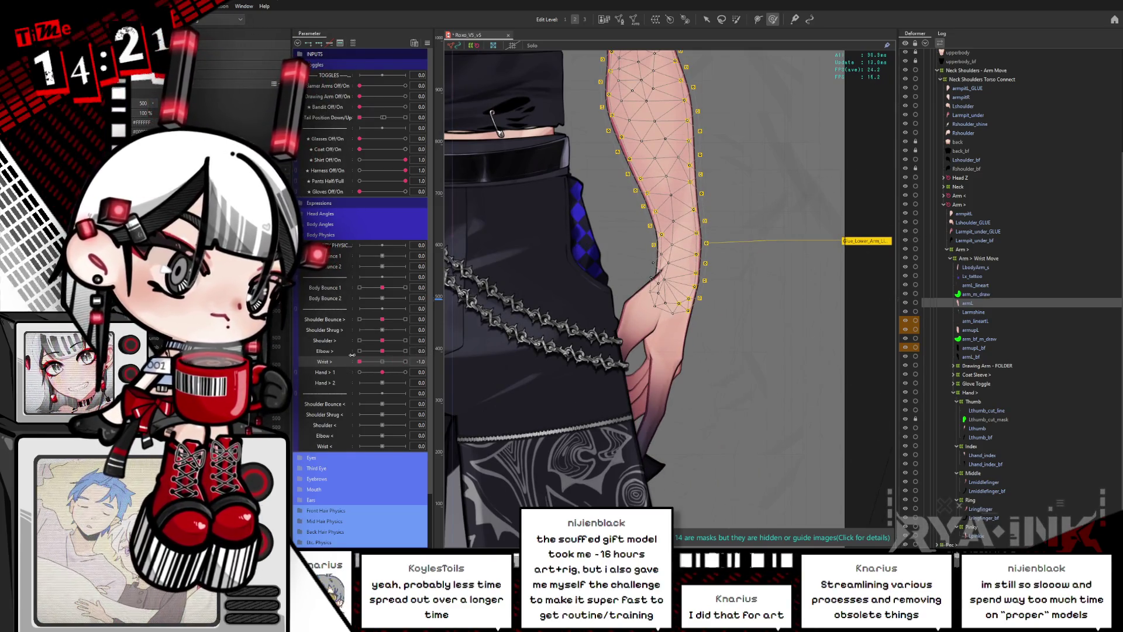
{"action": "left_click", "coordinate": [1000, 259]}
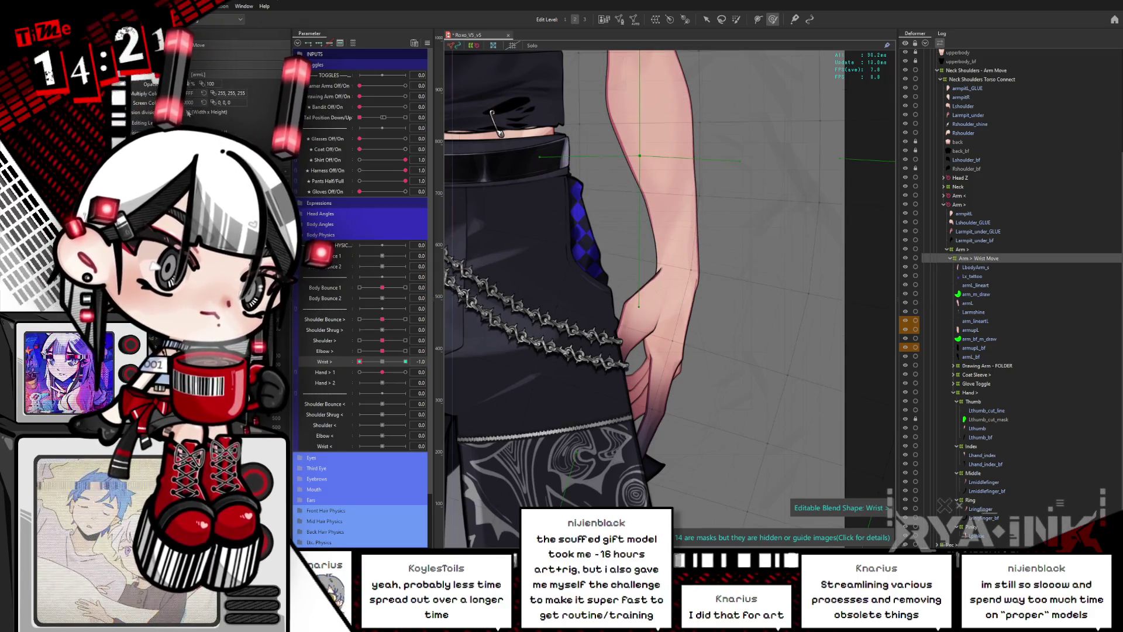
{"action": "mouse_move", "coordinate": [361, 353]}
{"action": "left_mouse_down"}
{"action": "mouse_move", "coordinate": [389, 363]}
{"action": "mouse_move", "coordinate": [378, 367]}
{"action": "mouse_move", "coordinate": [405, 361]}
{"action": "left_mouse_up"}
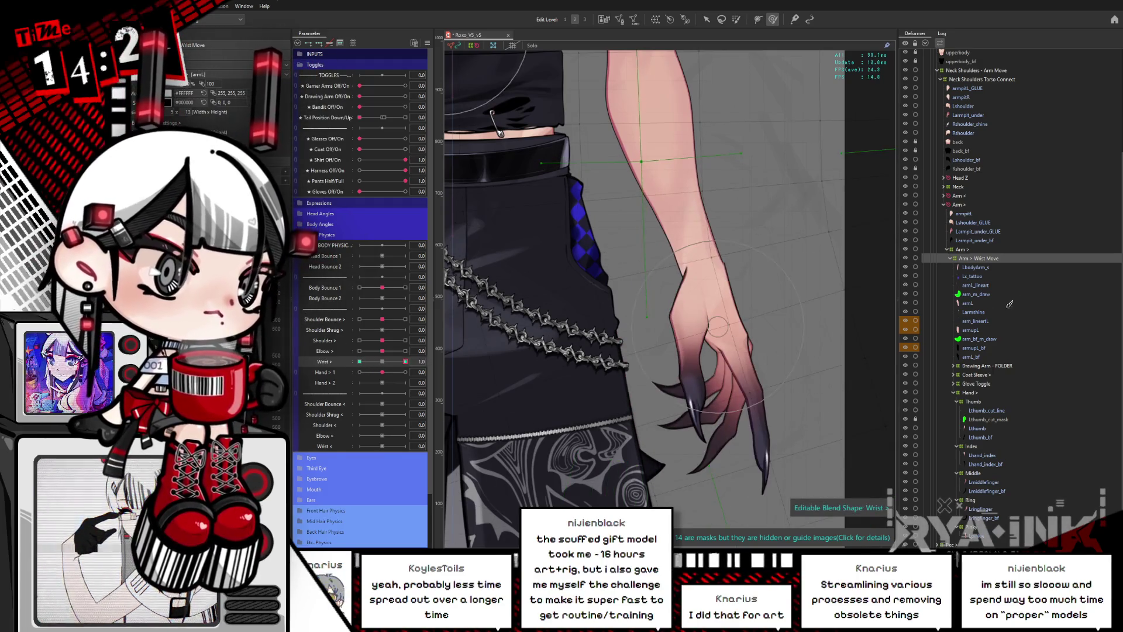
Select the Index deformer with its Lhand_index meshes, hide the selection, then select the Hand deformer.
{"action": "left_click", "coordinate": [976, 393]}
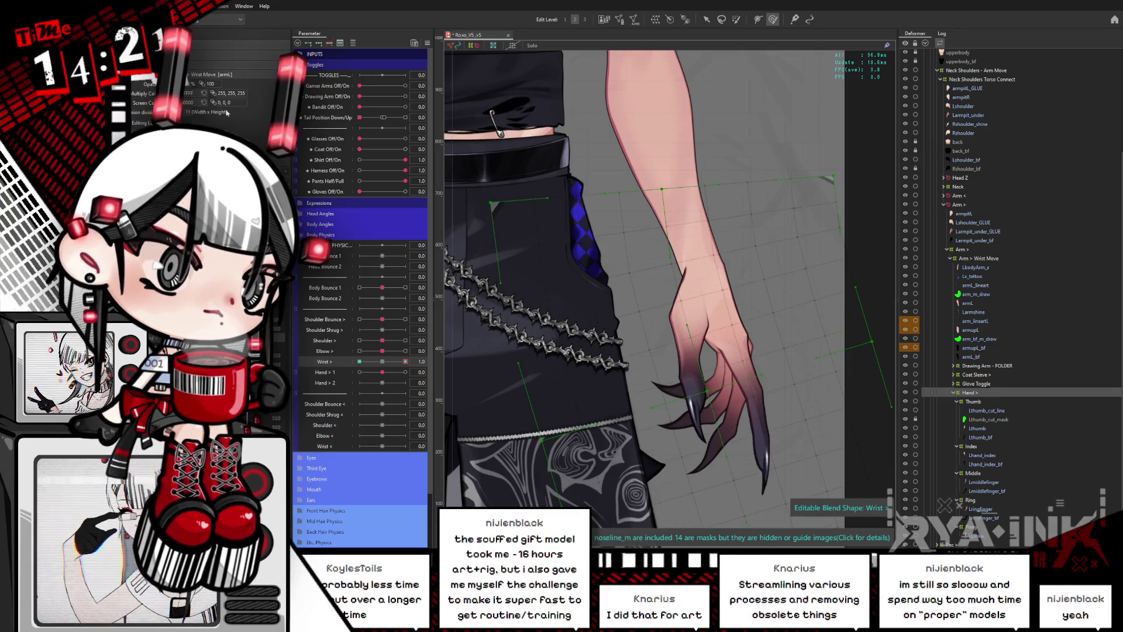
{"action": "left_click", "coordinate": [985, 402]}
{"action": "left_click", "coordinate": [974, 446]}
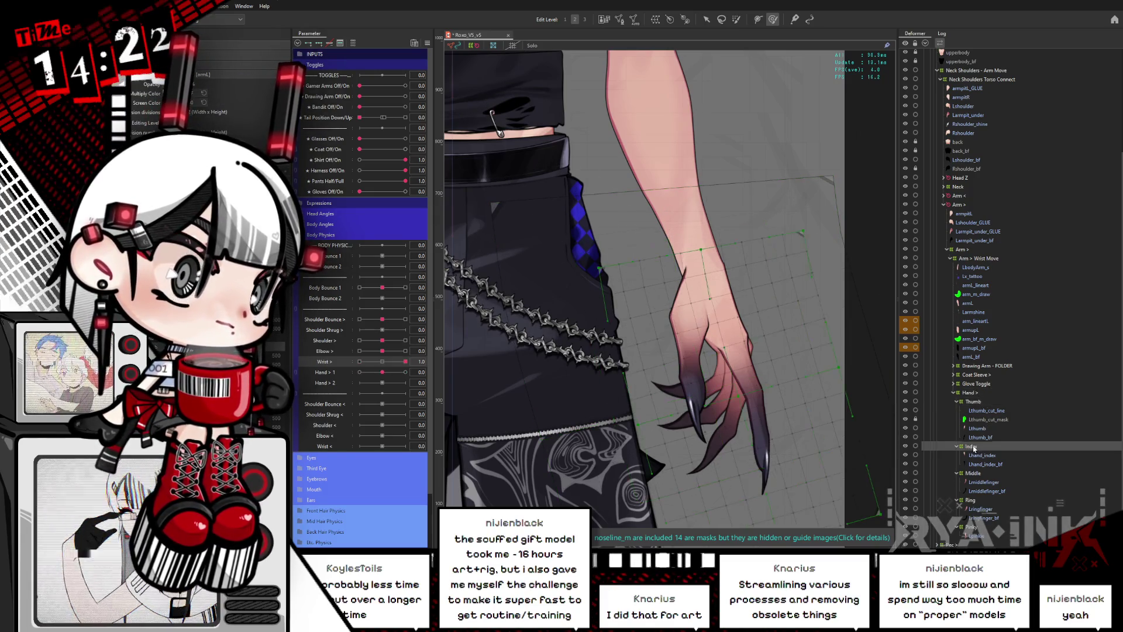
{"action": "left_click", "coordinate": [989, 462], "text": "shift"}
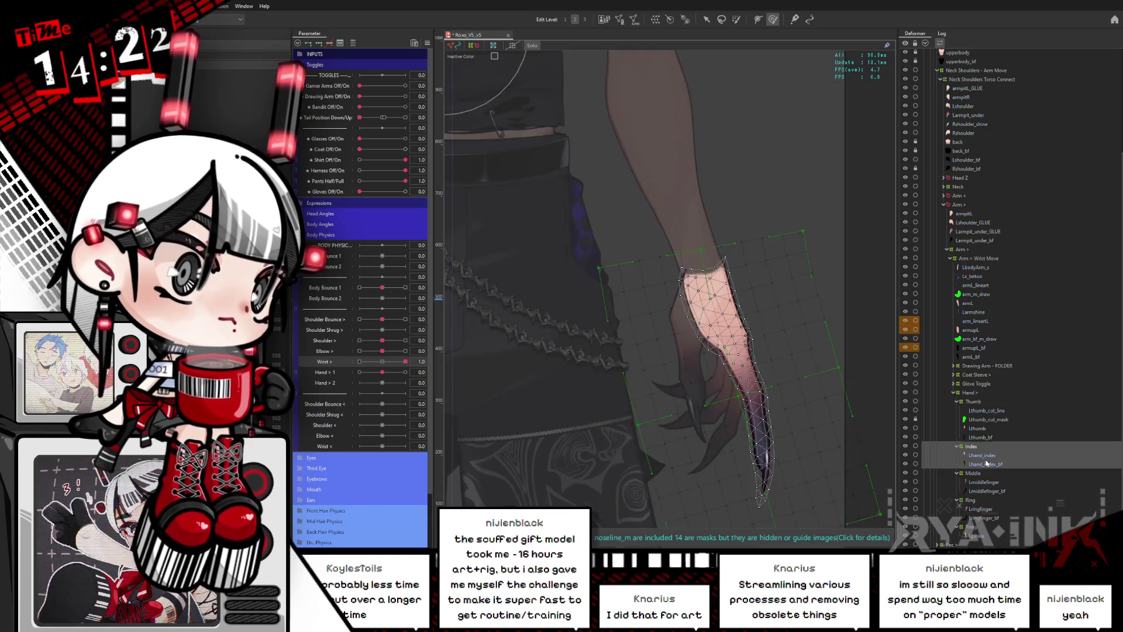
{"action": "key", "text": "ctrl+h"}
{"action": "left_click", "coordinate": [977, 447]}
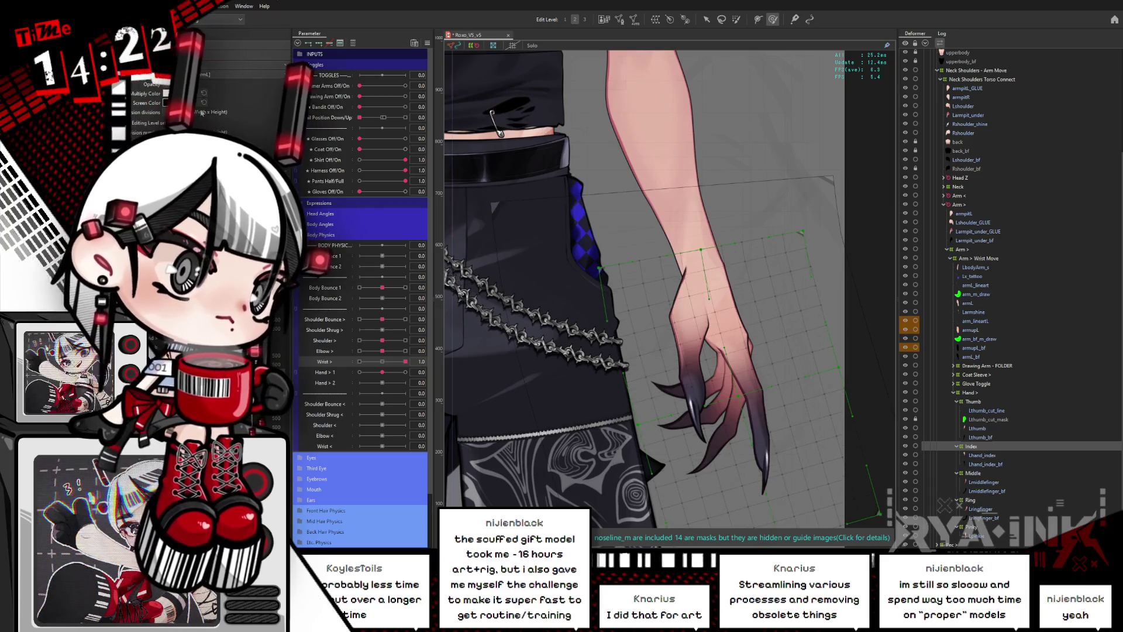
{"action": "left_click", "coordinate": [971, 394]}
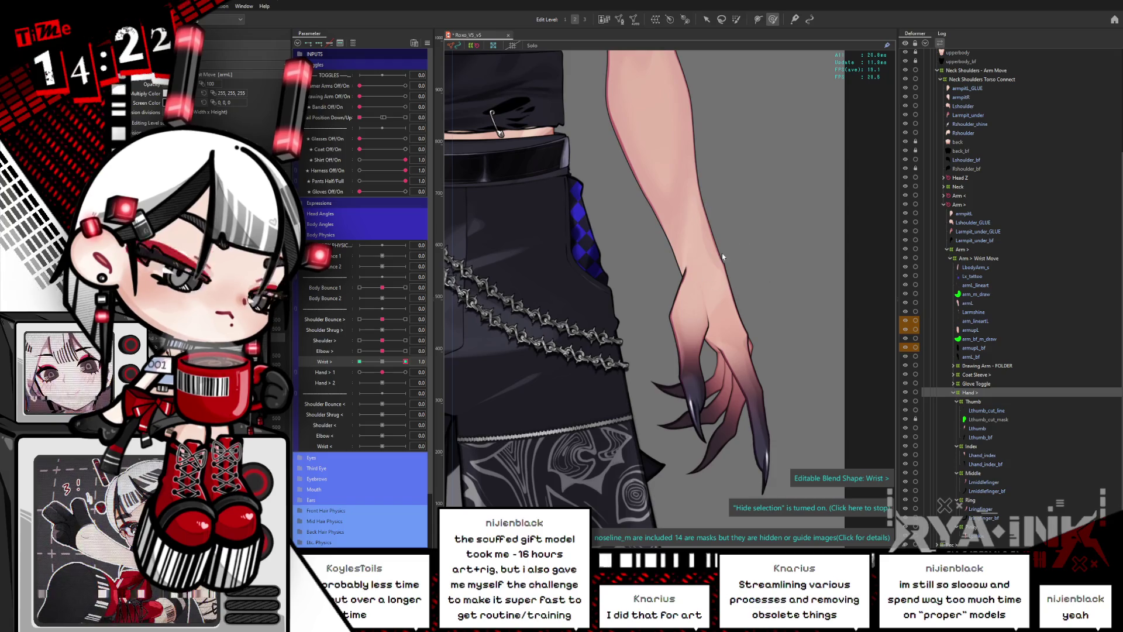
{"action": "scroll", "coordinate": [726, 251], "scroll_direction": "up", "scroll_amount": 3}
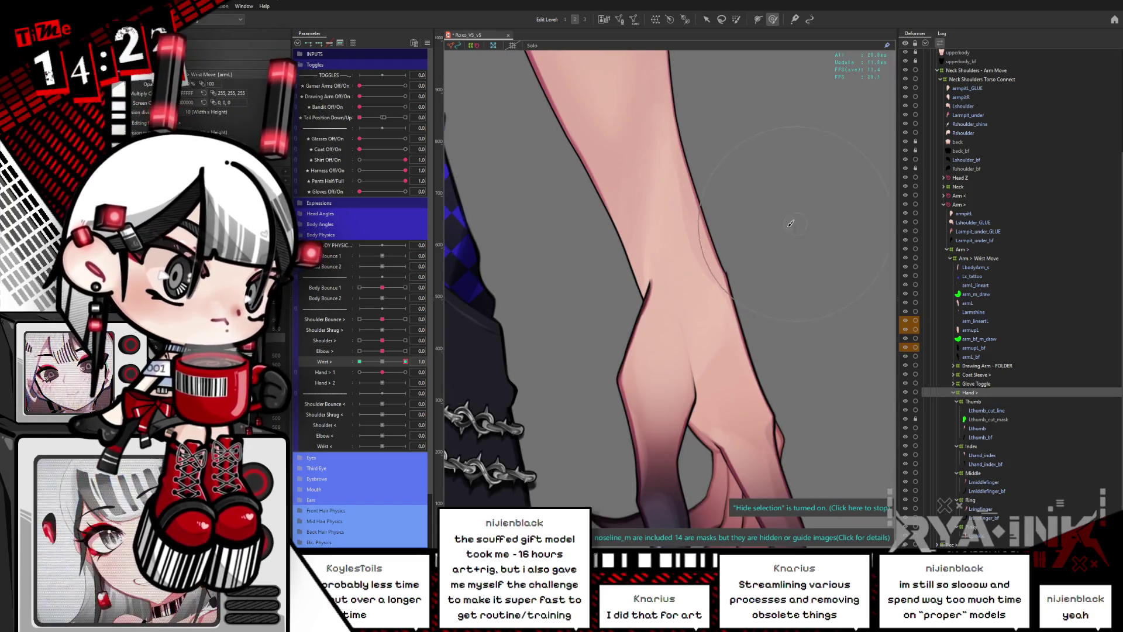
Preview the wrist bend, reset Wrist to 0.0, and zoom out to frame the torso.
{"action": "scroll", "coordinate": [722, 254], "scroll_direction": "up", "scroll_amount": 2}
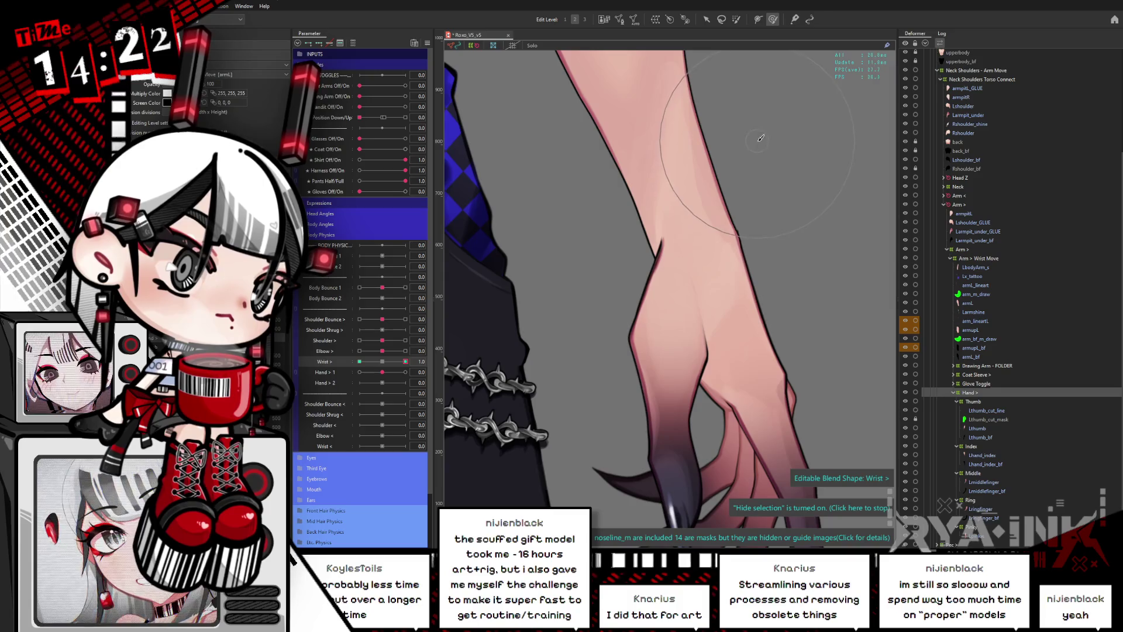
{"action": "mouse_move", "coordinate": [405, 362]}
{"action": "left_mouse_down"}
{"action": "mouse_move", "coordinate": [362, 368]}
{"action": "mouse_move", "coordinate": [346, 385]}
{"action": "mouse_move", "coordinate": [402, 391]}
{"action": "left_mouse_up"}
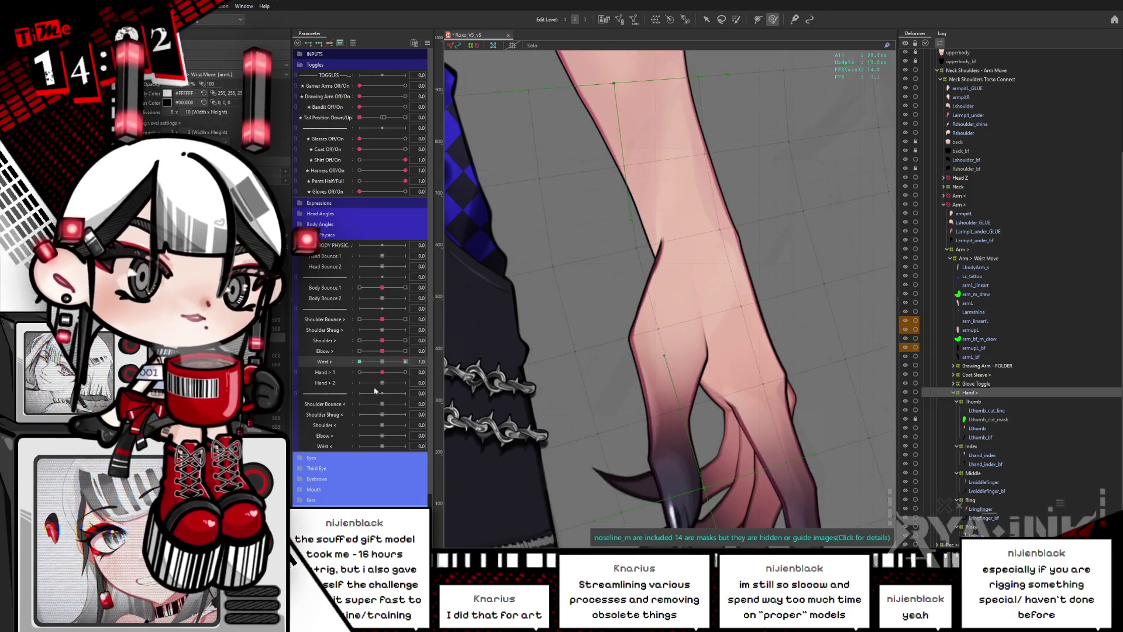
{"action": "left_click", "coordinate": [384, 366]}
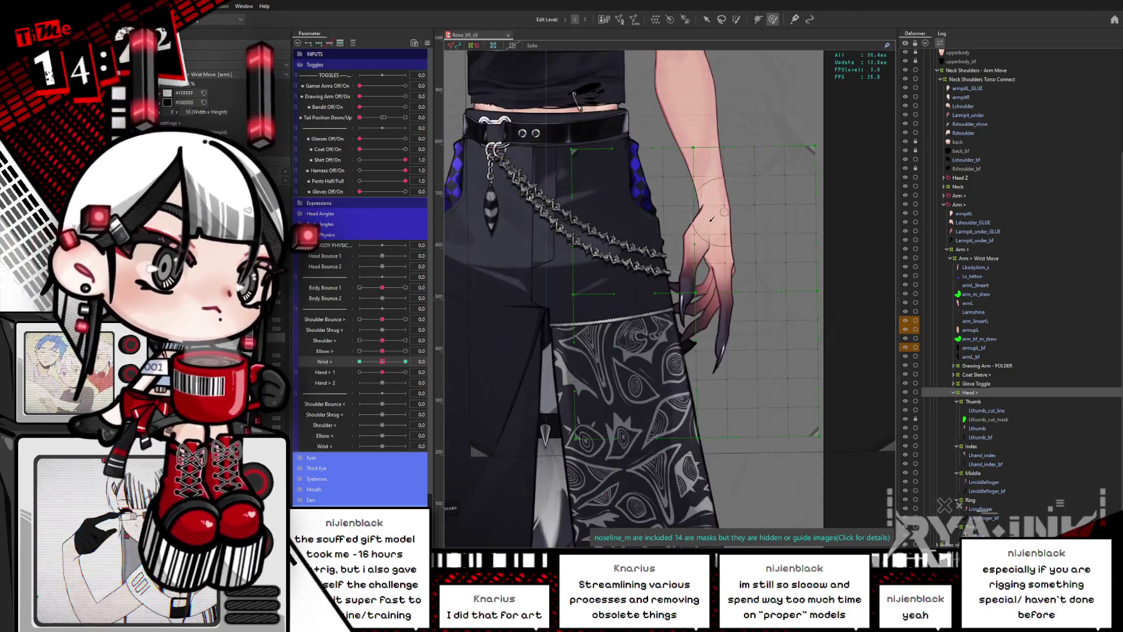
{"action": "scroll", "coordinate": [854, 219], "scroll_direction": "down", "scroll_amount": 3}
{"action": "scroll", "coordinate": [853, 218], "scroll_direction": "down", "scroll_amount": 3}
{"action": "left_click_drag", "start_coordinate": [702, 258], "coordinate": [703, 293]}
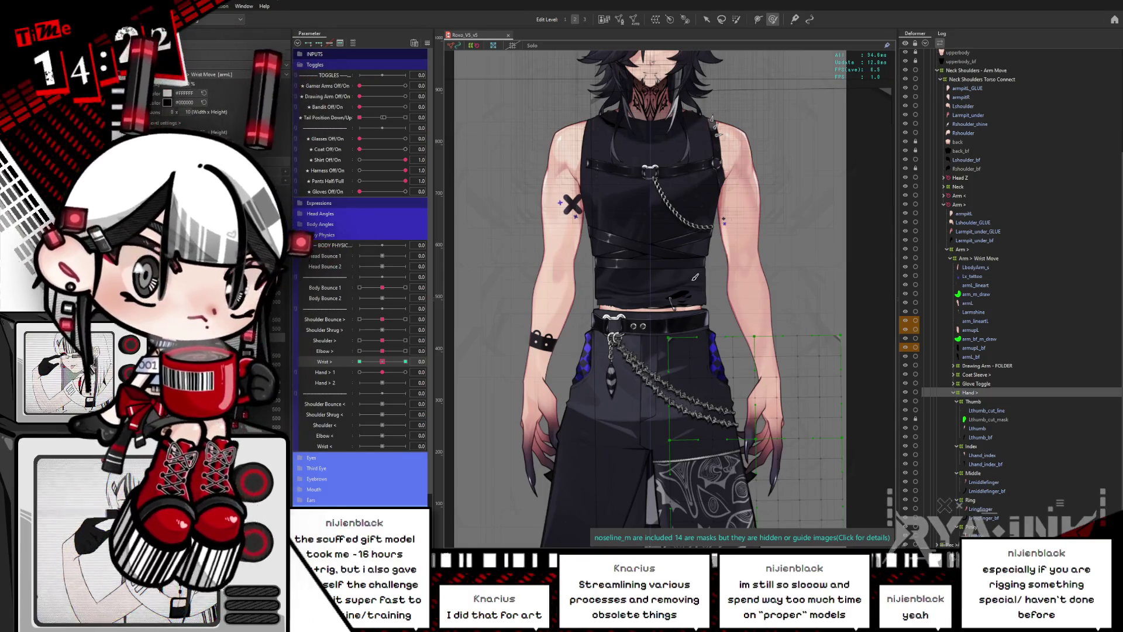
Flex the wrist, elbow, shoulder shrug (about 0.6) and shoulder, then reset shoulder, elbow and wrist.
{"action": "left_click_drag", "start_coordinate": [382, 361], "coordinate": [480, 340]}
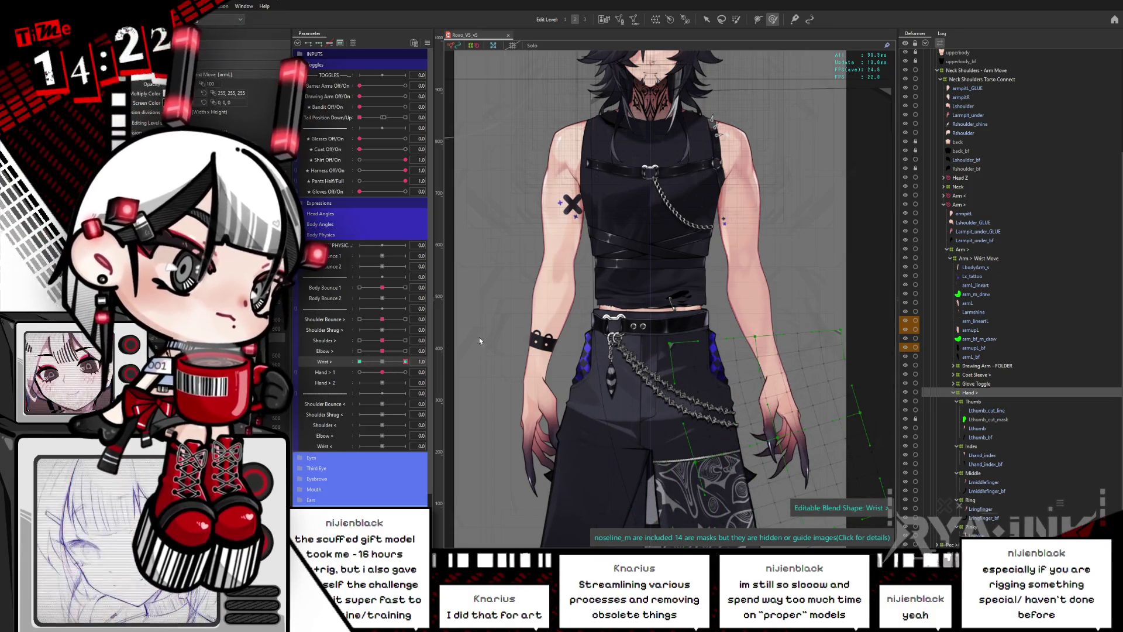
{"action": "scroll", "coordinate": [474, 342], "scroll_direction": "down", "scroll_amount": 5}
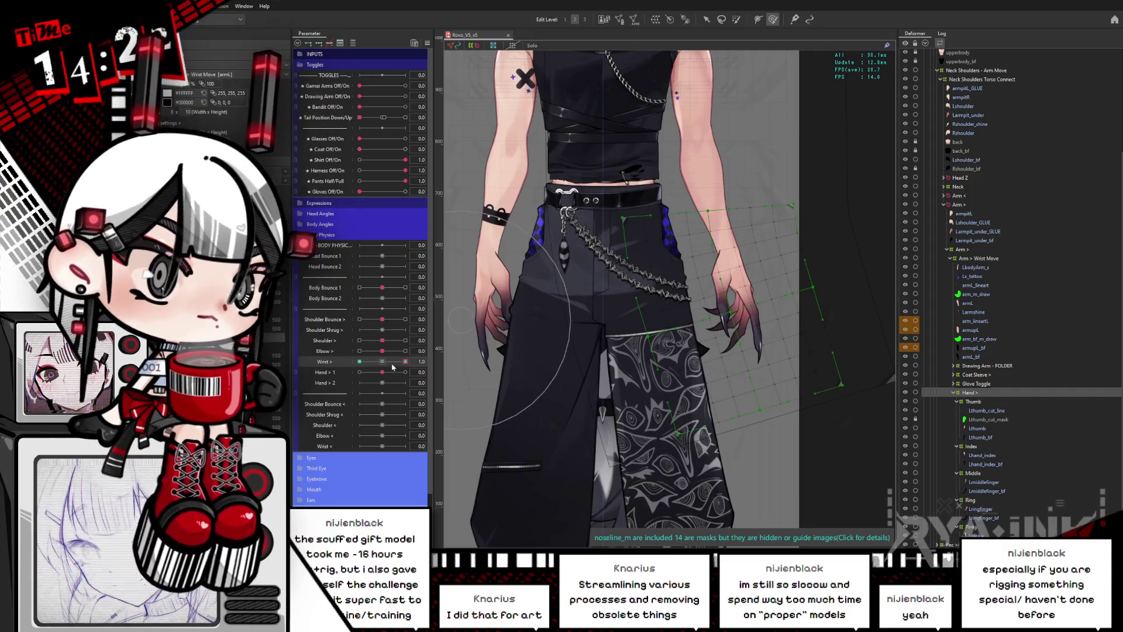
{"action": "left_click_drag", "start_coordinate": [382, 351], "coordinate": [406, 351]}
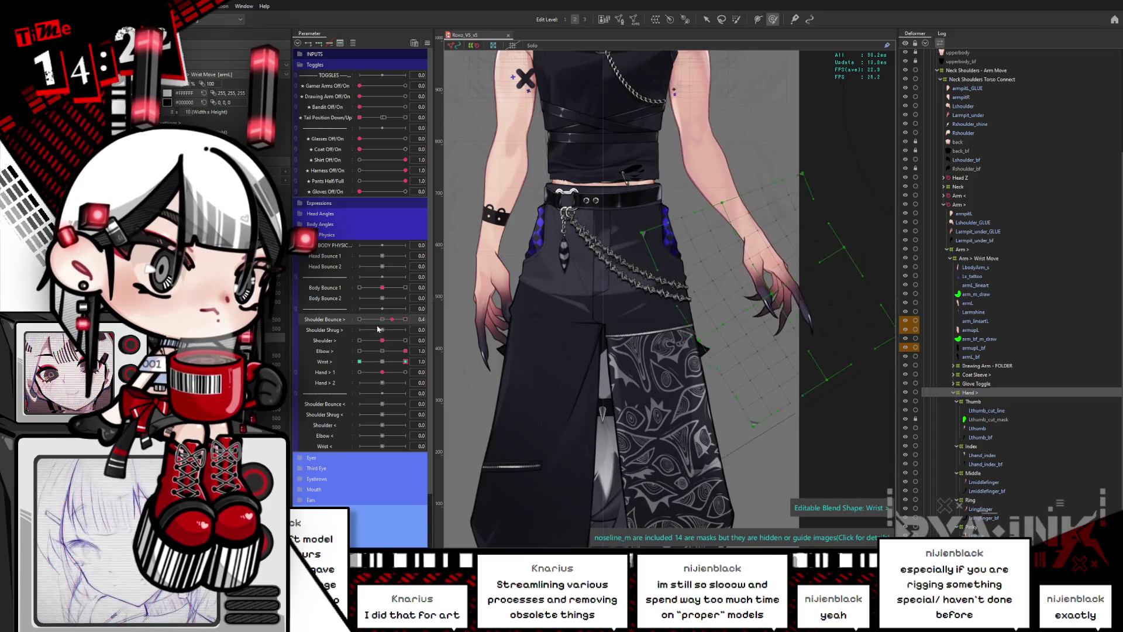
{"action": "left_click_drag", "start_coordinate": [384, 331], "coordinate": [403, 328]}
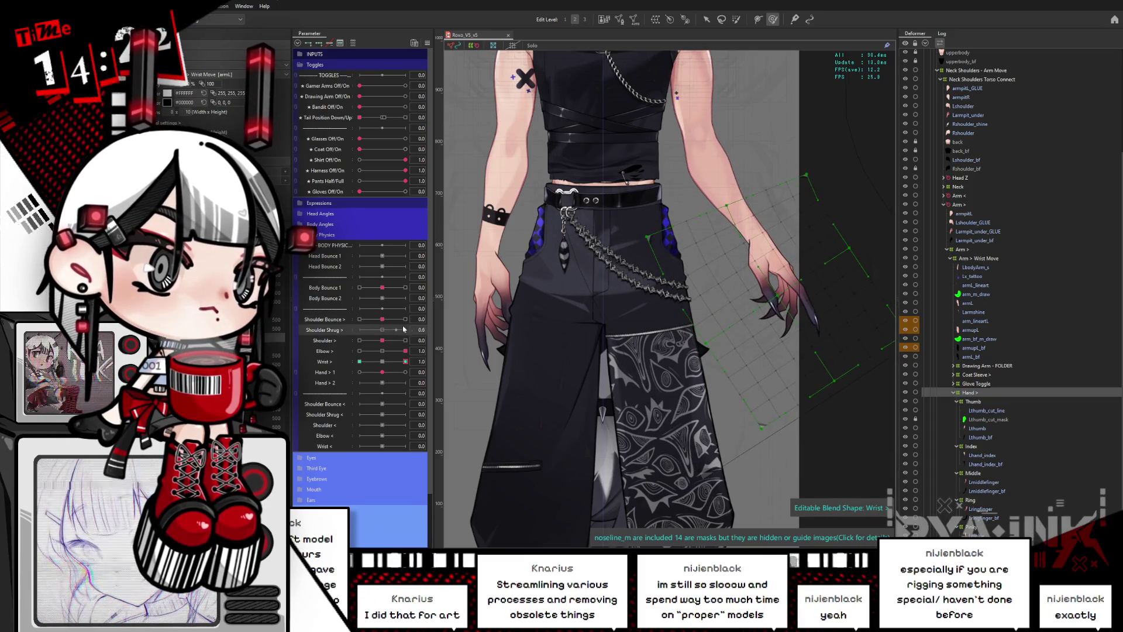
{"action": "left_click_drag", "start_coordinate": [677, 299], "coordinate": [702, 376]}
{"action": "left_click_drag", "start_coordinate": [382, 341], "coordinate": [413, 339]}
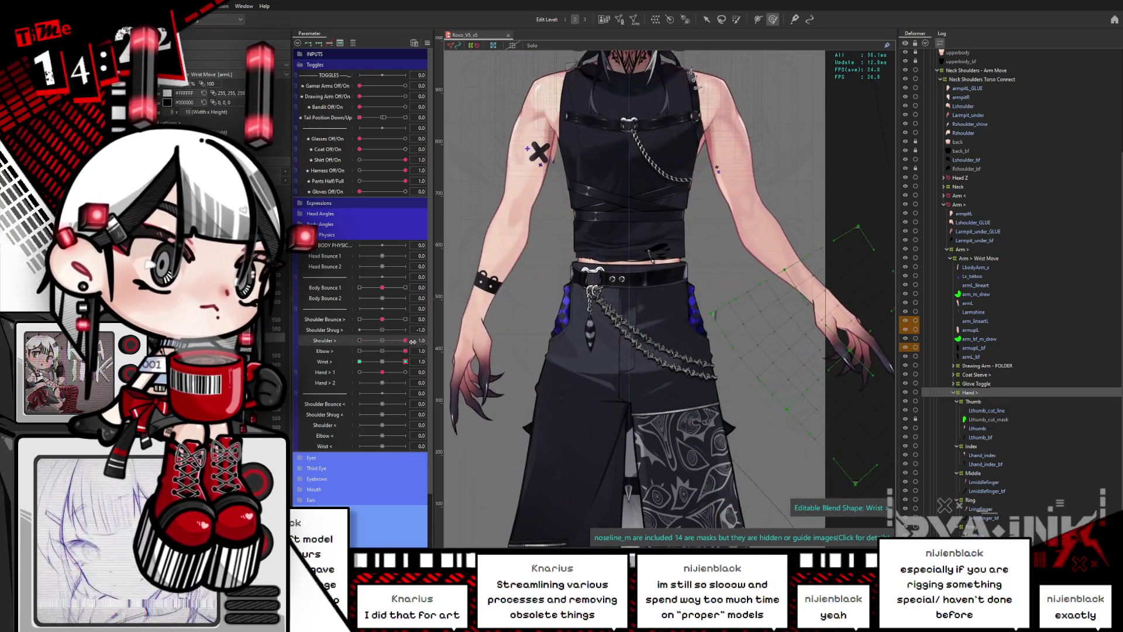
{"action": "left_click", "coordinate": [380, 351]}
{"action": "left_click", "coordinate": [383, 362]}
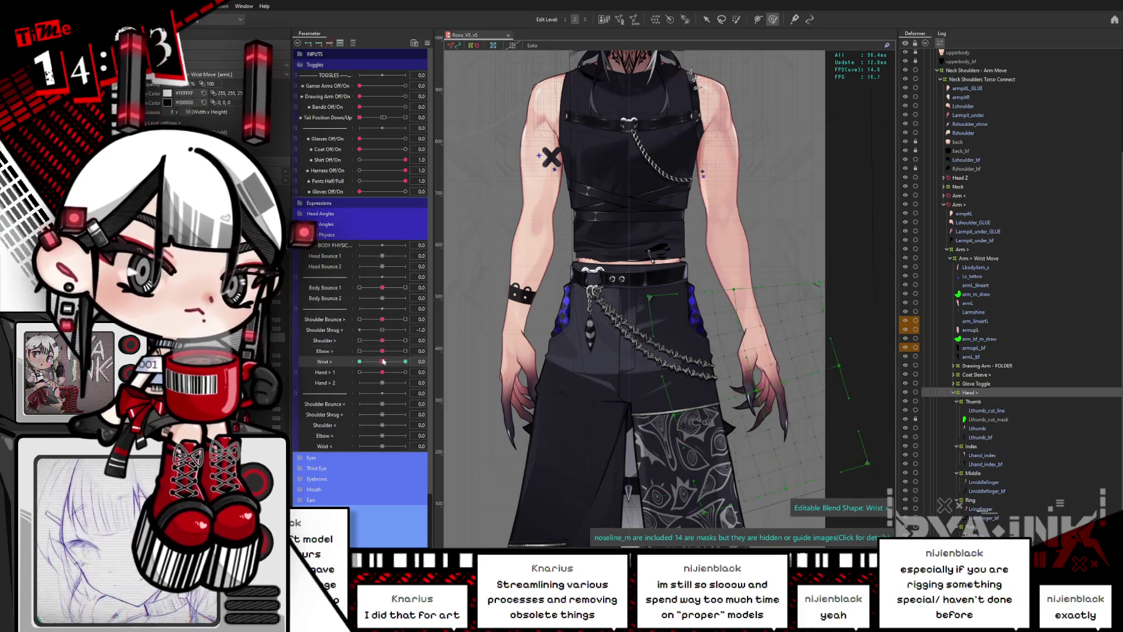
Select the Index deformer, marquee its upper grid points, and pick the Hand > 1 parameter.
{"action": "left_click_drag", "start_coordinate": [788, 411], "coordinate": [787, 333]}
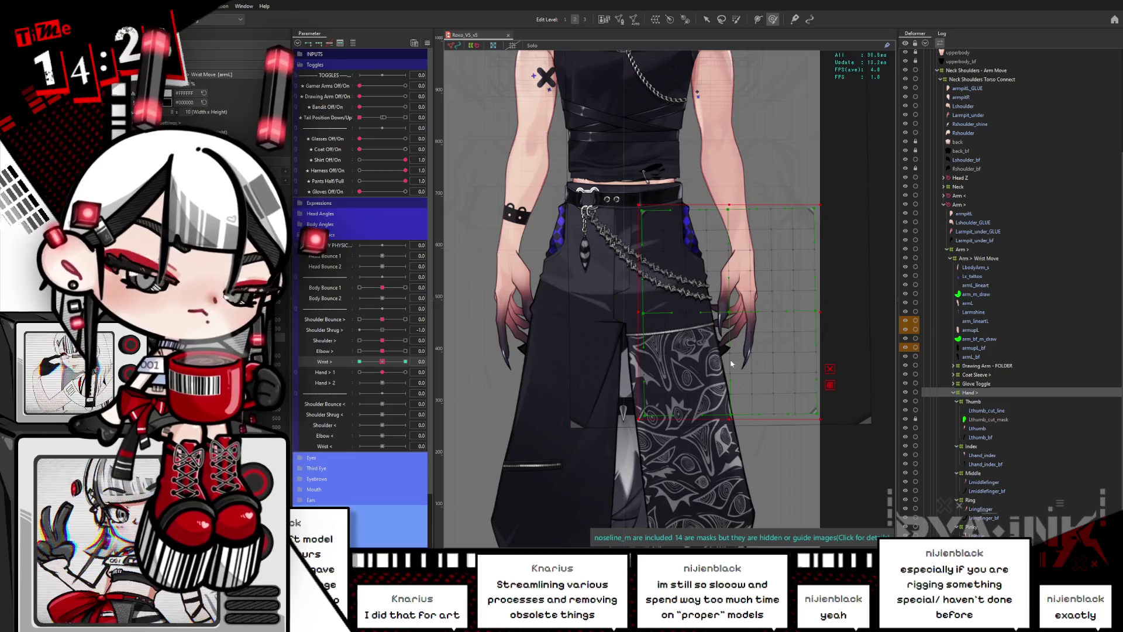
{"action": "left_click", "coordinate": [980, 403]}
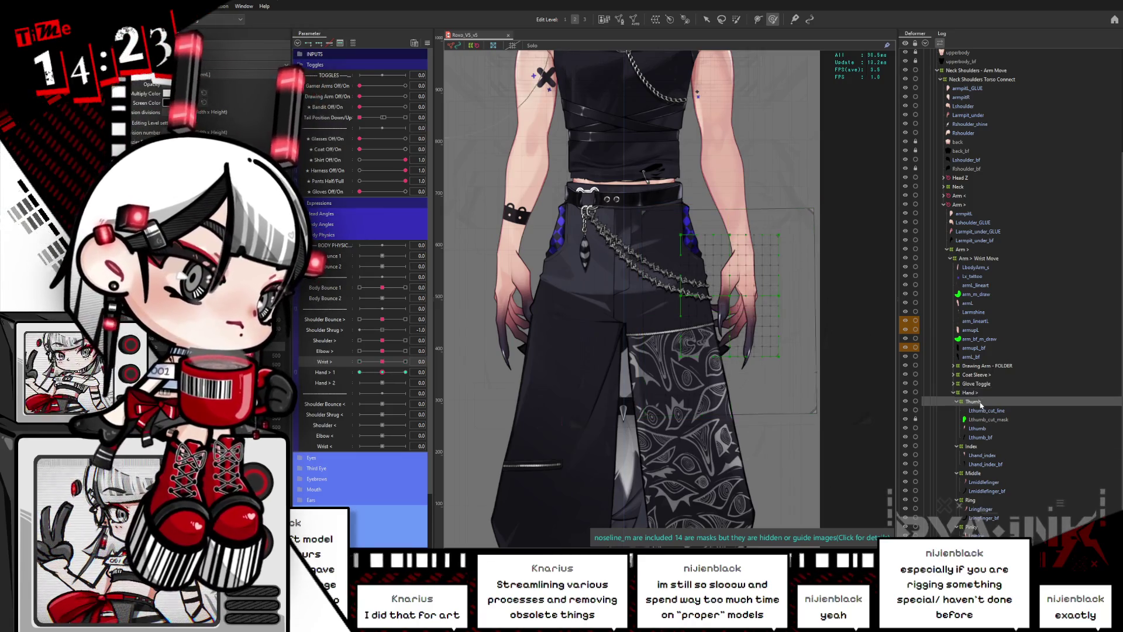
{"action": "scroll", "coordinate": [781, 293], "scroll_direction": "up", "scroll_amount": 5}
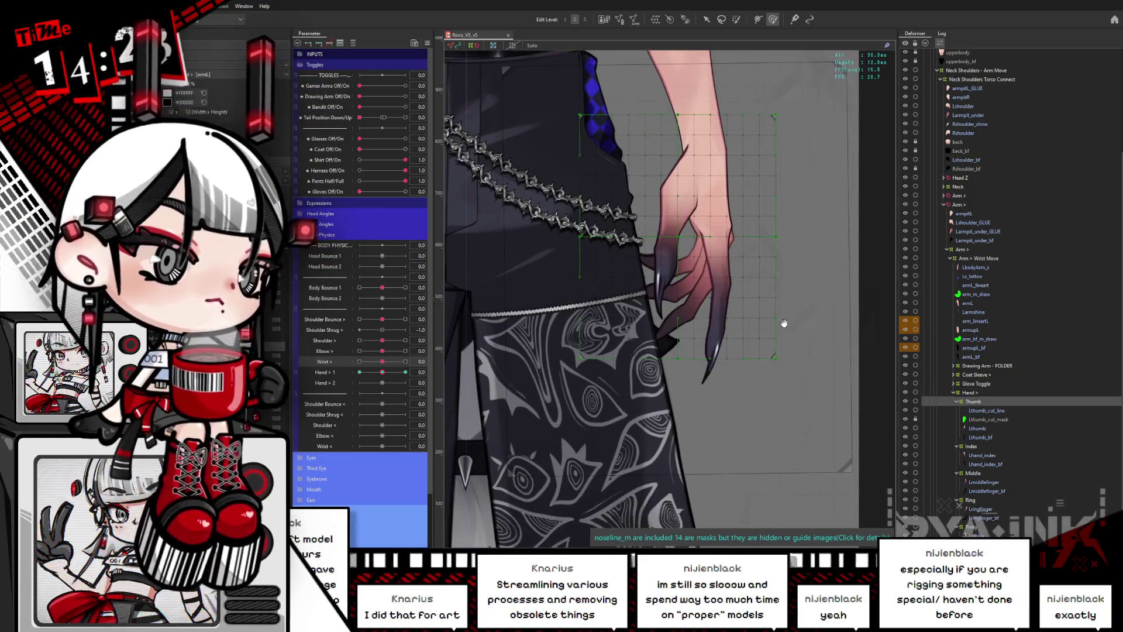
{"action": "left_click", "coordinate": [972, 446]}
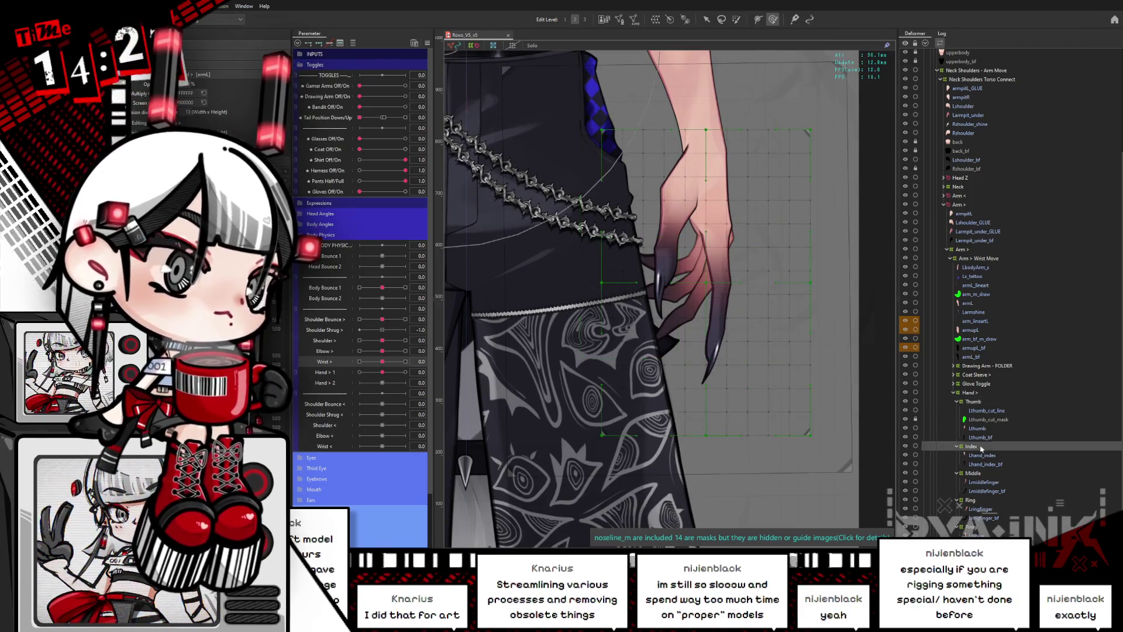
{"action": "left_click", "coordinate": [707, 20]}
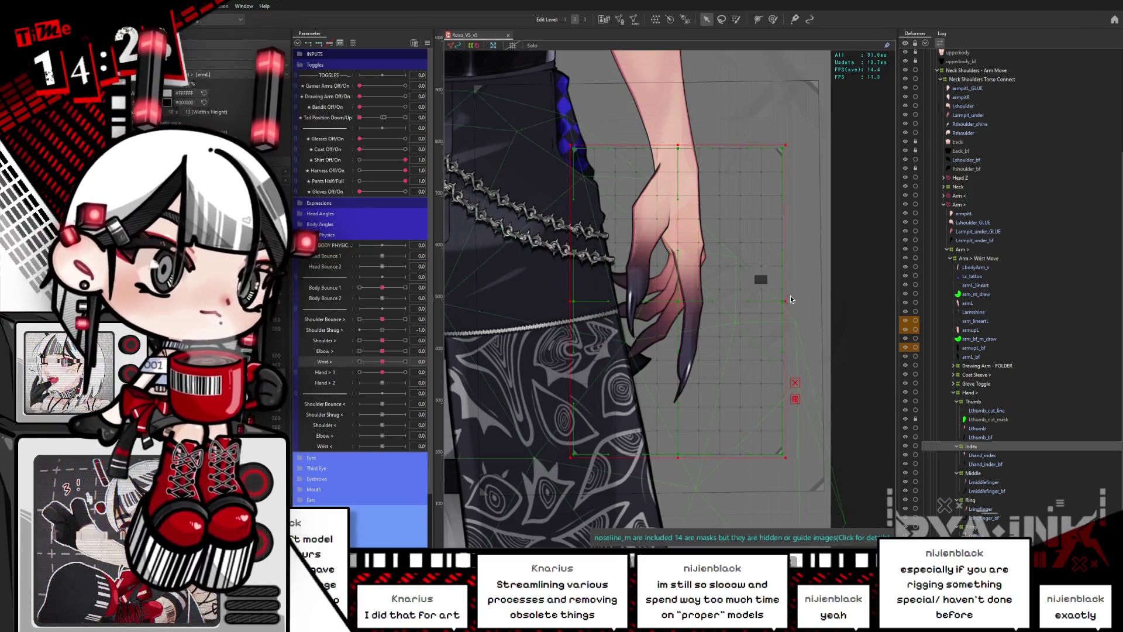
{"action": "left_click_drag", "start_coordinate": [813, 296], "coordinate": [564, 138]}
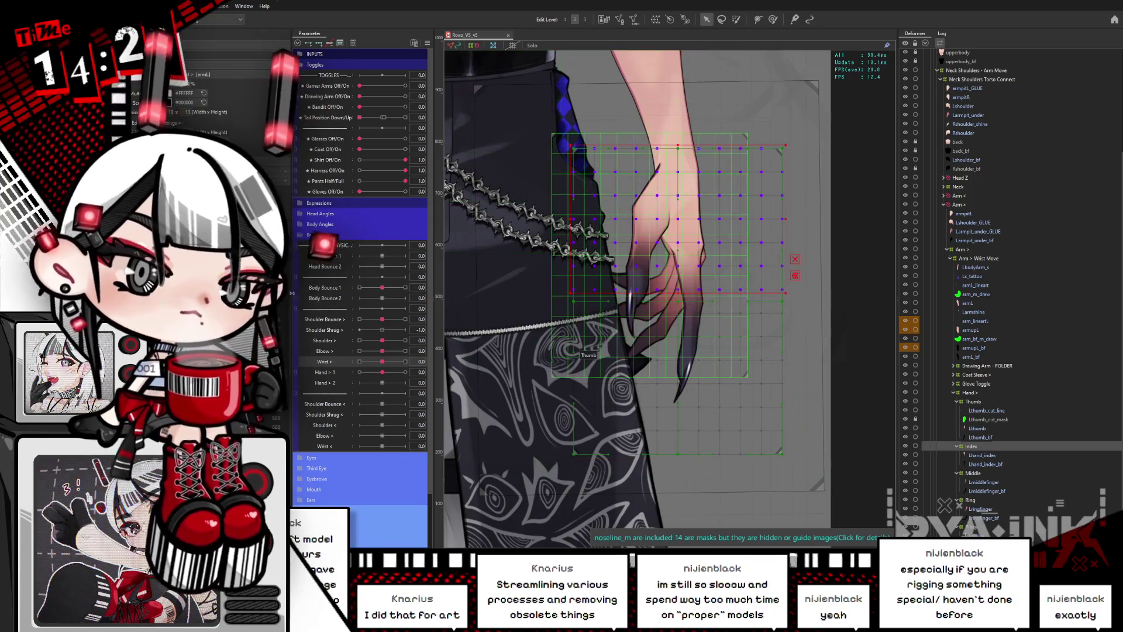
{"action": "left_click_drag", "start_coordinate": [797, 325], "coordinate": [793, 306]}
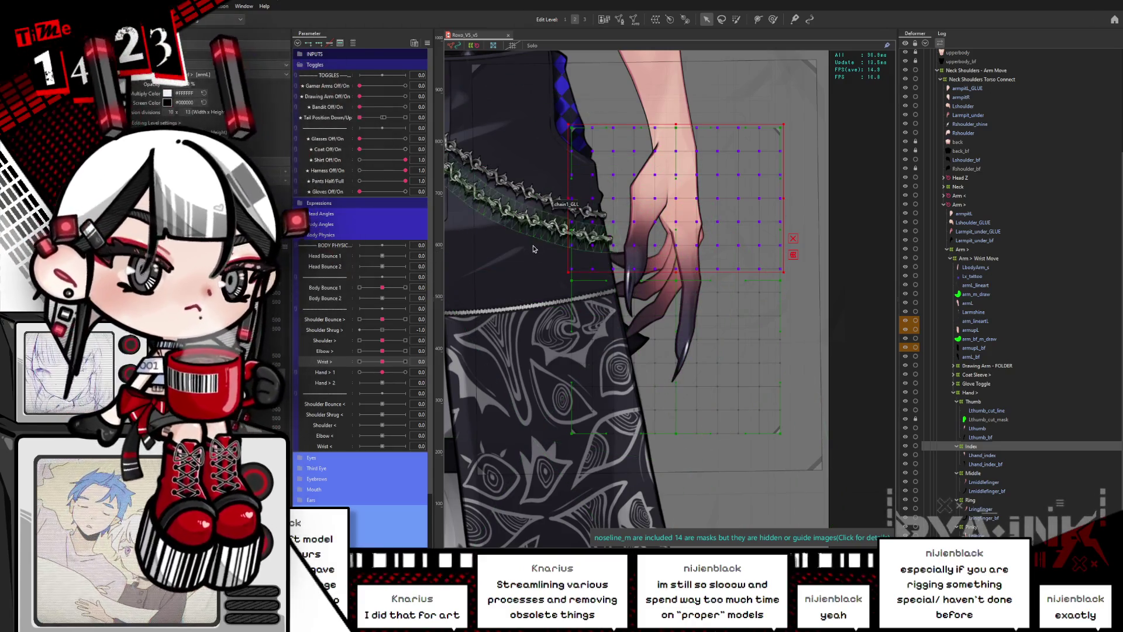
{"action": "left_click", "coordinate": [332, 373]}
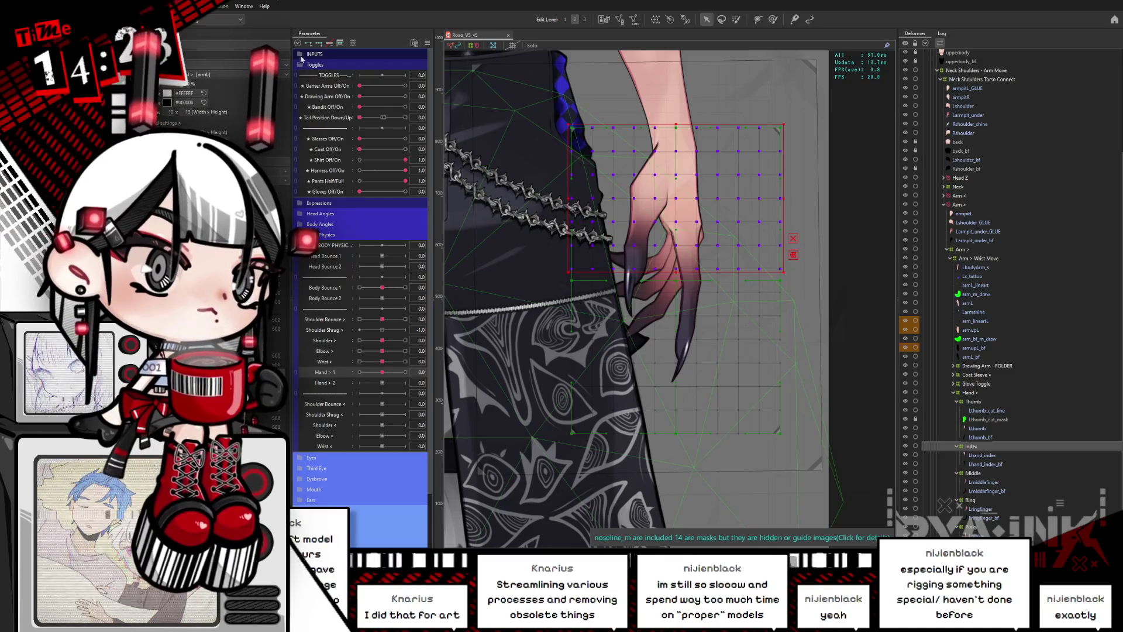
Rotate the hand's warp grid at the Hand > 1 extremes, undoing and redoing the rotation.
{"action": "left_click_drag", "start_coordinate": [382, 375], "coordinate": [414, 368]}
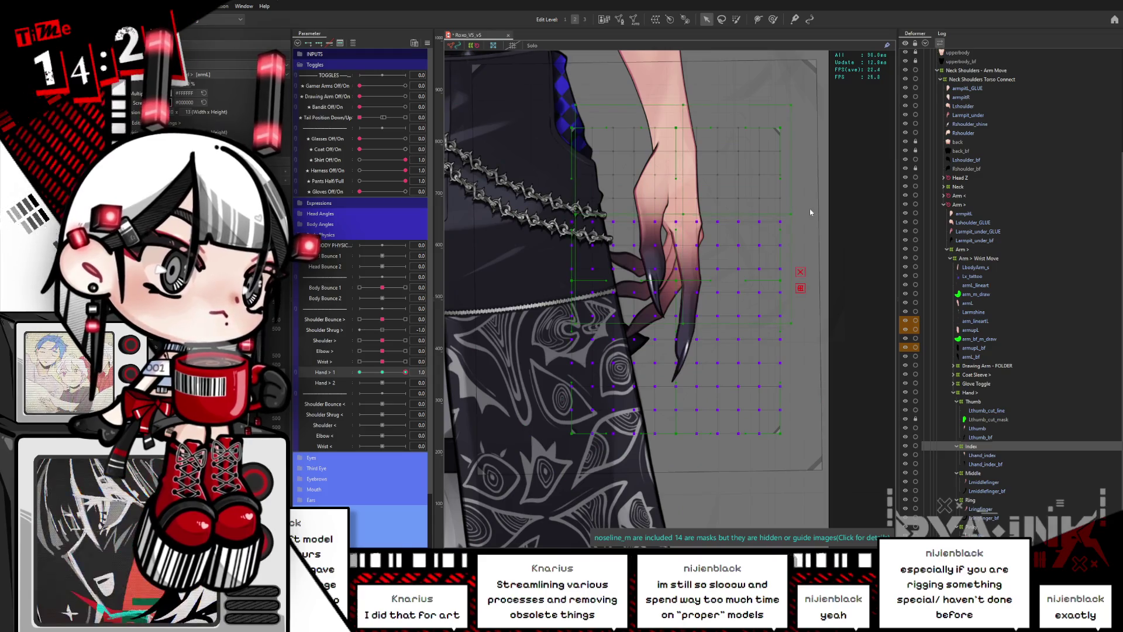
{"action": "left_click_drag", "start_coordinate": [797, 214], "coordinate": [801, 198]}
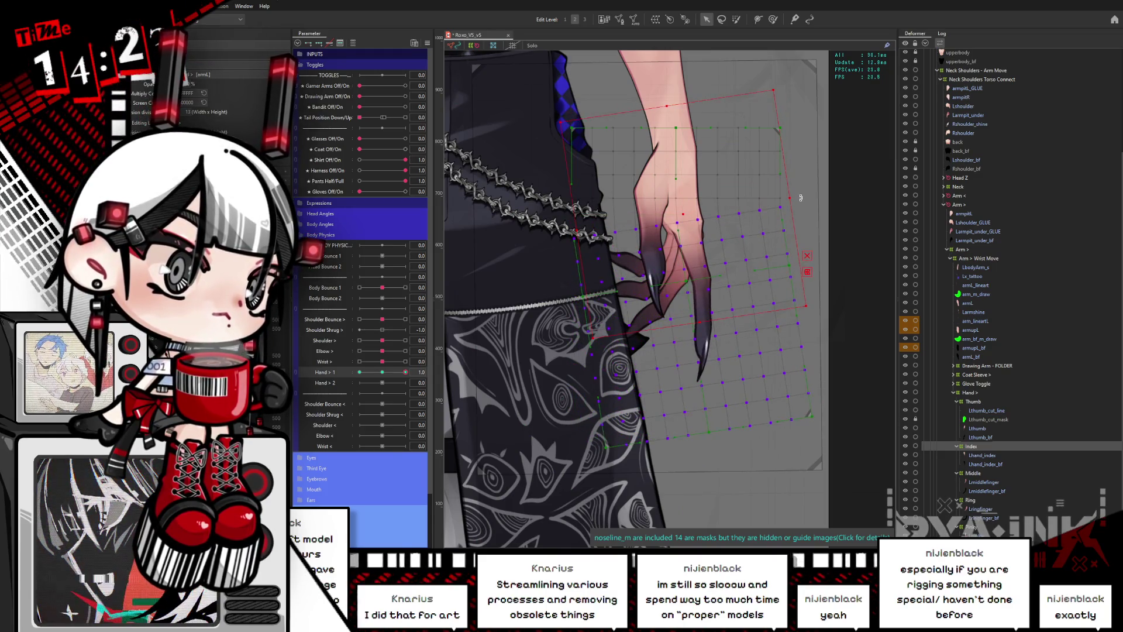
{"action": "left_click_drag", "start_coordinate": [388, 372], "coordinate": [413, 369]}
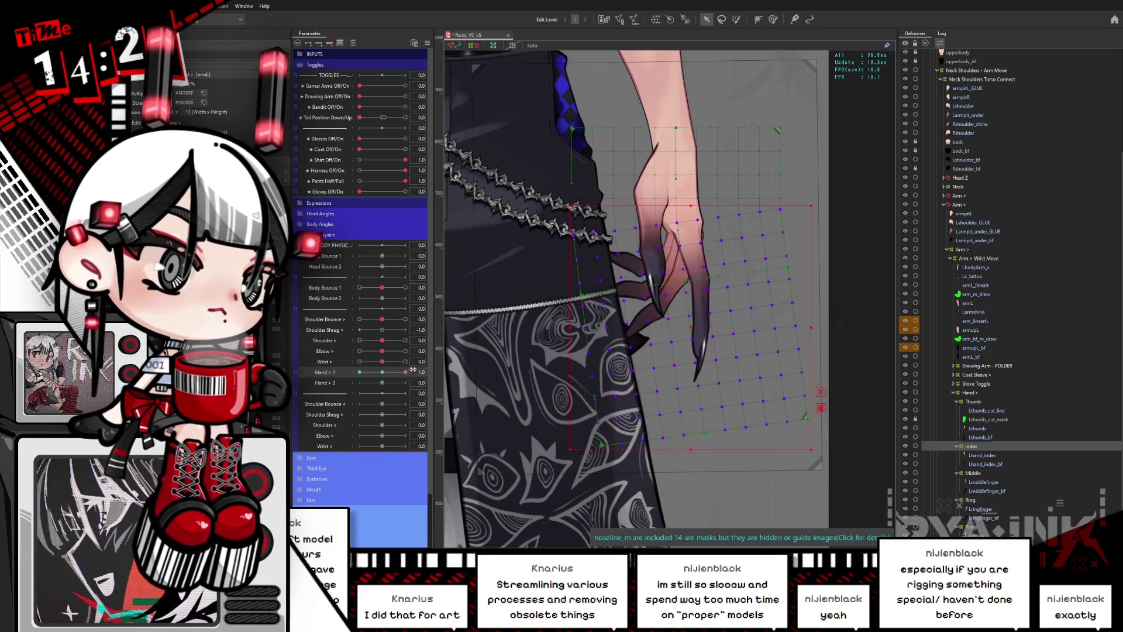
{"action": "key", "text": "ctrl+z"}
{"action": "key", "text": "ctrl+z"}
{"action": "key", "text": "ctrl+z"}
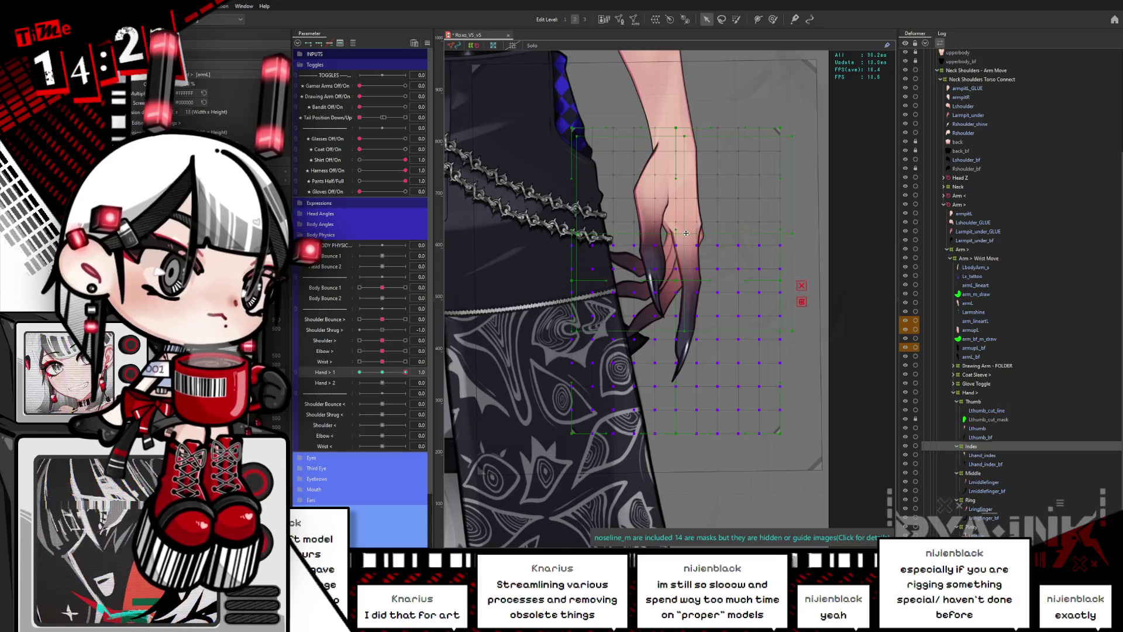
{"action": "left_click_drag", "start_coordinate": [796, 233], "coordinate": [804, 215]}
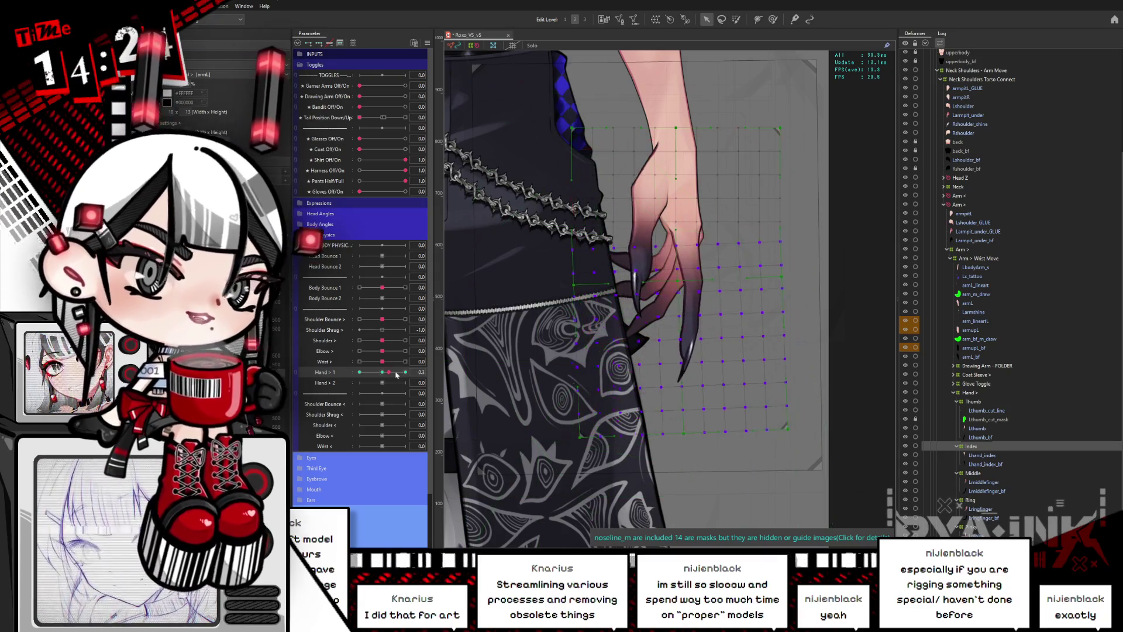
{"action": "left_click", "coordinate": [359, 372]}
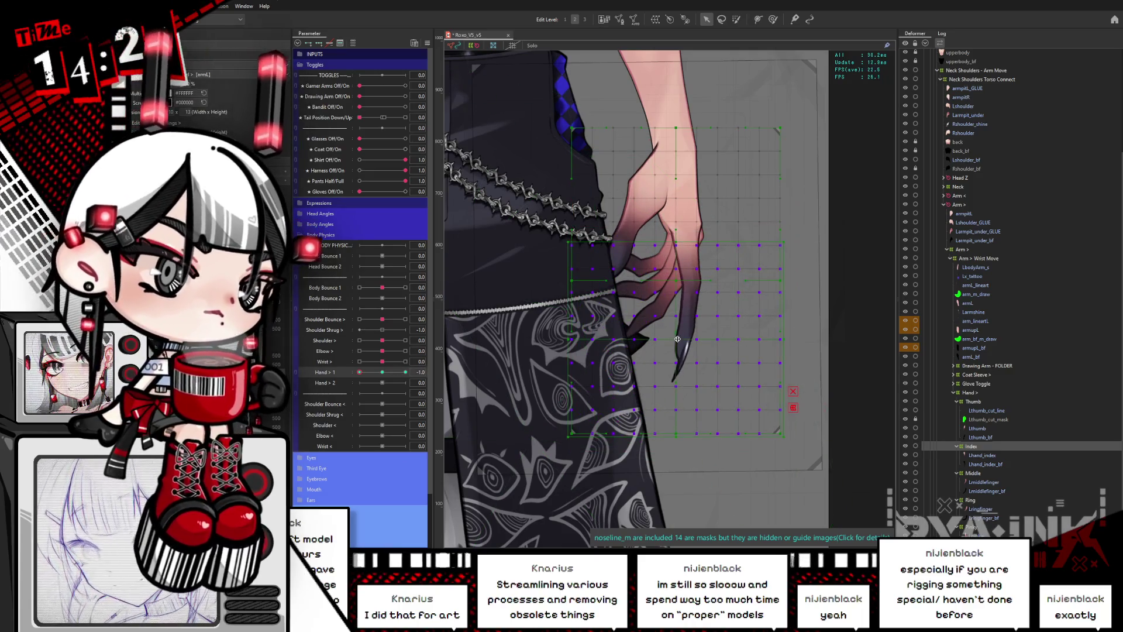
{"action": "left_click", "coordinate": [686, 231]}
{"action": "left_click_drag", "start_coordinate": [796, 233], "coordinate": [773, 250]}
{"action": "mouse_move", "coordinate": [386, 374]}
{"action": "left_mouse_down"}
{"action": "mouse_move", "coordinate": [405, 372]}
{"action": "mouse_move", "coordinate": [359, 372]}
{"action": "mouse_move", "coordinate": [412, 372]}
{"action": "left_mouse_up"}
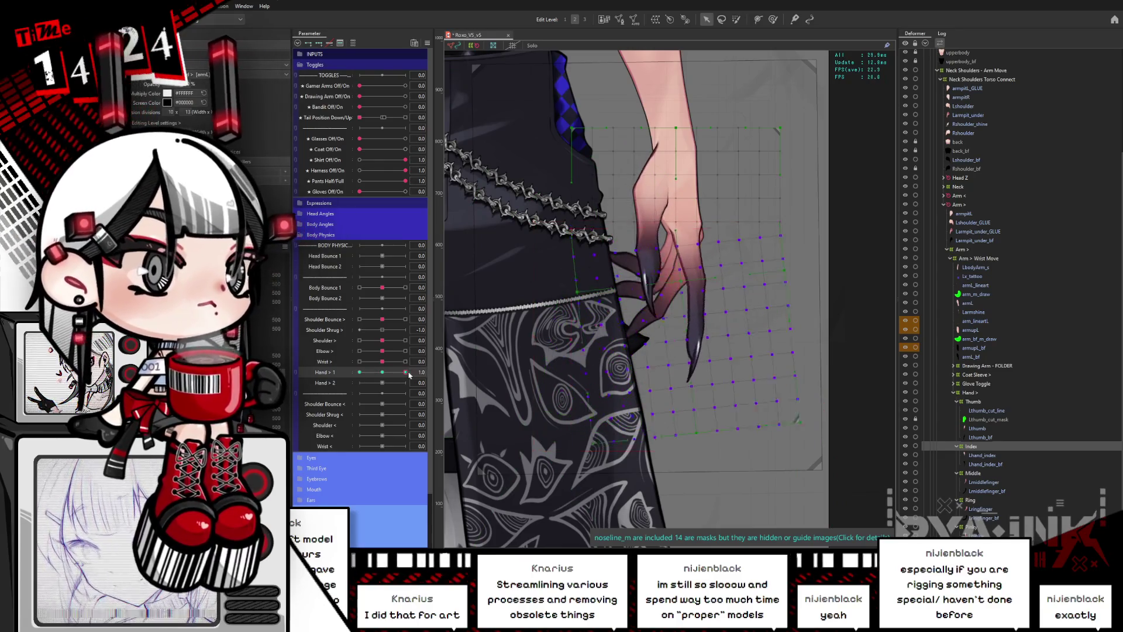
Rotate the hand around the wrist, test Hand > 1 at -1.0, reset it, and select Middle.
{"action": "left_click", "coordinate": [489, 398]}
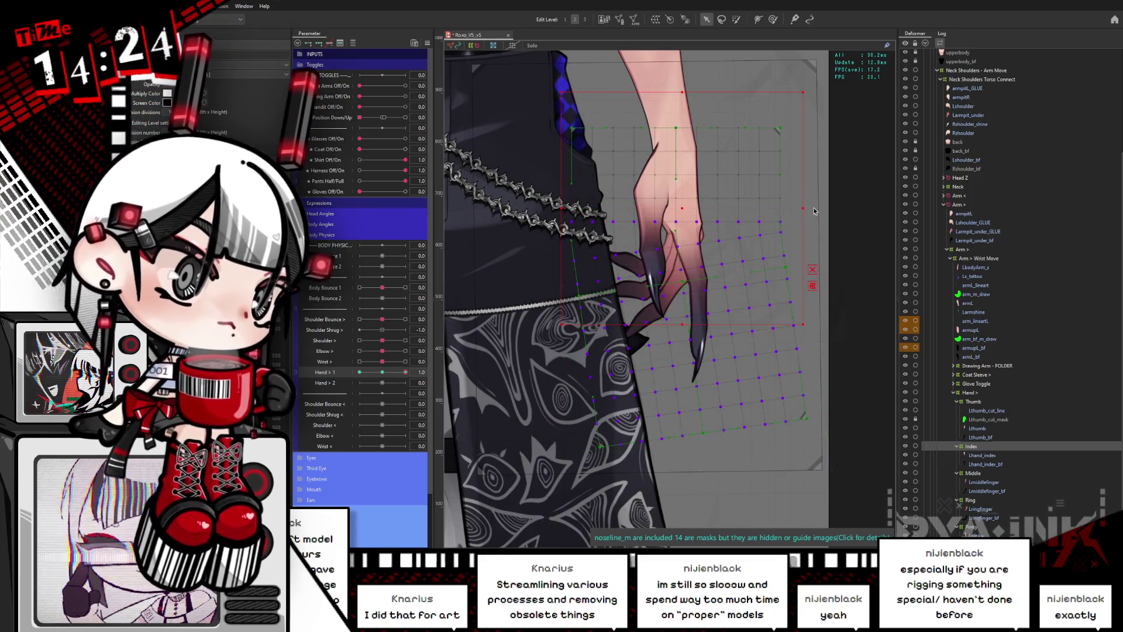
{"action": "left_click_drag", "start_coordinate": [812, 205], "coordinate": [821, 196]}
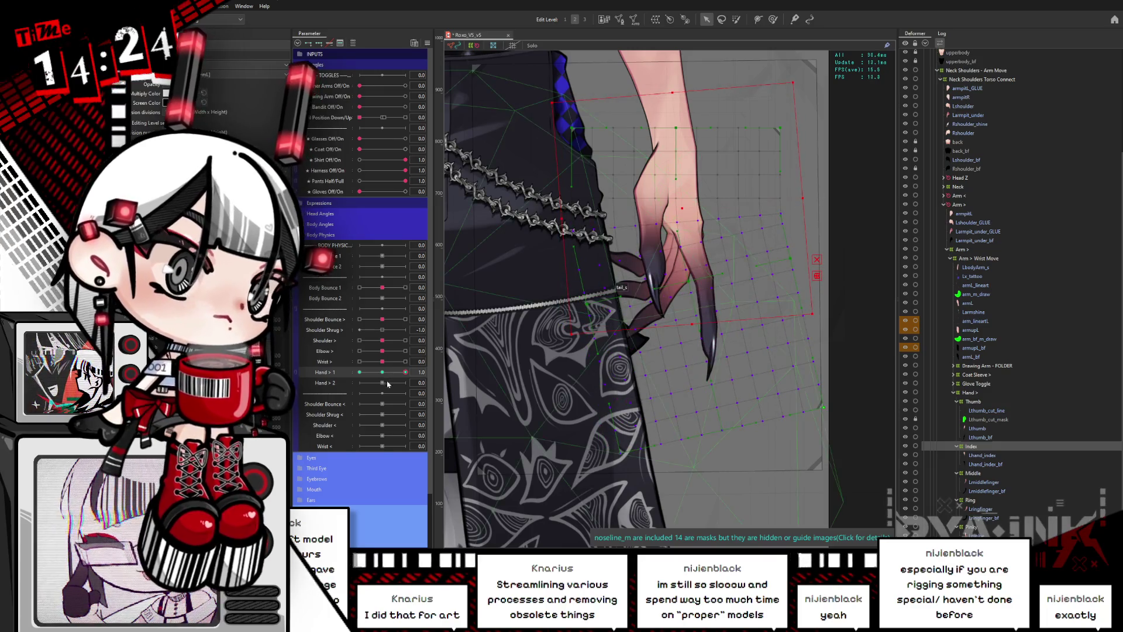
{"action": "left_click_drag", "start_coordinate": [405, 372], "coordinate": [347, 395]}
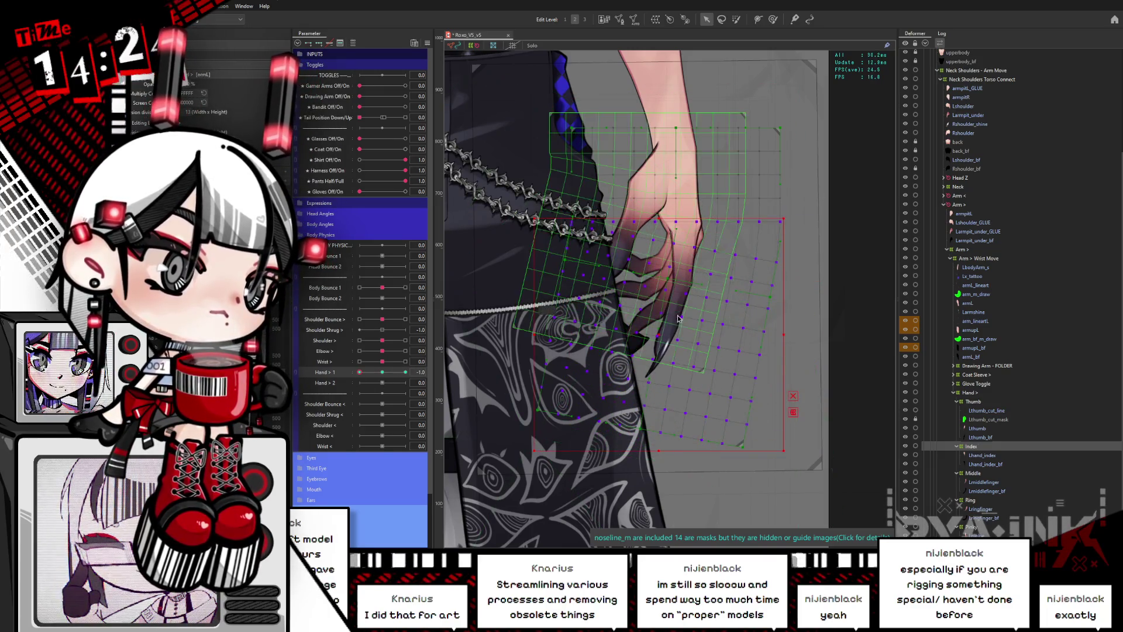
{"action": "left_click", "coordinate": [678, 210]}
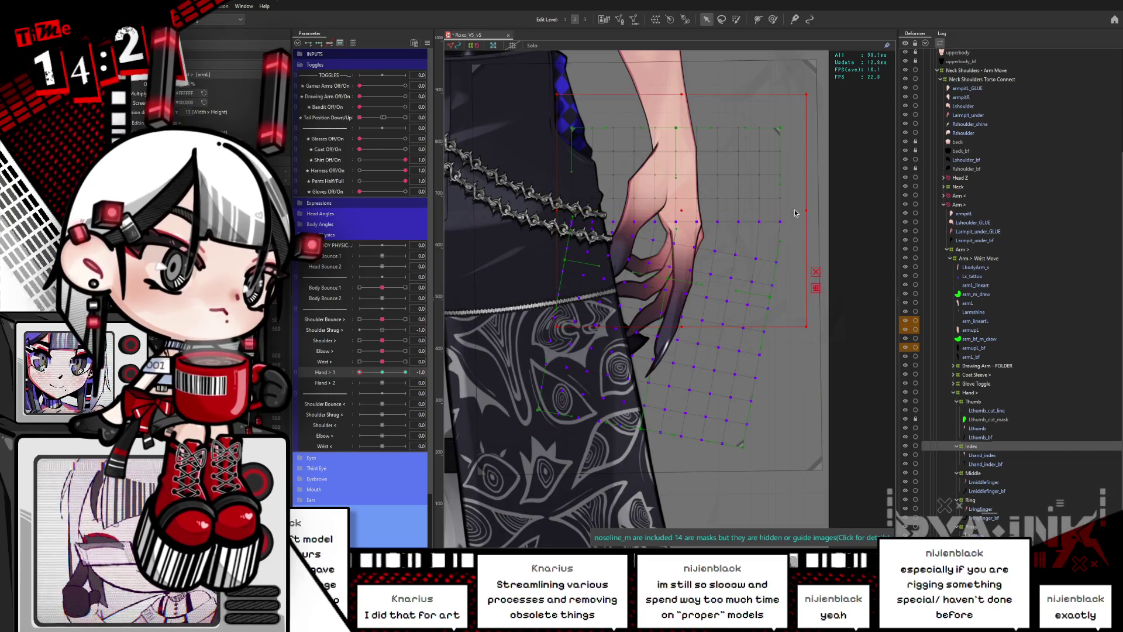
{"action": "mouse_move", "coordinate": [359, 372]}
{"action": "left_mouse_down"}
{"action": "mouse_move", "coordinate": [383, 376]}
{"action": "mouse_move", "coordinate": [359, 378]}
{"action": "left_mouse_up"}
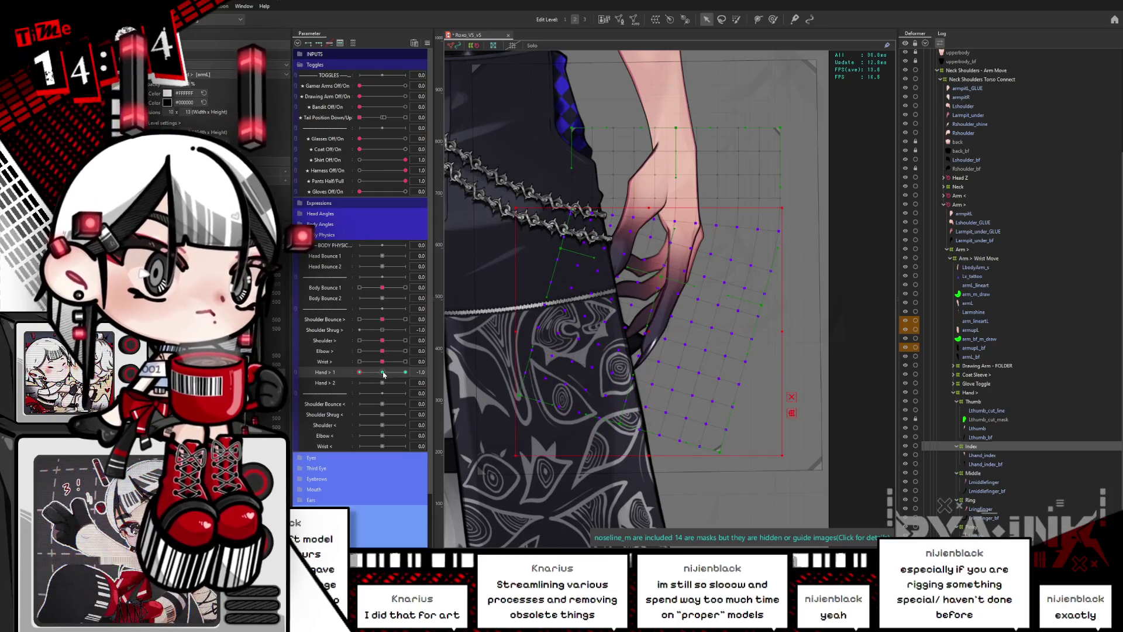
{"action": "left_click", "coordinate": [383, 375]}
{"action": "left_click", "coordinate": [975, 473]}
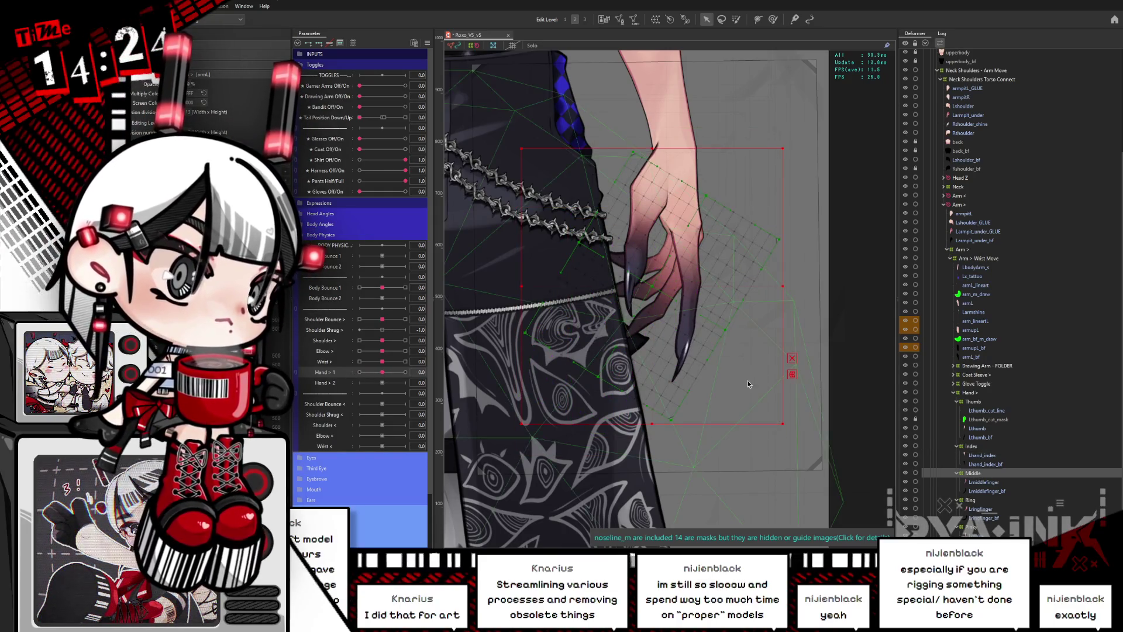
{"action": "left_click_drag", "start_coordinate": [659, 381], "coordinate": [625, 302]}
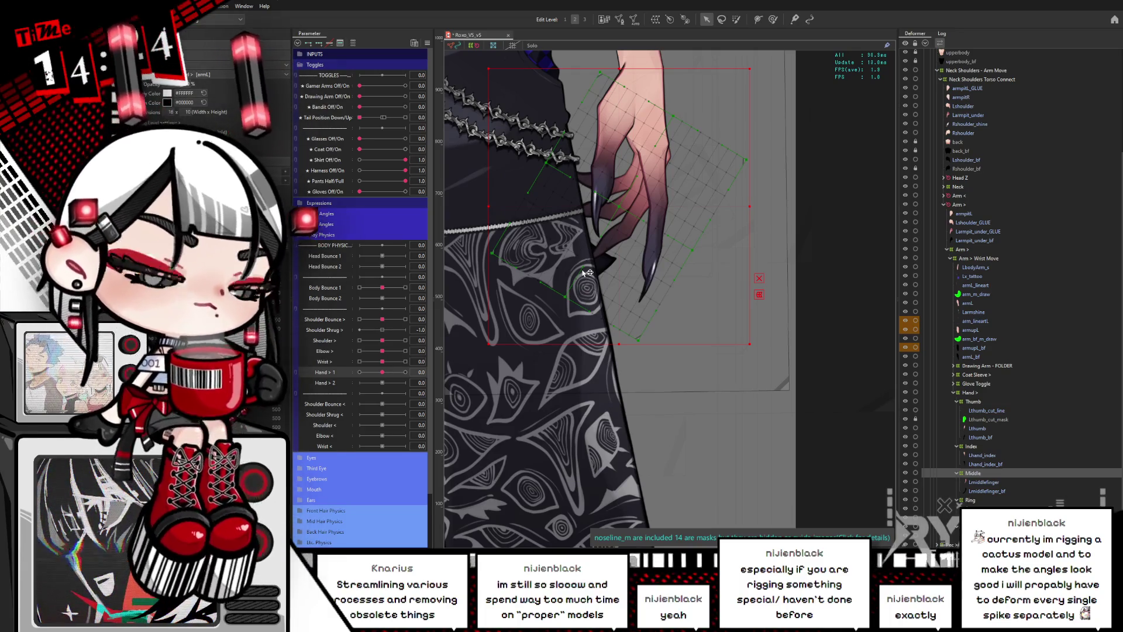
{"action": "scroll", "coordinate": [621, 292], "scroll_direction": "down", "scroll_amount": 3}
Select the nose piercing's piercing_HEIGHT mesh via Object at Cursor.
{"action": "scroll", "coordinate": [644, 152], "scroll_direction": "up", "scroll_amount": 3}
{"action": "scroll", "coordinate": [644, 152], "scroll_direction": "up", "scroll_amount": 5}
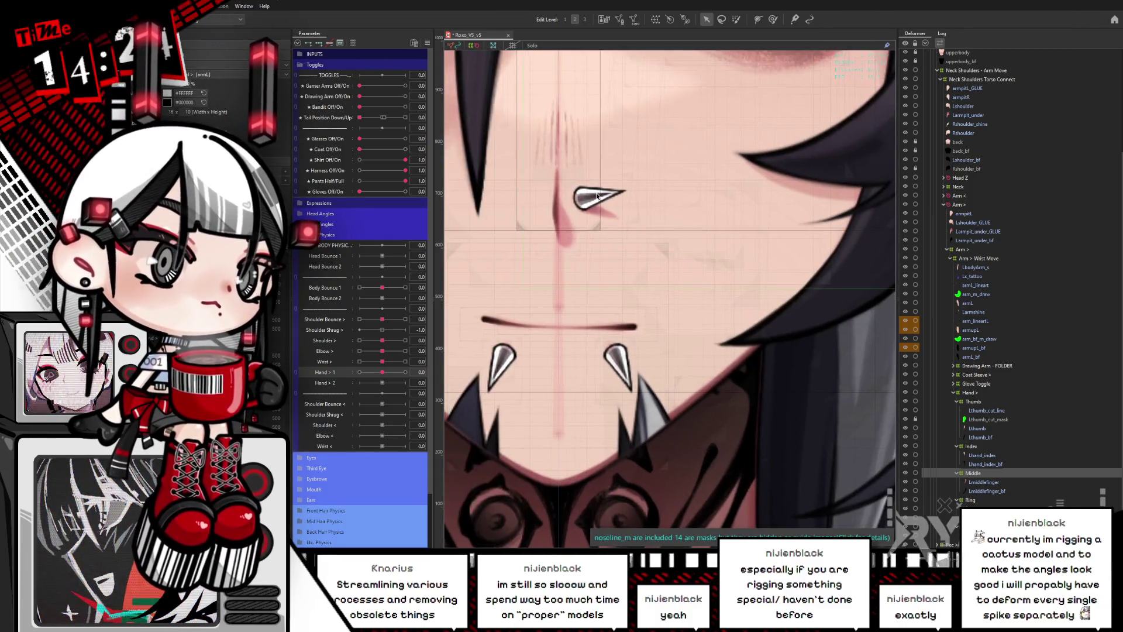
{"action": "right_click", "coordinate": [600, 199]}
{"action": "mouse_move", "coordinate": [632, 216]}
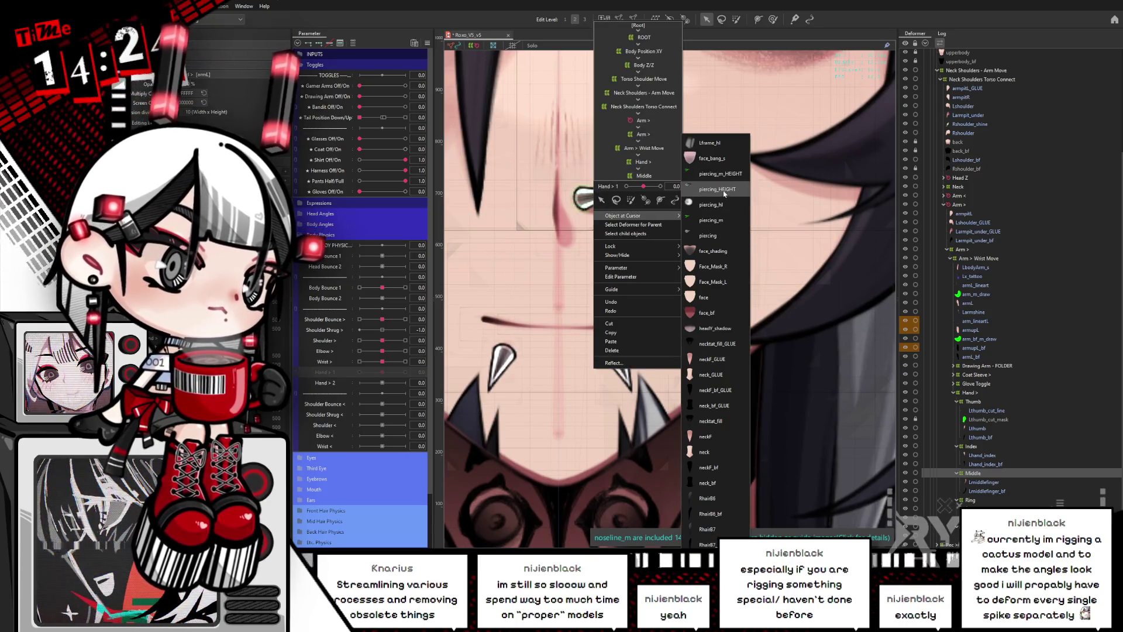
{"action": "left_click", "coordinate": [725, 193]}
{"action": "scroll", "coordinate": [596, 190], "scroll_direction": "up", "scroll_amount": 5}
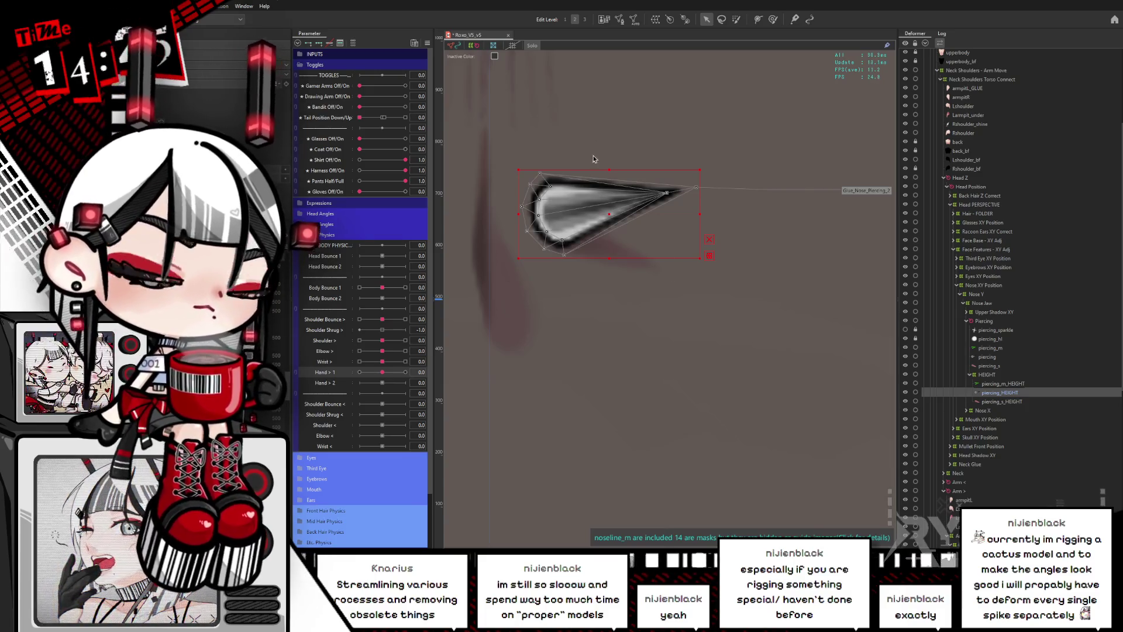
{"action": "key", "text": "Escape"}
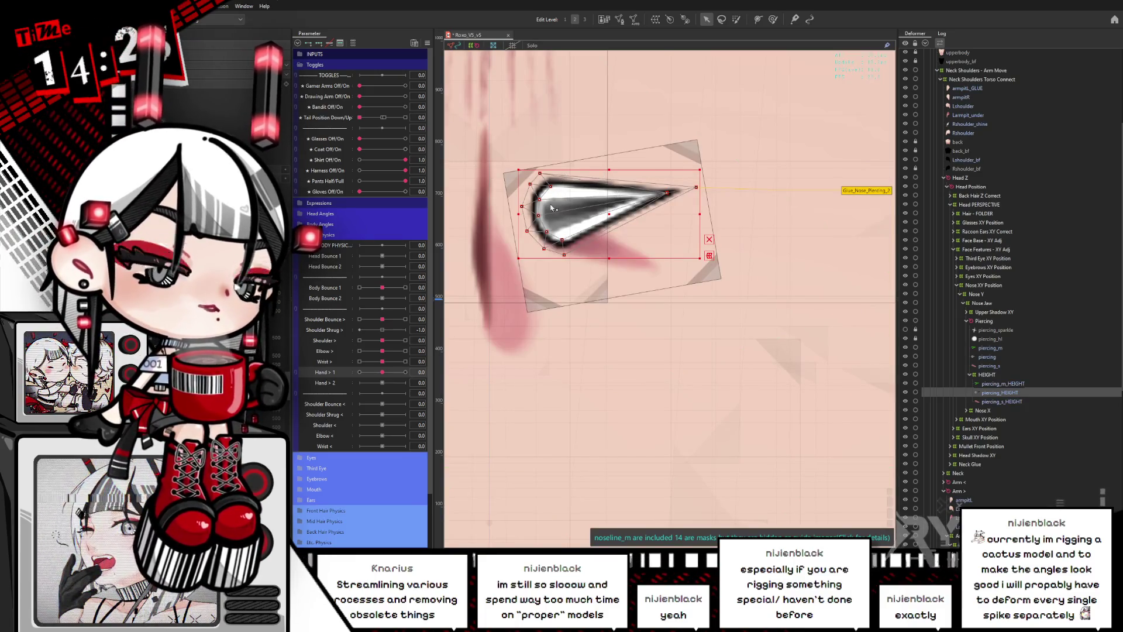
Toggle selection tools and overlays, then select the piercing's HEIGHT warp deformer.
{"action": "left_click", "coordinate": [772, 21]}
{"action": "key", "text": "b"}
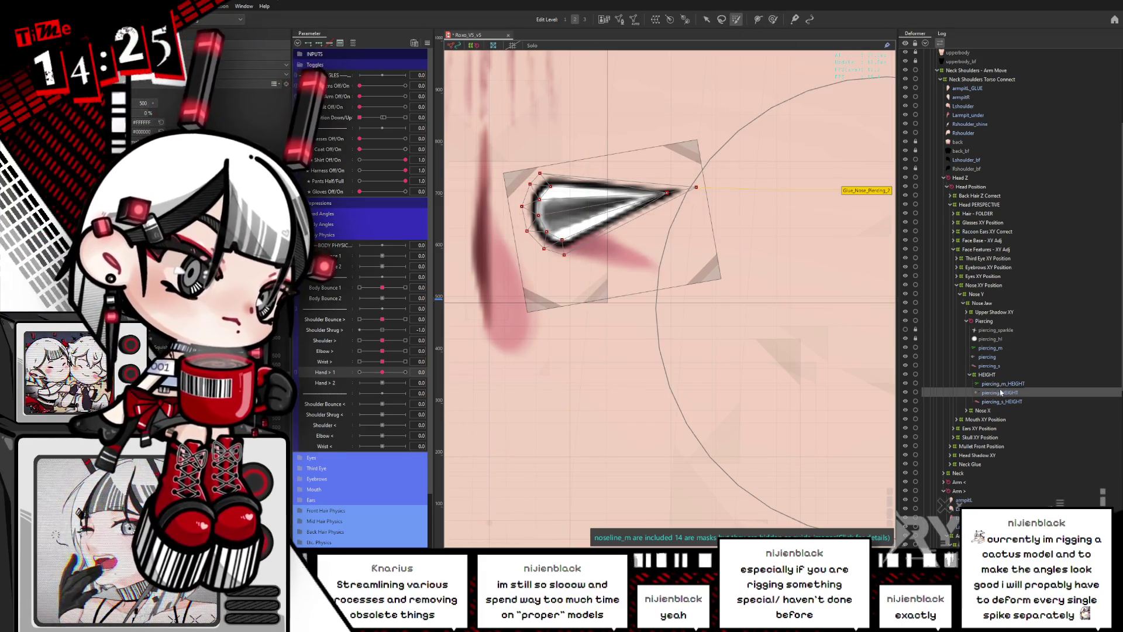
{"action": "key", "text": "h"}
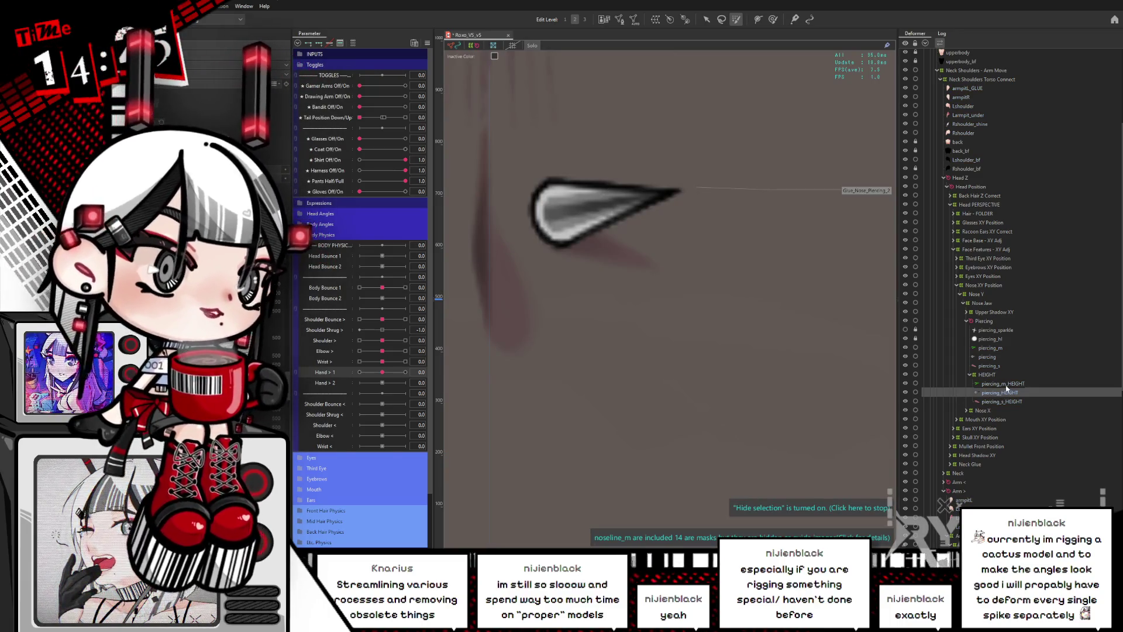
{"action": "key", "text": "h"}
{"action": "key", "text": "p"}
{"action": "left_click", "coordinate": [676, 191]}
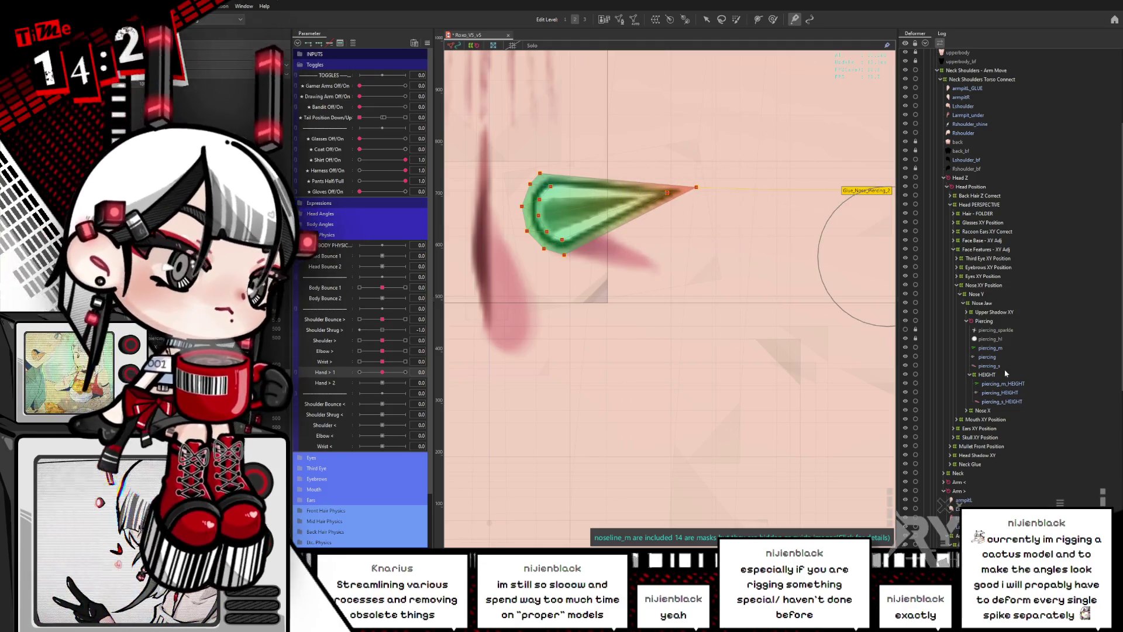
{"action": "left_click", "coordinate": [878, 227]}
Drag the HEIGHT deformer and spike into place on the nose, then frame the face and chest.
{"action": "left_click", "coordinate": [706, 20]}
{"action": "mouse_move", "coordinate": [598, 230]}
{"action": "left_mouse_down"}
{"action": "mouse_move", "coordinate": [616, 223]}
{"action": "mouse_move", "coordinate": [519, 237]}
{"action": "mouse_move", "coordinate": [656, 203]}
{"action": "mouse_move", "coordinate": [694, 273]}
{"action": "mouse_move", "coordinate": [778, 240]}
{"action": "mouse_move", "coordinate": [708, 246]}
{"action": "mouse_move", "coordinate": [585, 199]}
{"action": "mouse_move", "coordinate": [572, 232]}
{"action": "mouse_move", "coordinate": [547, 199]}
{"action": "left_mouse_up"}
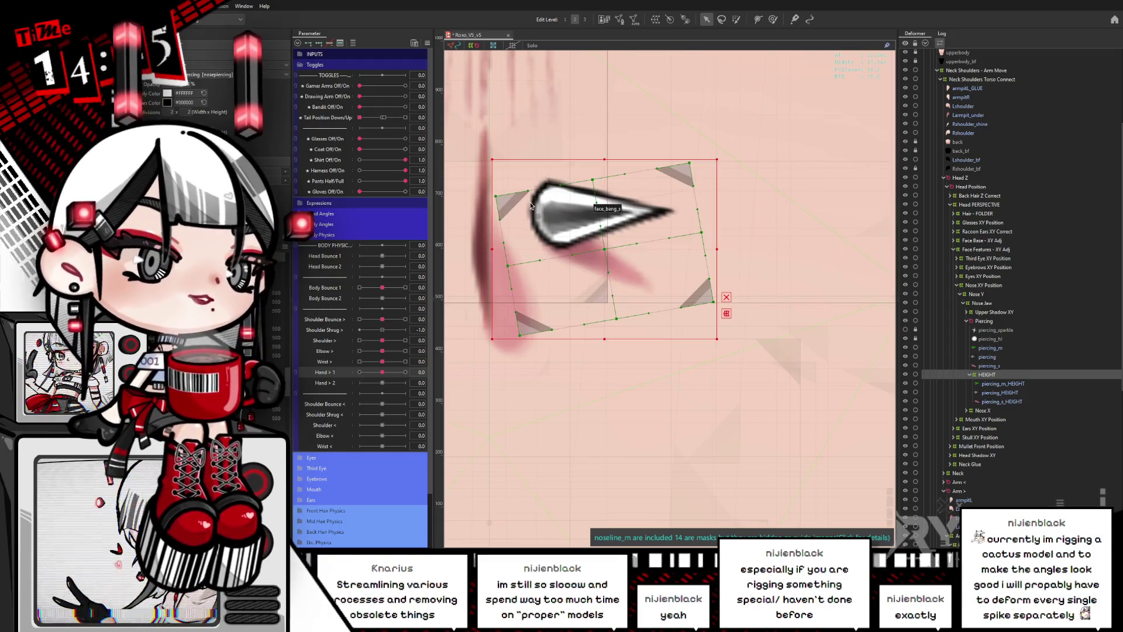
{"action": "mouse_move", "coordinate": [596, 248]}
{"action": "left_mouse_down"}
{"action": "mouse_move", "coordinate": [603, 205]}
{"action": "mouse_move", "coordinate": [592, 253]}
{"action": "mouse_move", "coordinate": [605, 216]}
{"action": "left_mouse_up"}
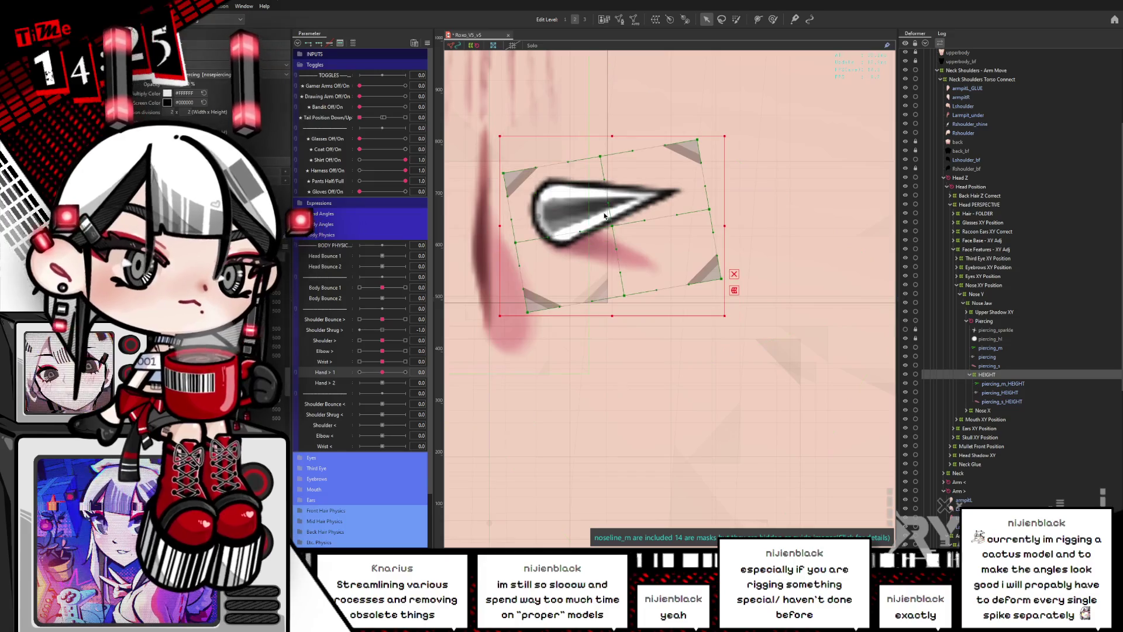
{"action": "scroll", "coordinate": [704, 274], "scroll_direction": "down", "scroll_amount": 3}
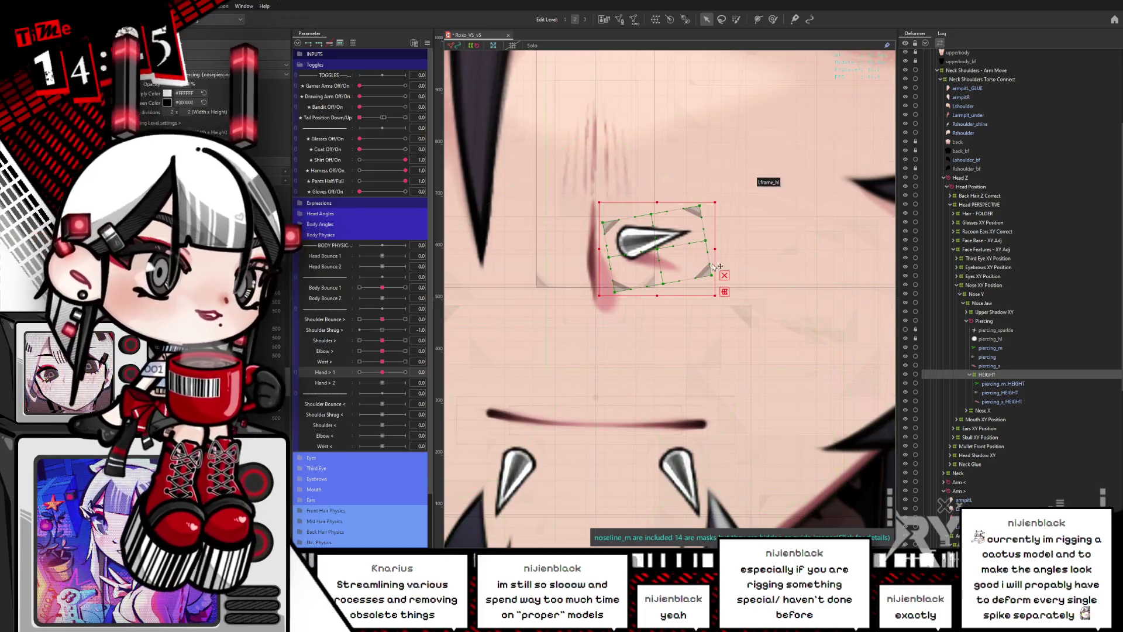
{"action": "left_click_drag", "start_coordinate": [744, 326], "coordinate": [720, 244]}
{"action": "scroll", "coordinate": [720, 244], "scroll_direction": "down", "scroll_amount": 2}
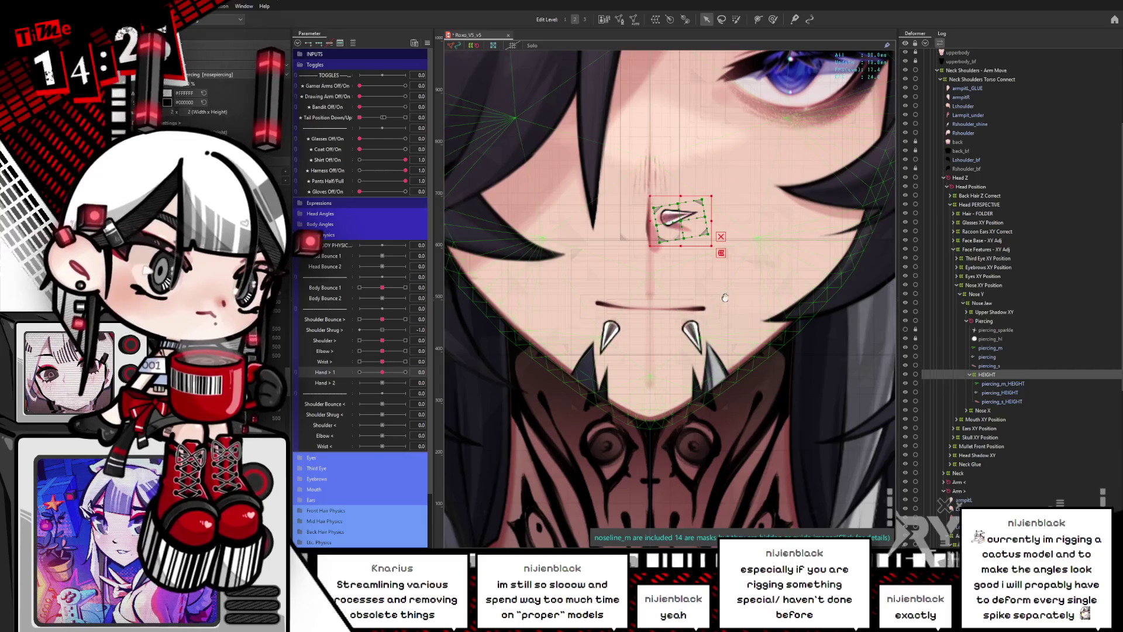
{"action": "left_click_drag", "start_coordinate": [715, 287], "coordinate": [694, 245]}
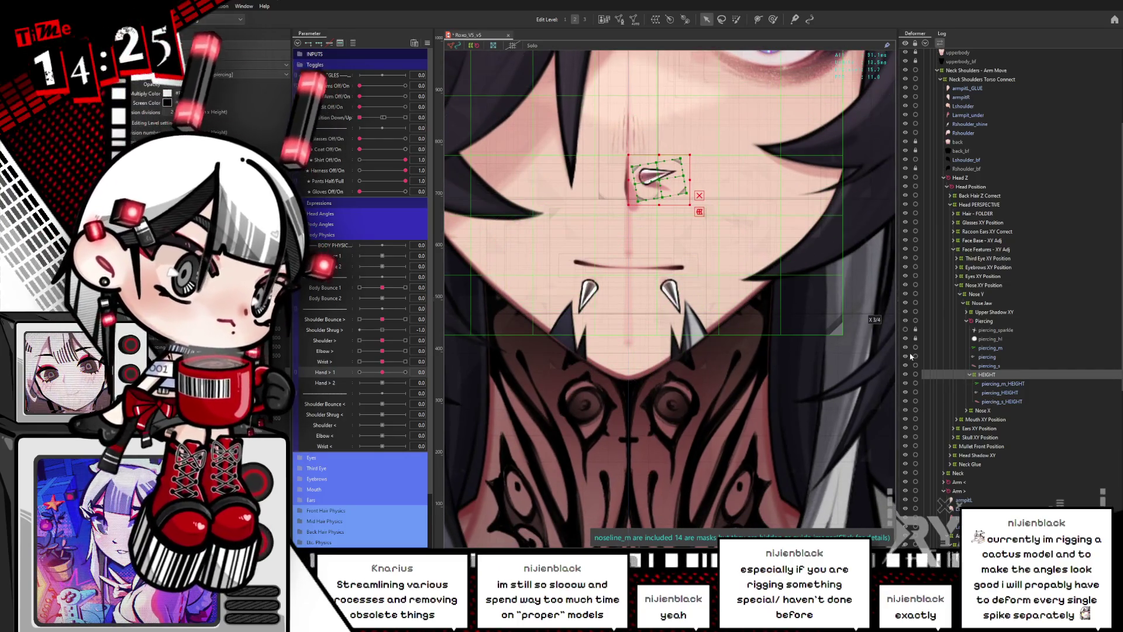
{"action": "right_click", "coordinate": [678, 311]}
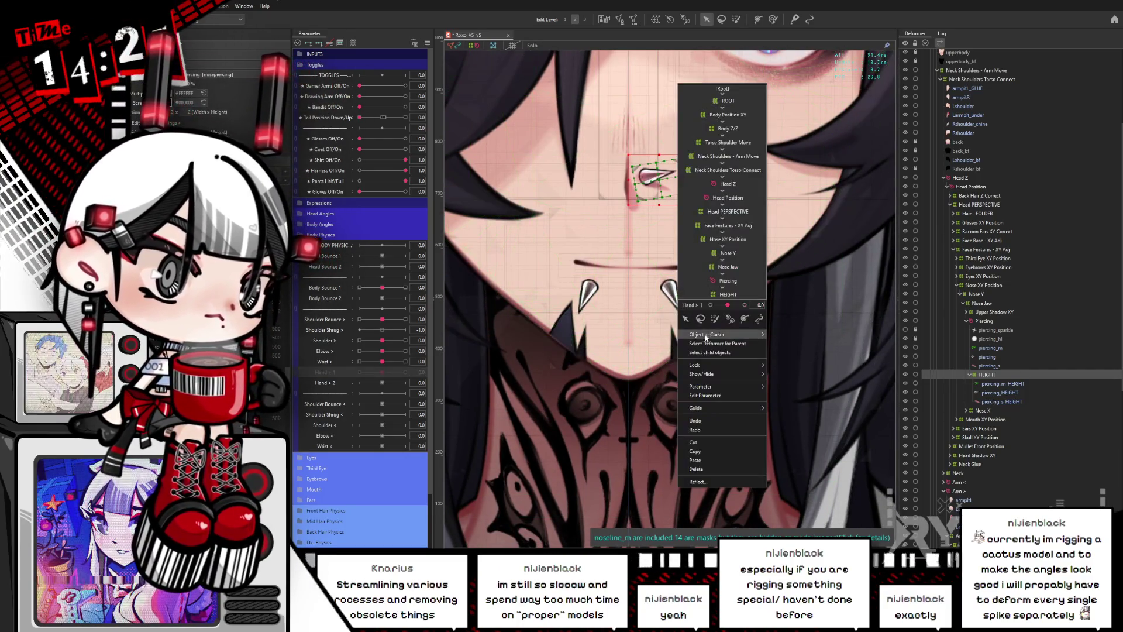
Select both lip piercings' HEIGHT deformers and filter parameters to those linked to the selection.
{"action": "left_click", "coordinate": [795, 50]}
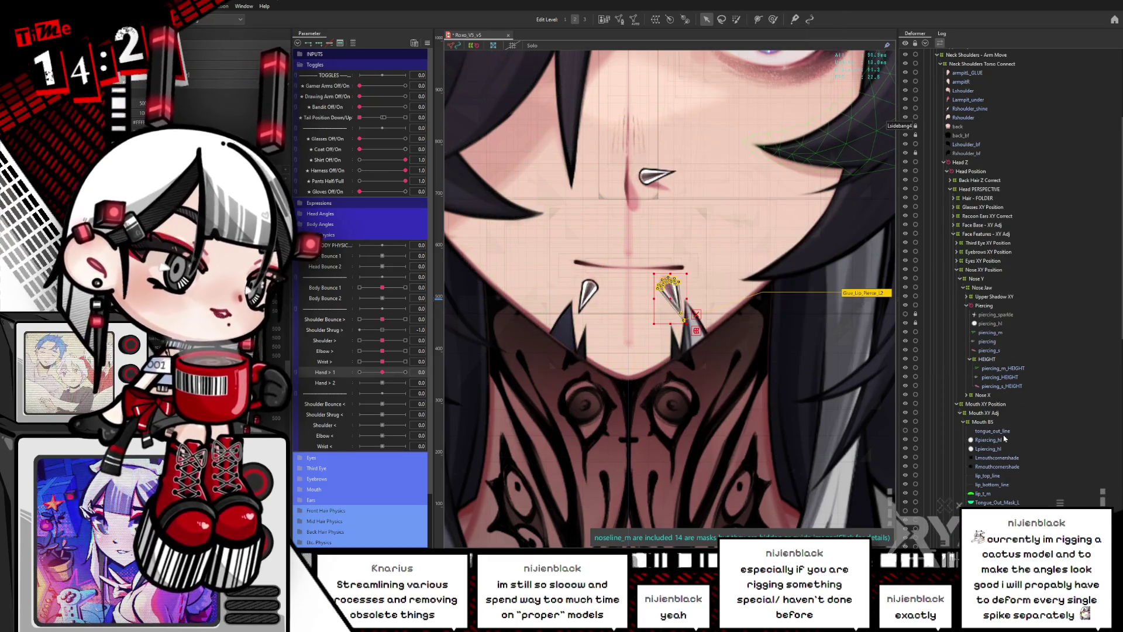
{"action": "scroll", "coordinate": [1005, 439], "scroll_direction": "down", "scroll_amount": 5}
{"action": "left_click", "coordinate": [995, 443]}
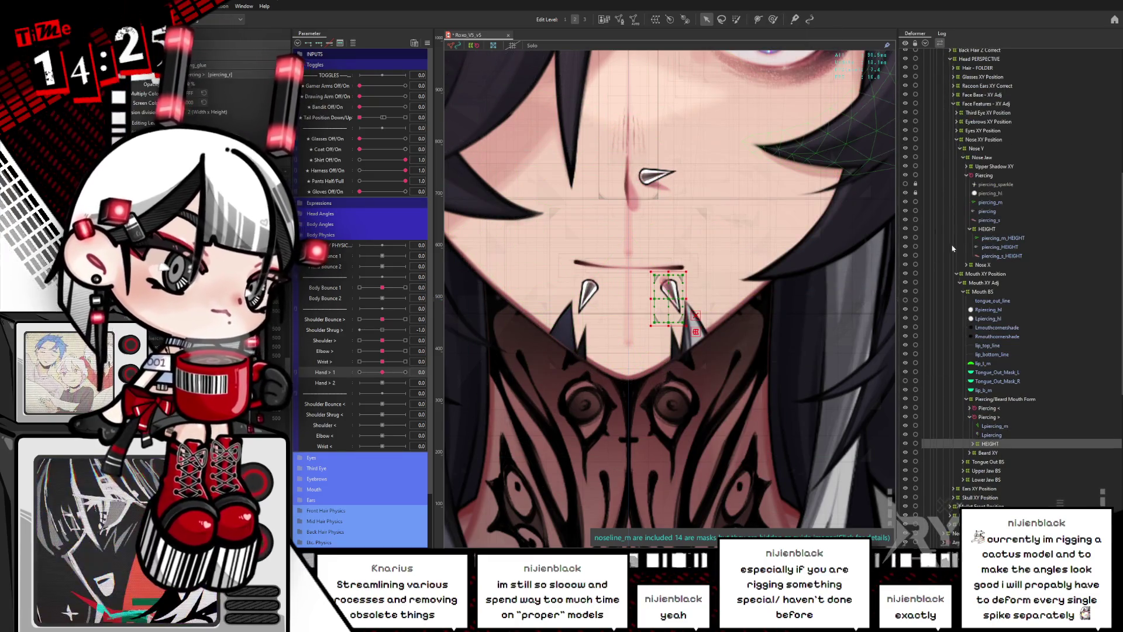
{"action": "left_click", "coordinate": [970, 408]}
{"action": "left_click", "coordinate": [989, 435]}
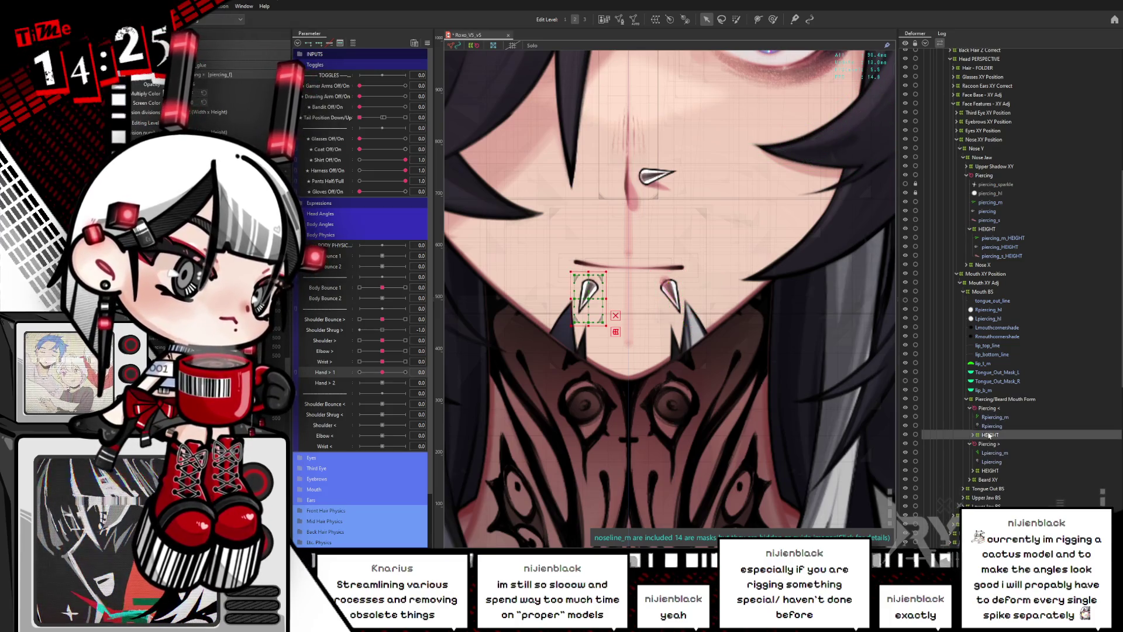
{"action": "left_click", "coordinate": [995, 472], "text": "ctrl"}
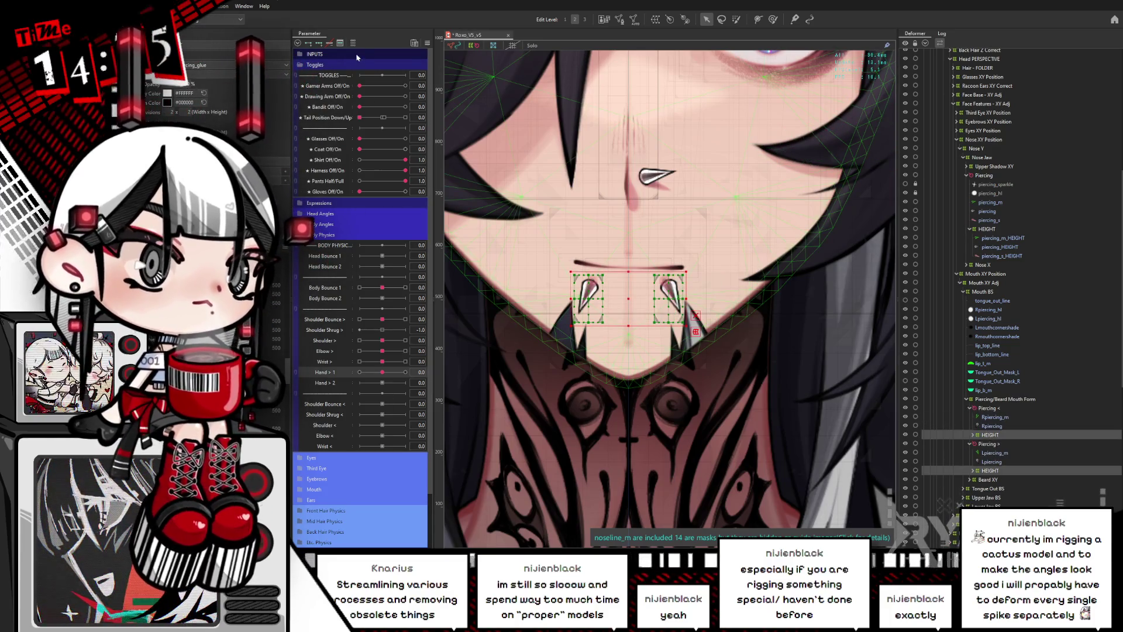
{"action": "left_click", "coordinate": [350, 44]}
Turn the head with Head X Aug to -1.0 and preview it back across the range.
{"action": "left_click_drag", "start_coordinate": [383, 56], "coordinate": [359, 54]}
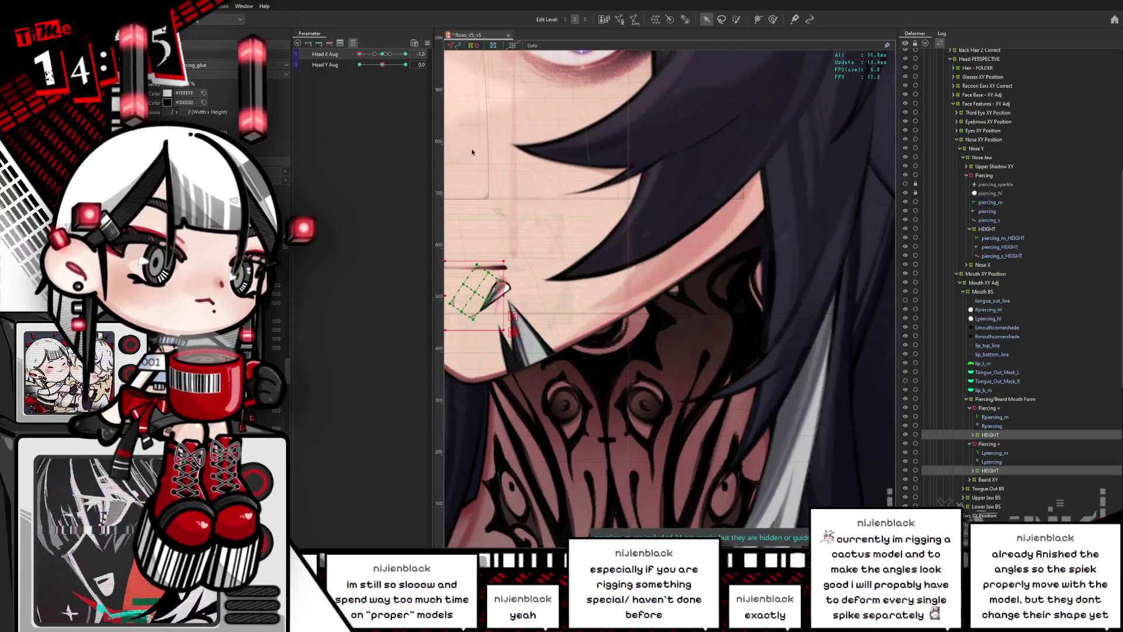
{"action": "left_click_drag", "start_coordinate": [702, 216], "coordinate": [753, 209]}
{"action": "mouse_move", "coordinate": [360, 54]}
{"action": "left_mouse_down"}
{"action": "mouse_move", "coordinate": [386, 56]}
{"action": "mouse_move", "coordinate": [359, 63]}
{"action": "mouse_move", "coordinate": [403, 64]}
{"action": "mouse_move", "coordinate": [363, 64]}
{"action": "mouse_move", "coordinate": [406, 64]}
{"action": "left_mouse_up"}
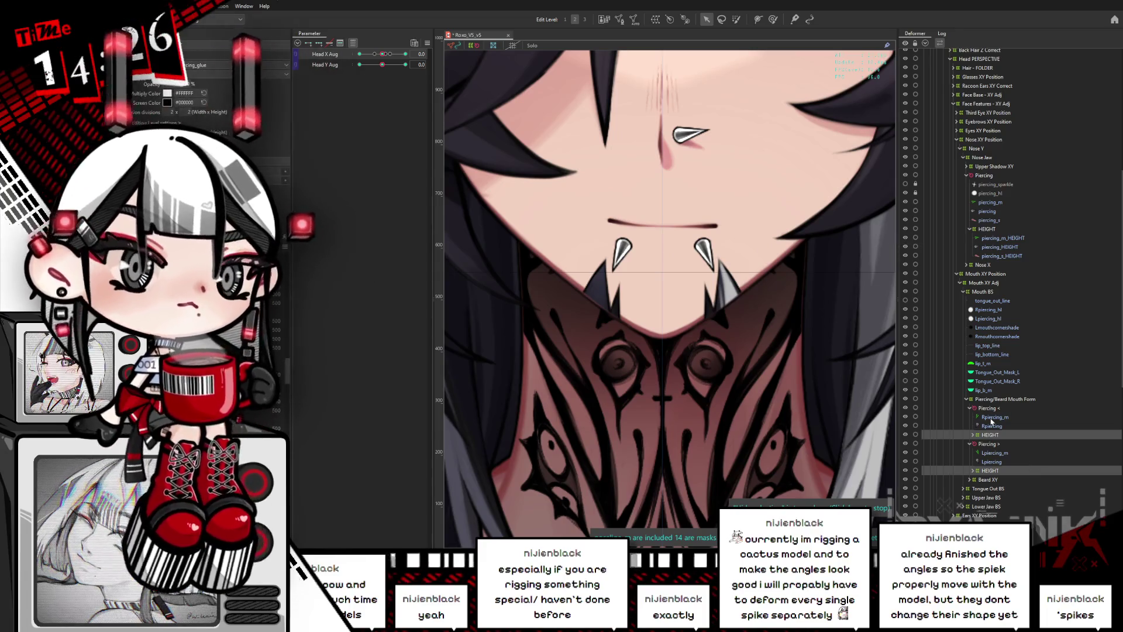
Show the Index deformer's grid, frame the hand, and drag Hand > 1 to full to bend the fingers.
{"action": "scroll", "coordinate": [974, 421], "scroll_direction": "down", "scroll_amount": 2}
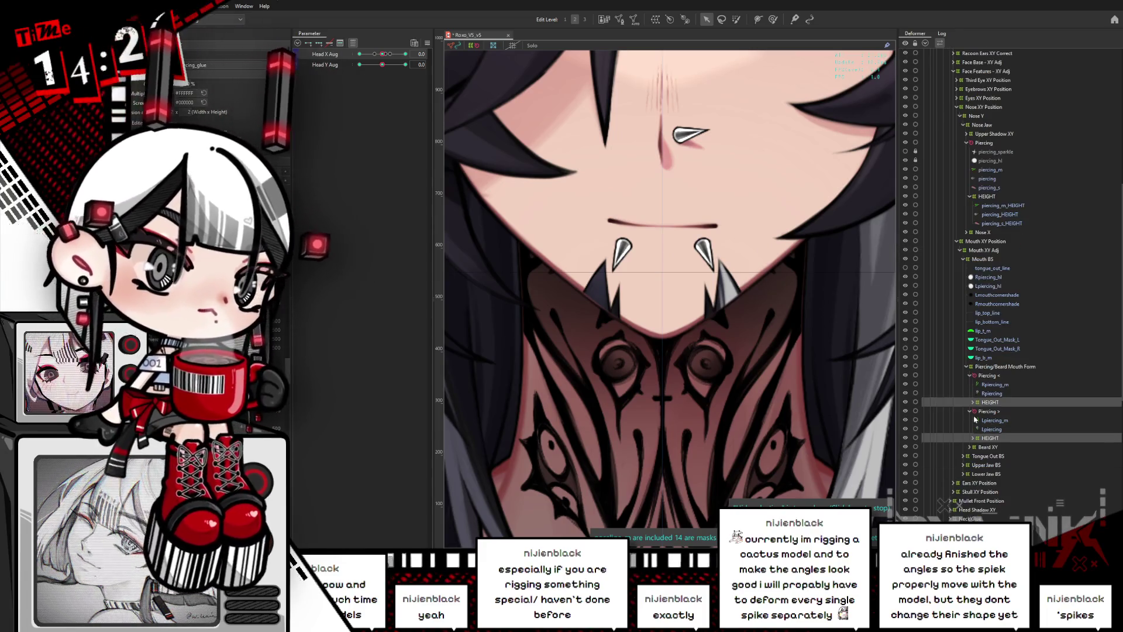
{"action": "scroll", "coordinate": [985, 409], "scroll_direction": "down", "scroll_amount": 15}
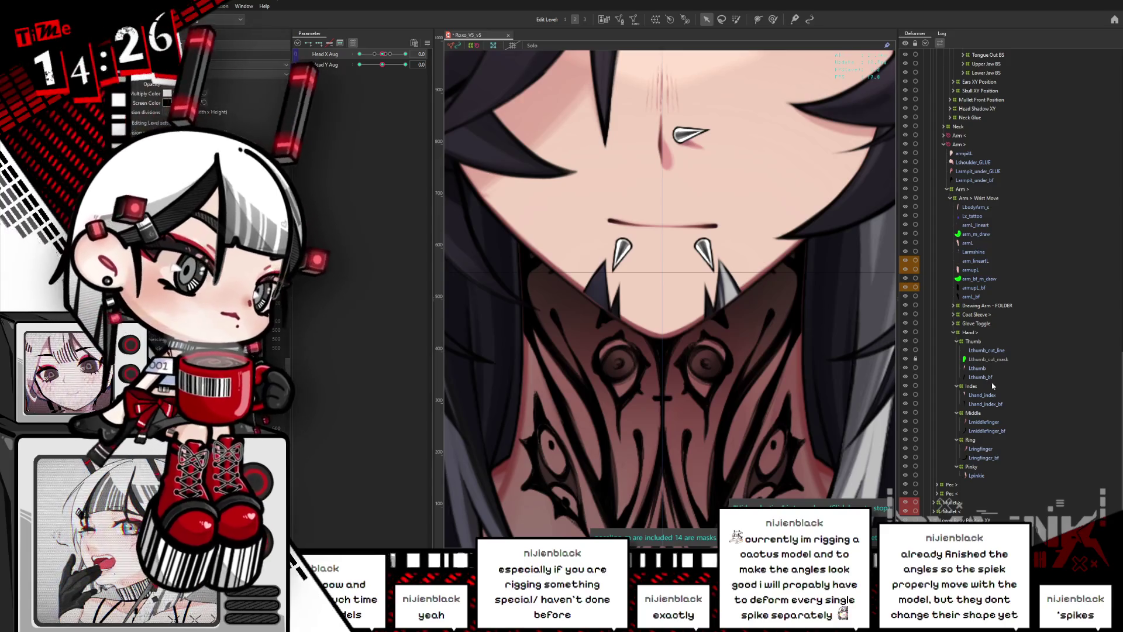
{"action": "left_click", "coordinate": [993, 386]}
{"action": "scroll", "coordinate": [743, 296], "scroll_direction": "up", "scroll_amount": 5}
{"action": "scroll", "coordinate": [743, 296], "scroll_direction": "down", "scroll_amount": 5}
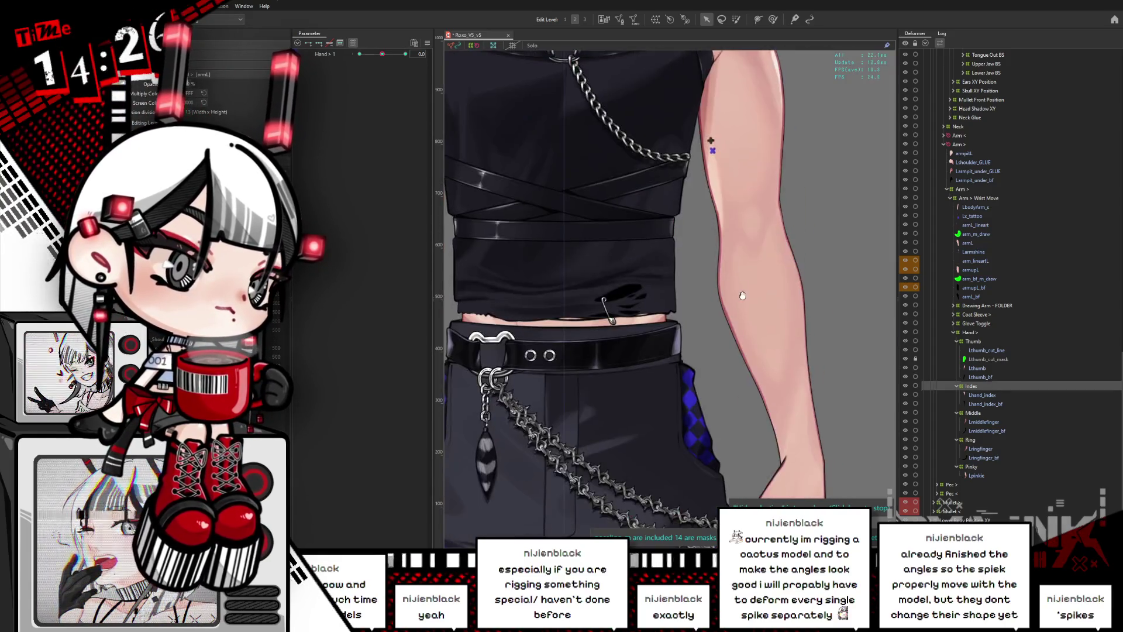
{"action": "scroll", "coordinate": [743, 296], "scroll_direction": "down", "scroll_amount": 5}
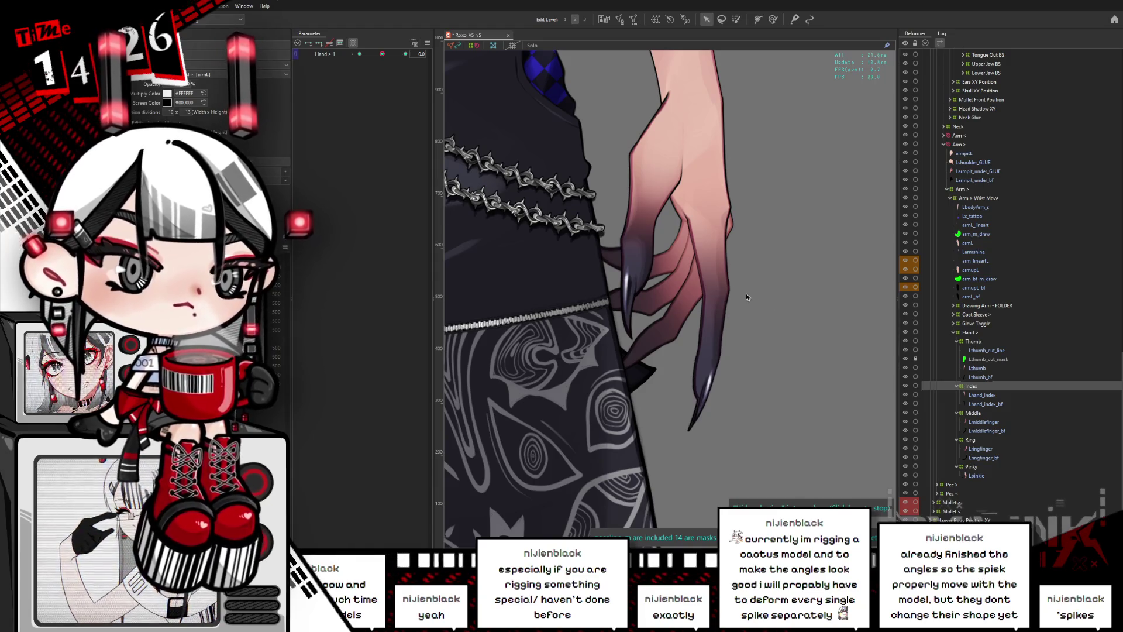
{"action": "left_click", "coordinate": [984, 388]}
{"action": "left_click_drag", "start_coordinate": [753, 363], "coordinate": [727, 328]}
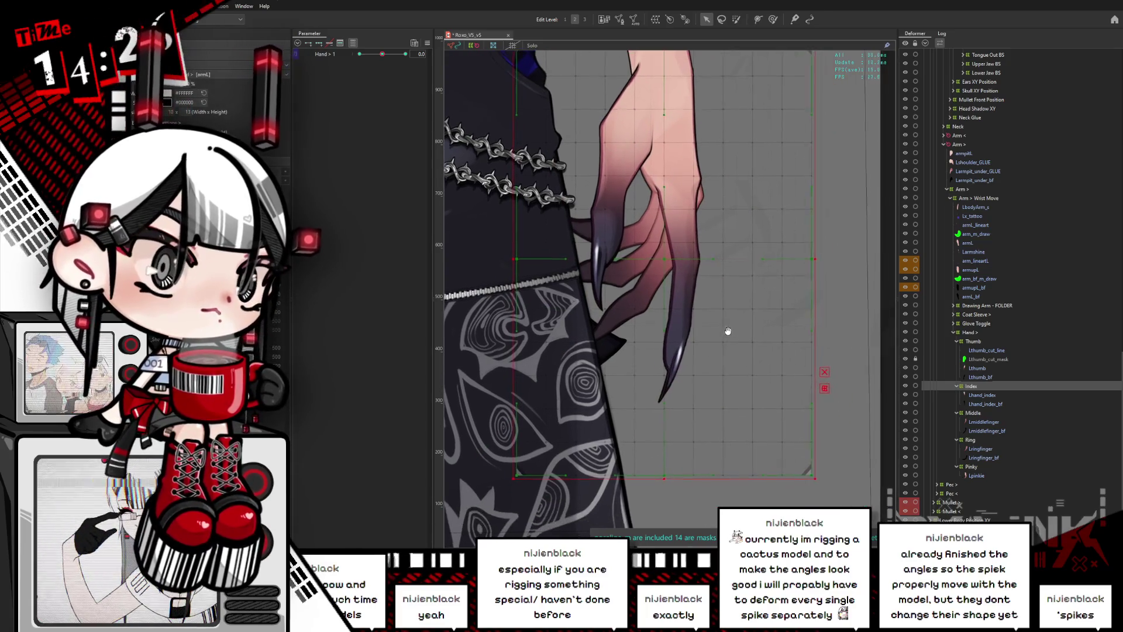
{"action": "mouse_move", "coordinate": [382, 53]}
{"action": "left_mouse_down"}
{"action": "mouse_move", "coordinate": [358, 63]}
{"action": "mouse_move", "coordinate": [412, 65]}
{"action": "left_mouse_up"}
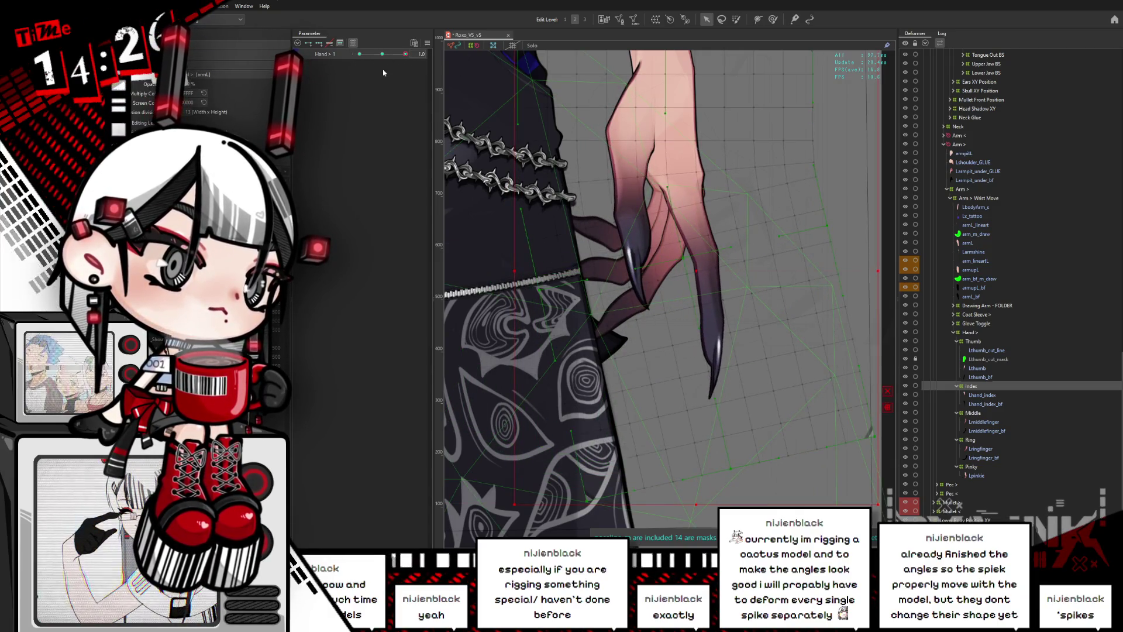
{"action": "left_click", "coordinate": [974, 413]}
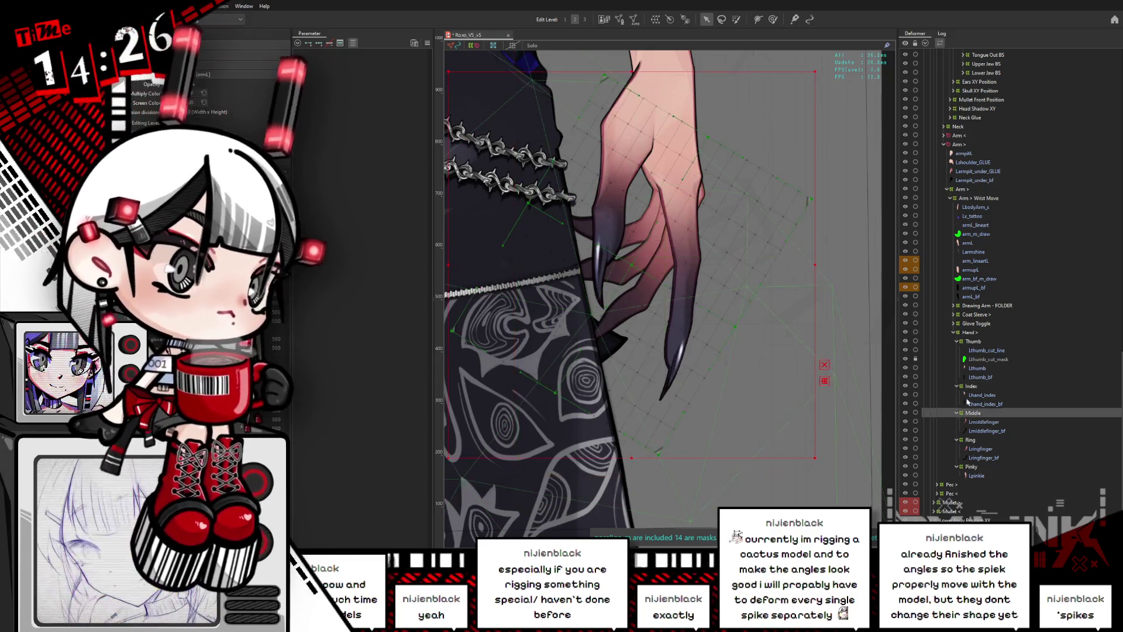
Select the Middle finger warp deformer and return to normal object selection.
{"action": "left_click", "coordinate": [722, 20]}
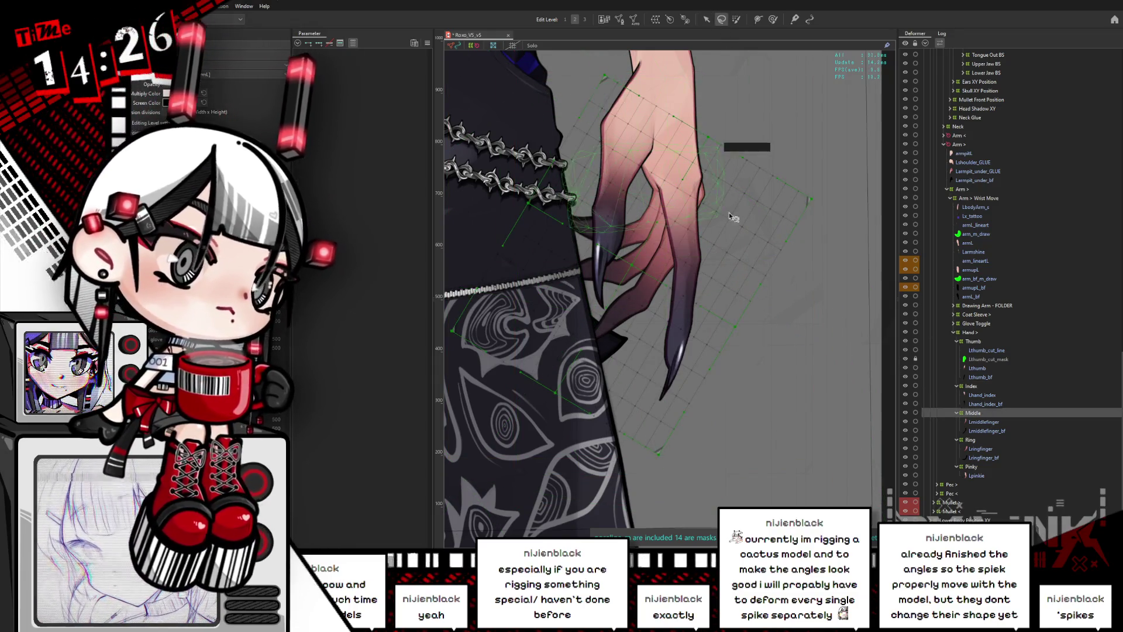
{"action": "left_click", "coordinate": [983, 433], "text": "shift"}
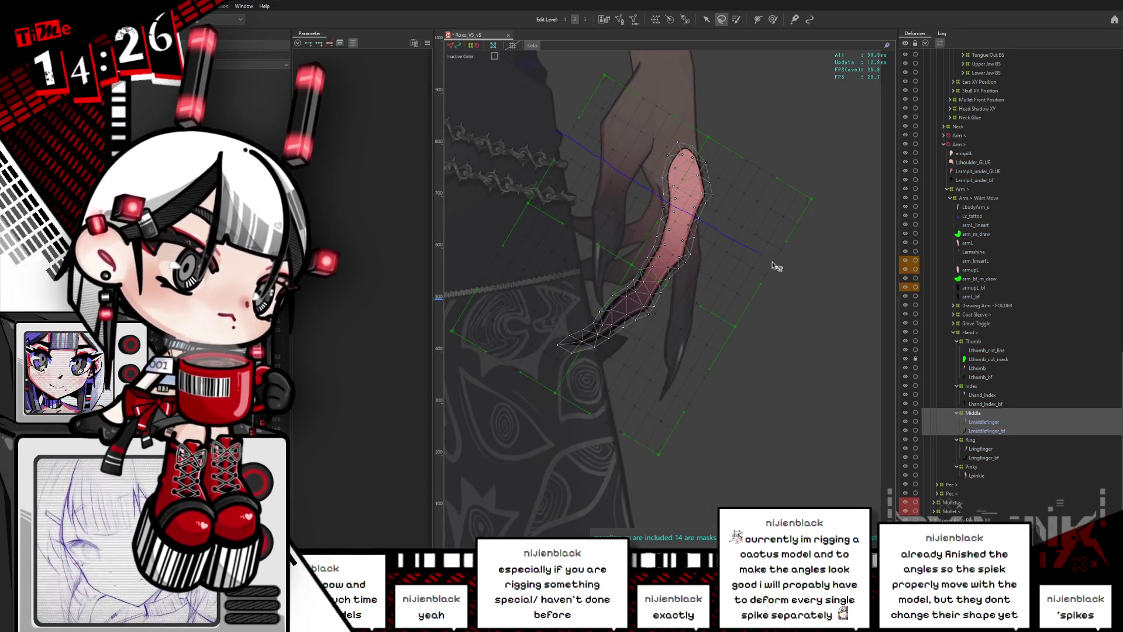
{"action": "left_click", "coordinate": [976, 413]}
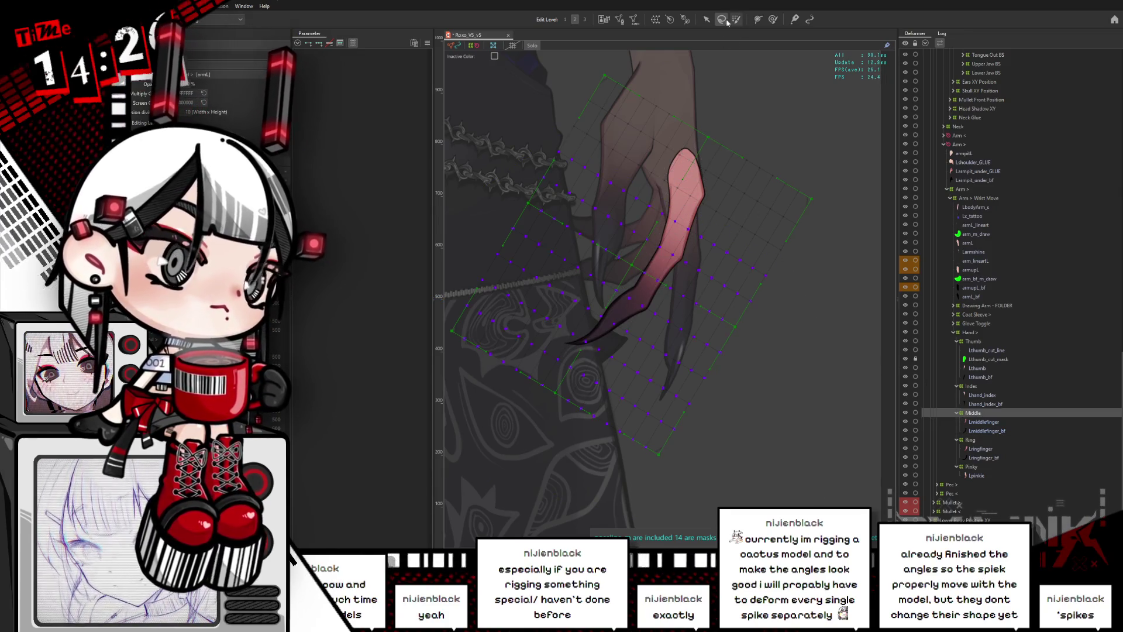
{"action": "left_click", "coordinate": [707, 19]}
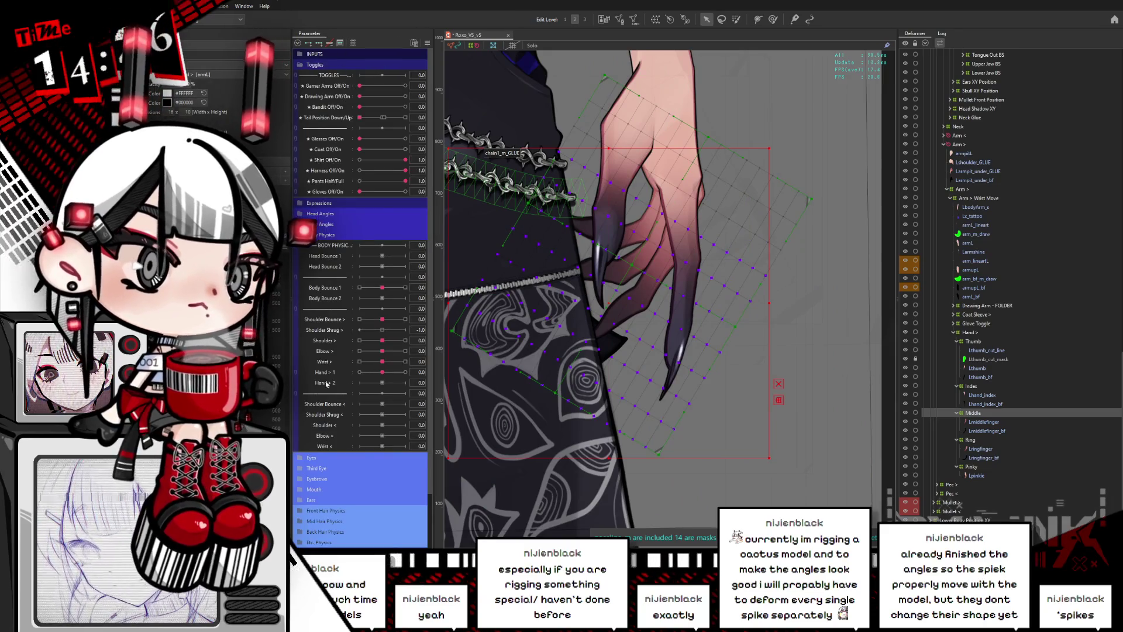
At Hand > 1 = 1.0, rotate the Middle deformer to curl the middle finger.
{"action": "left_click", "coordinate": [335, 373]}
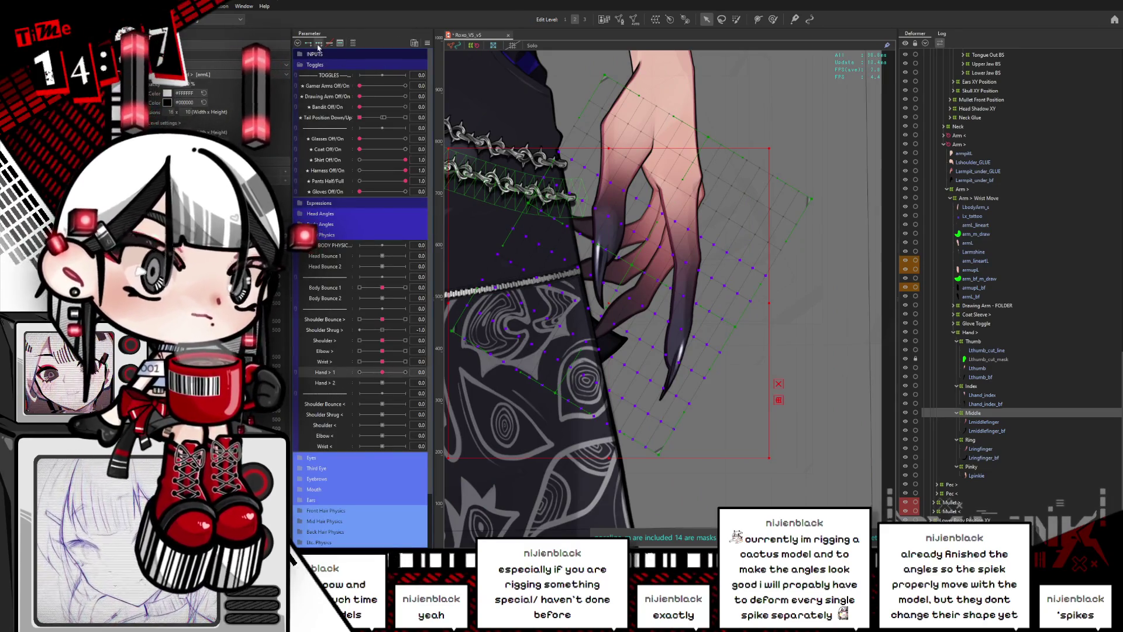
{"action": "left_click_drag", "start_coordinate": [384, 373], "coordinate": [672, 322]}
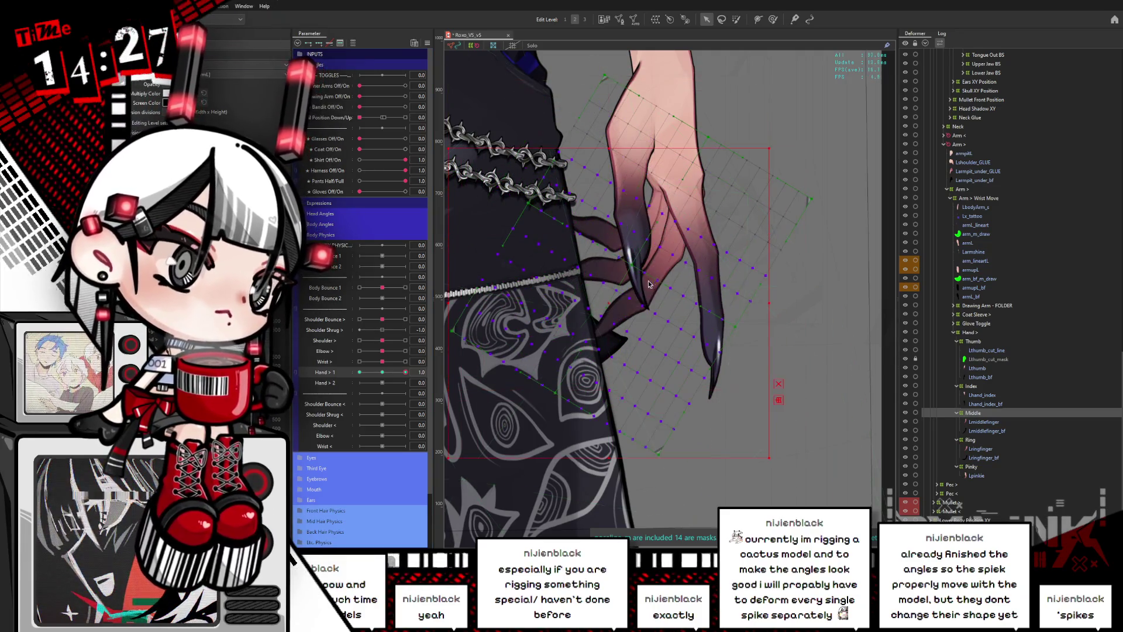
{"action": "left_click", "coordinate": [695, 212]}
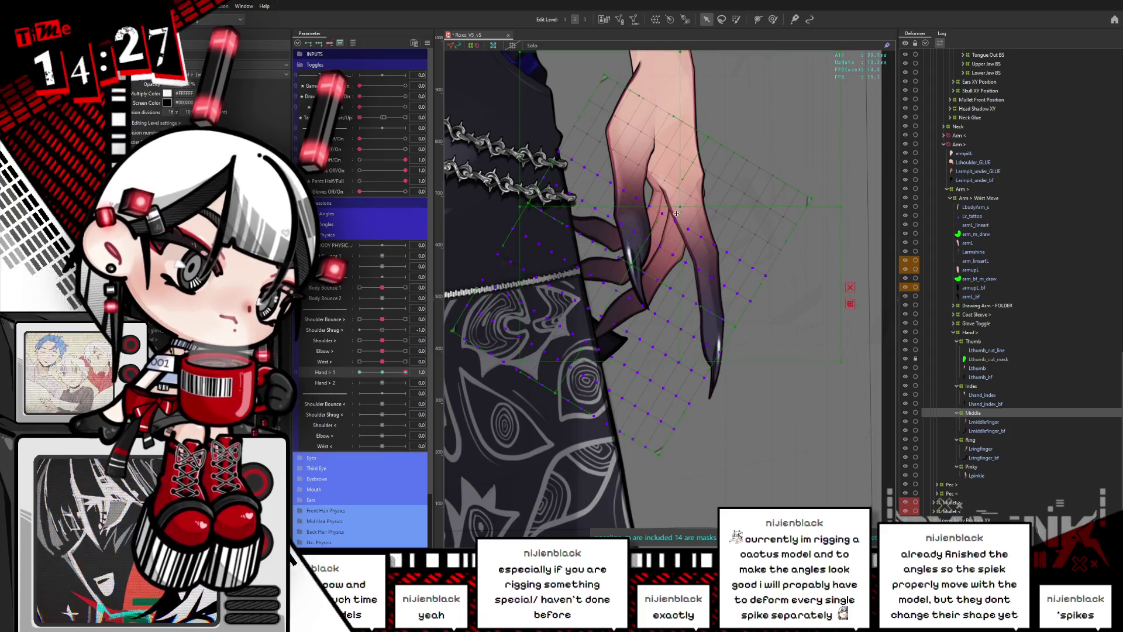
{"action": "left_click_drag", "start_coordinate": [851, 210], "coordinate": [877, 170]}
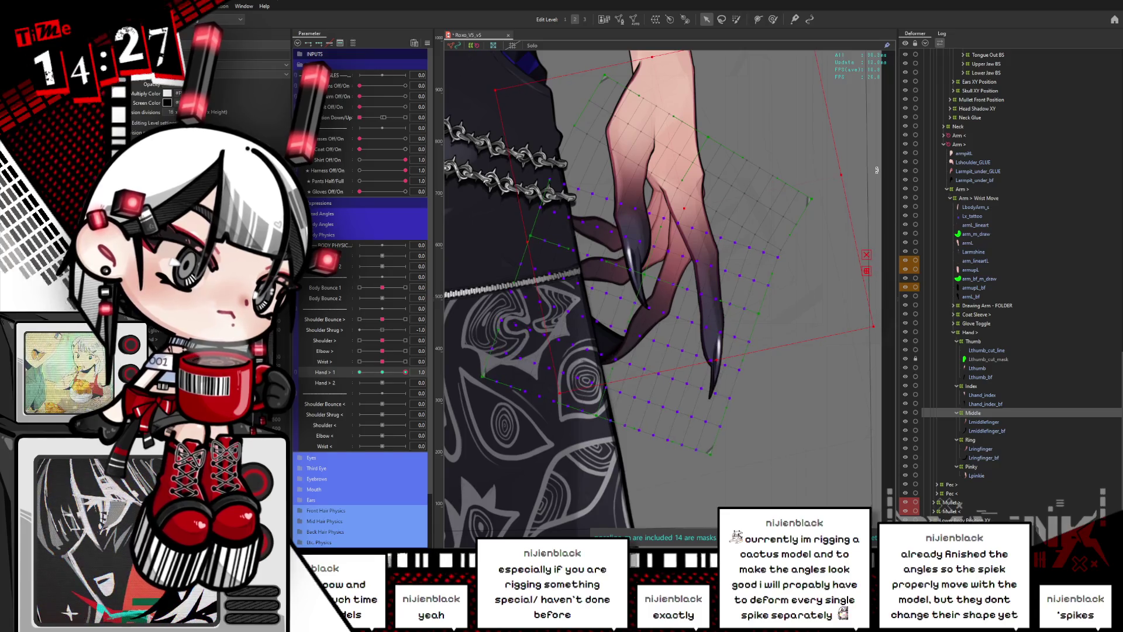
At Hand > 1 = -1.0, rotate the Middle deformer the other way for that pose.
{"action": "mouse_move", "coordinate": [406, 372]}
{"action": "left_mouse_down"}
{"action": "mouse_move", "coordinate": [383, 372]}
{"action": "mouse_move", "coordinate": [414, 369]}
{"action": "left_mouse_up"}
{"action": "left_click", "coordinate": [359, 372]}
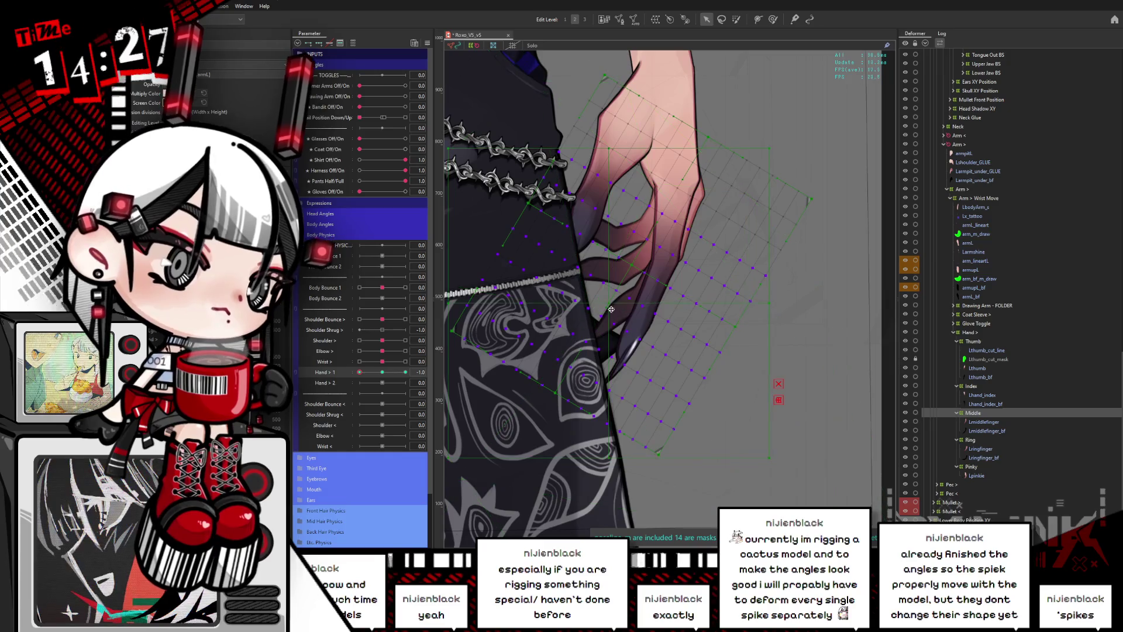
{"action": "left_click", "coordinate": [685, 218]}
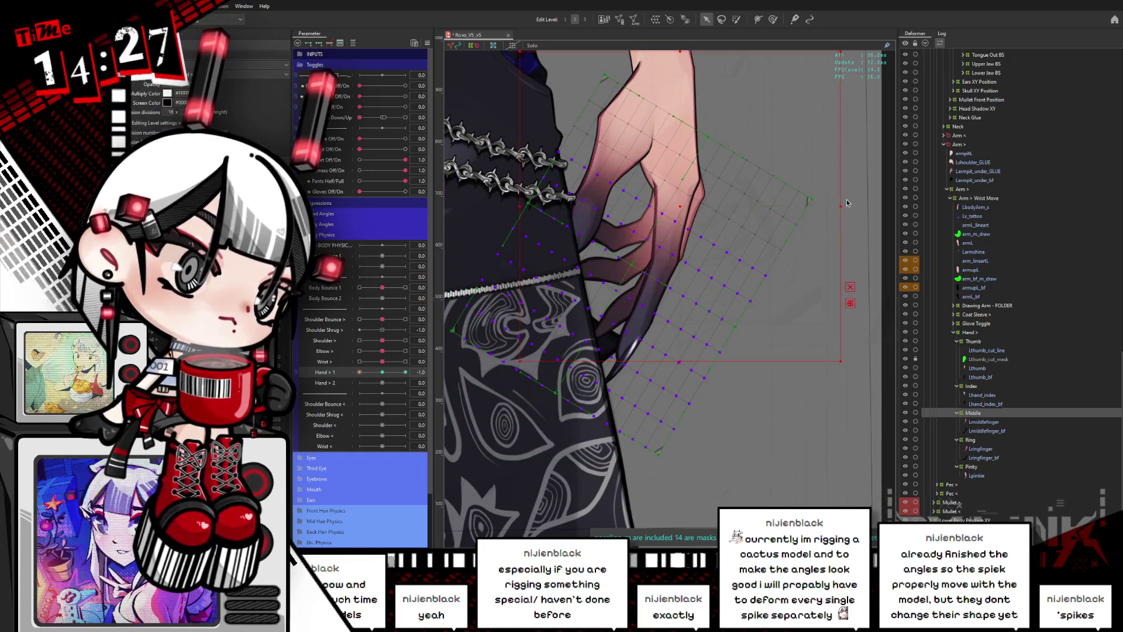
{"action": "left_click_drag", "start_coordinate": [845, 206], "coordinate": [820, 238]}
Compare the curl across Hand > 1, then nudge and rotate the middle finger's -1.0 pose slightly clockwise.
{"action": "left_click", "coordinate": [406, 372]}
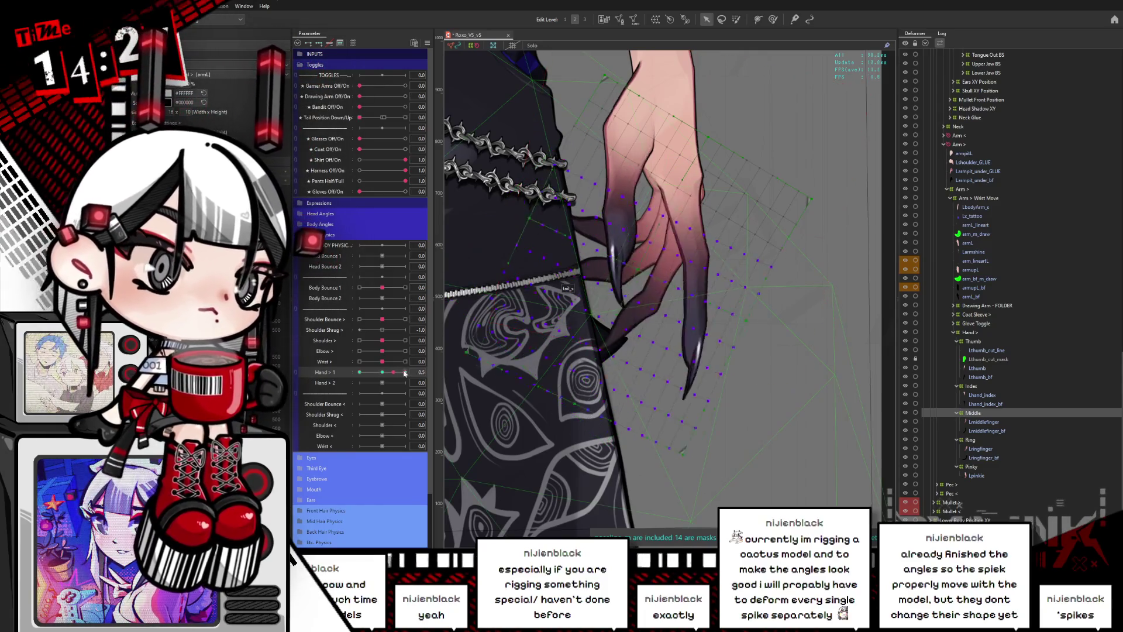
{"action": "mouse_move", "coordinate": [406, 372]}
{"action": "left_mouse_down"}
{"action": "mouse_move", "coordinate": [375, 372]}
{"action": "mouse_move", "coordinate": [408, 373]}
{"action": "left_mouse_up"}
{"action": "left_click", "coordinate": [382, 372]}
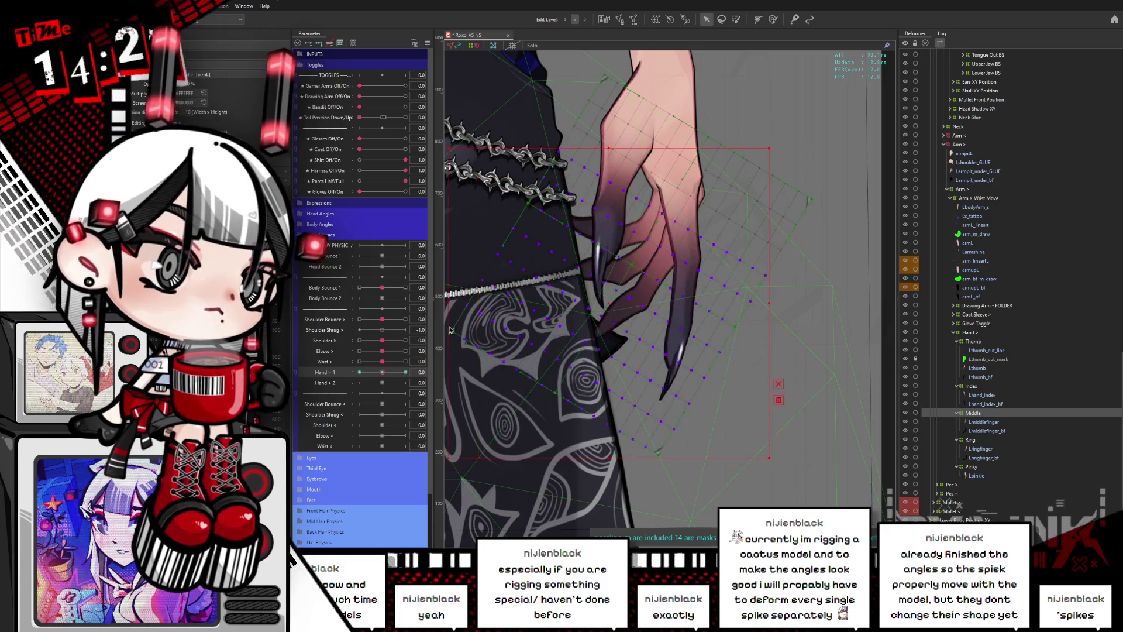
{"action": "left_click", "coordinate": [722, 20]}
{"action": "mouse_move", "coordinate": [531, 163]}
{"action": "left_mouse_down"}
{"action": "mouse_move", "coordinate": [743, 278]}
{"action": "mouse_move", "coordinate": [772, 381]}
{"action": "mouse_move", "coordinate": [337, 373]}
{"action": "left_mouse_up"}
{"action": "left_click", "coordinate": [359, 372]}
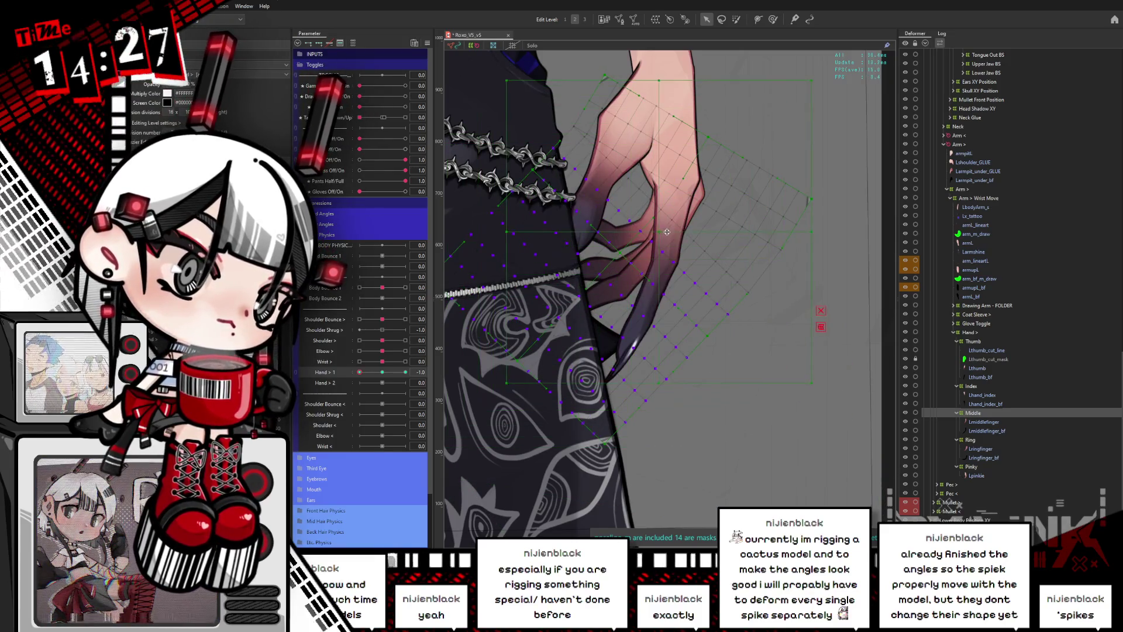
{"action": "left_click_drag", "start_coordinate": [672, 235], "coordinate": [675, 234]}
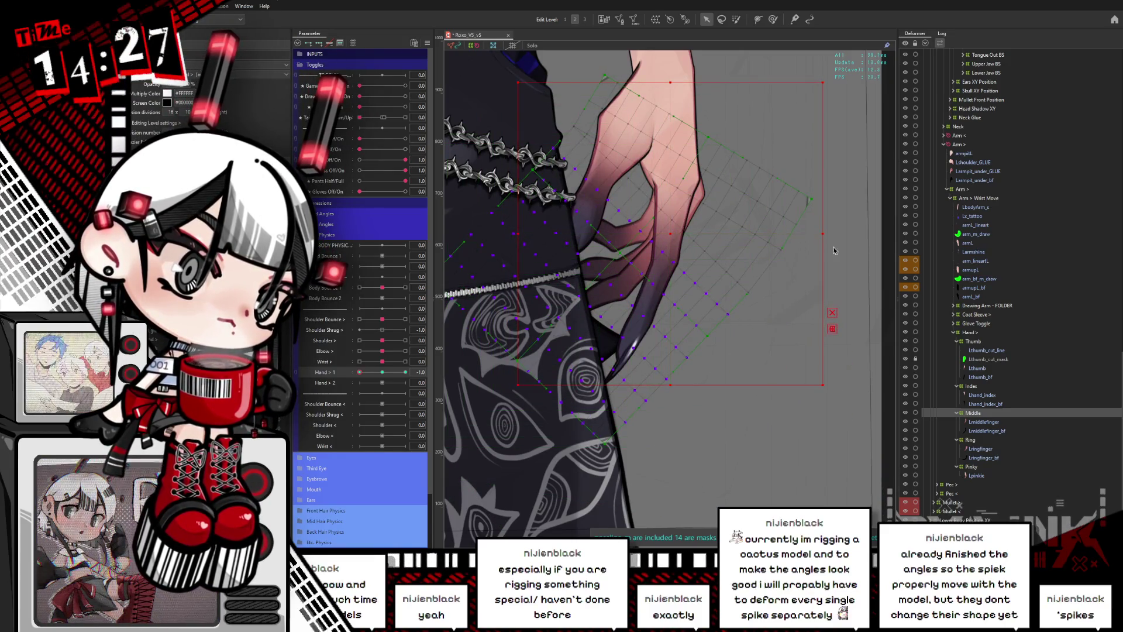
{"action": "left_click_drag", "start_coordinate": [828, 234], "coordinate": [813, 248]}
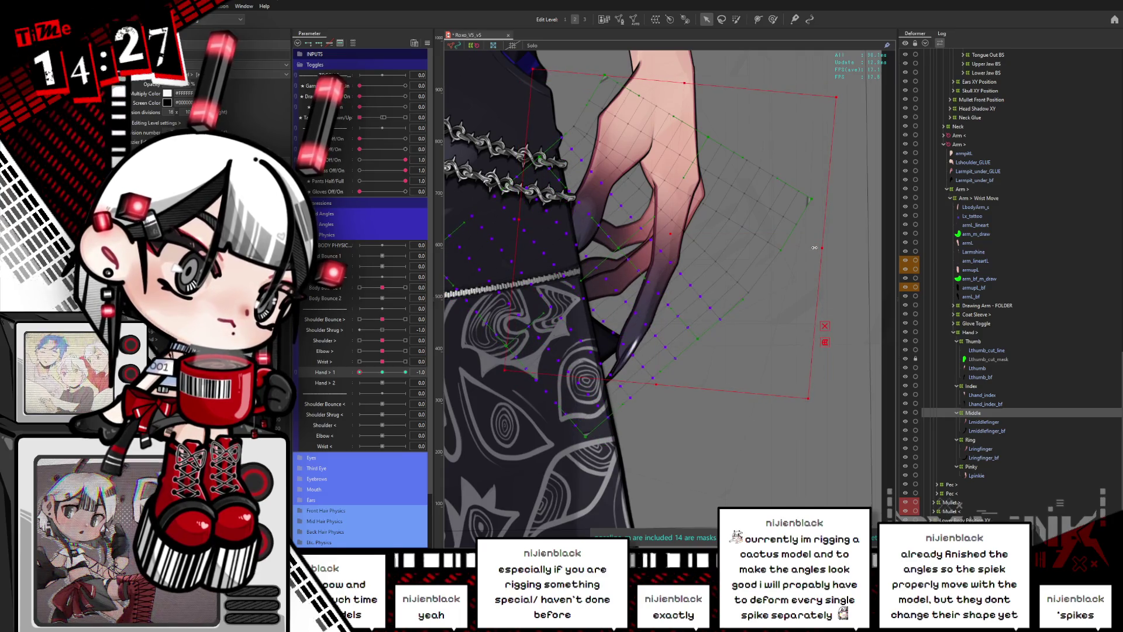
Check the middle finger's curl at Hand > 1 = 1.0, undo the change, and return to neutral.
{"action": "left_click_drag", "start_coordinate": [383, 373], "coordinate": [566, 351]}
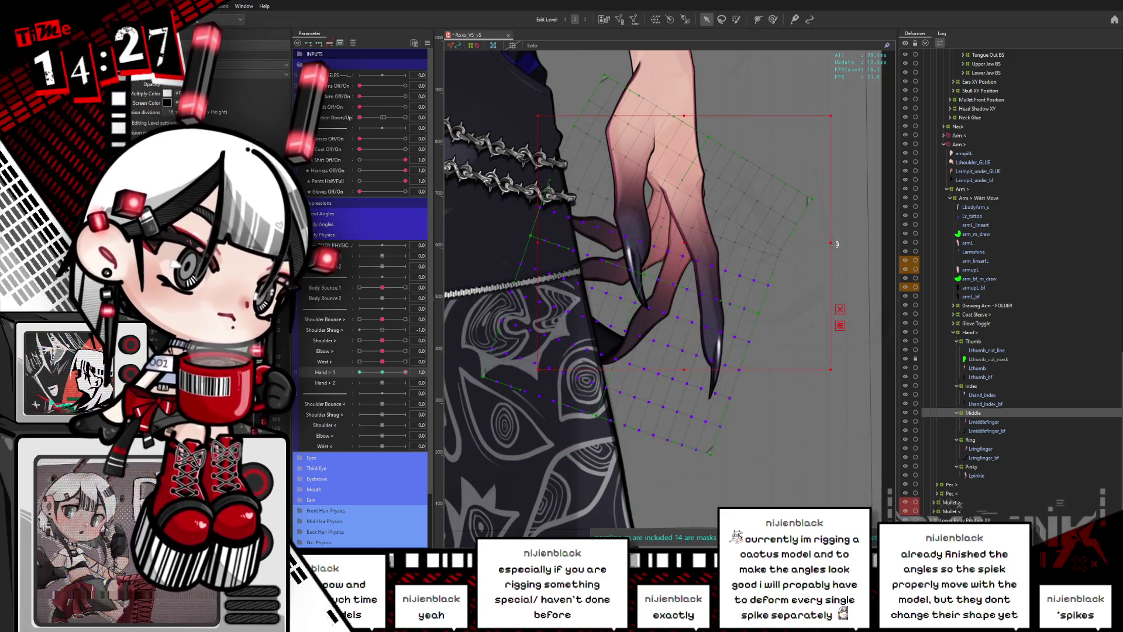
{"action": "key", "text": "ctrl+z"}
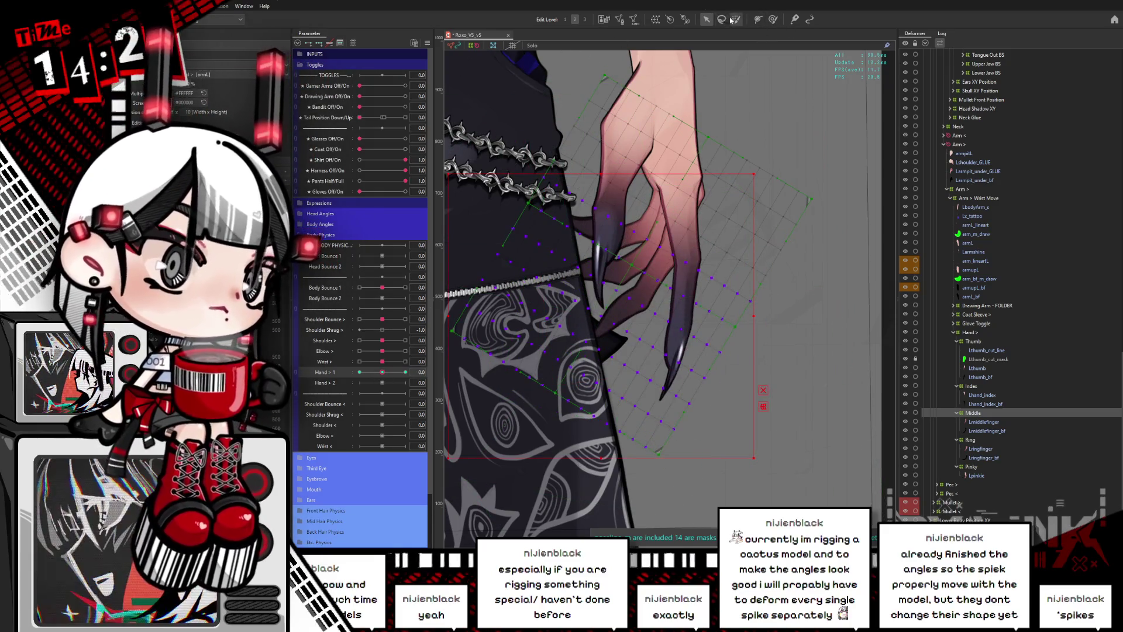
{"action": "left_click", "coordinate": [617, 138]}
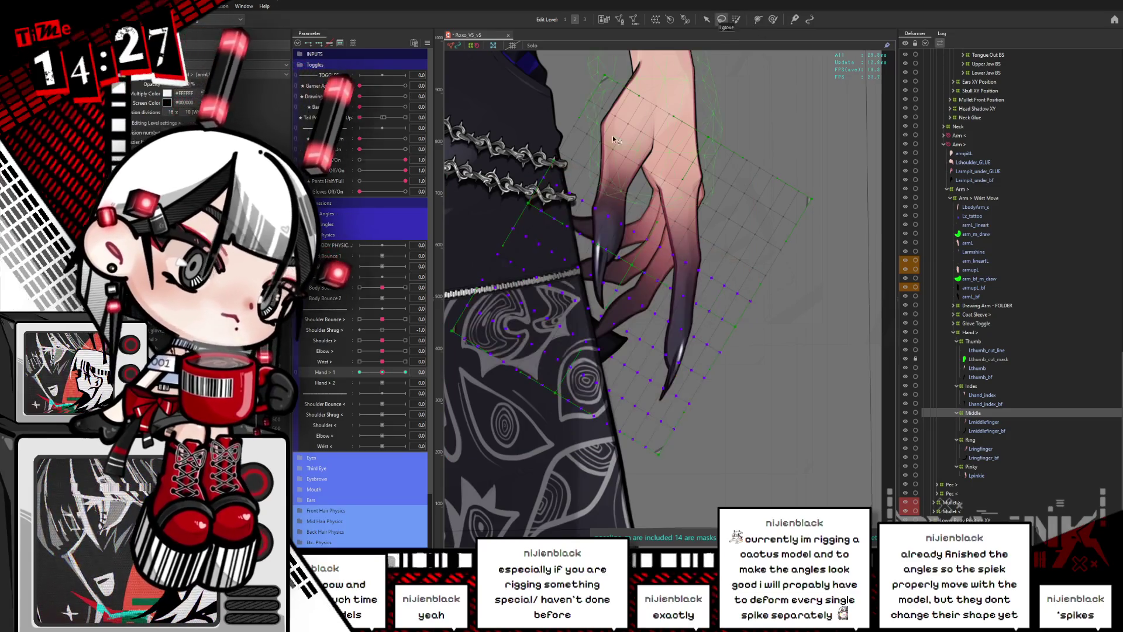
{"action": "mouse_move", "coordinate": [382, 372]}
{"action": "left_mouse_down"}
{"action": "mouse_move", "coordinate": [418, 372]}
{"action": "mouse_move", "coordinate": [382, 372]}
{"action": "left_mouse_up"}
{"action": "left_click", "coordinate": [724, 105]}
{"action": "left_click", "coordinate": [725, 105]}
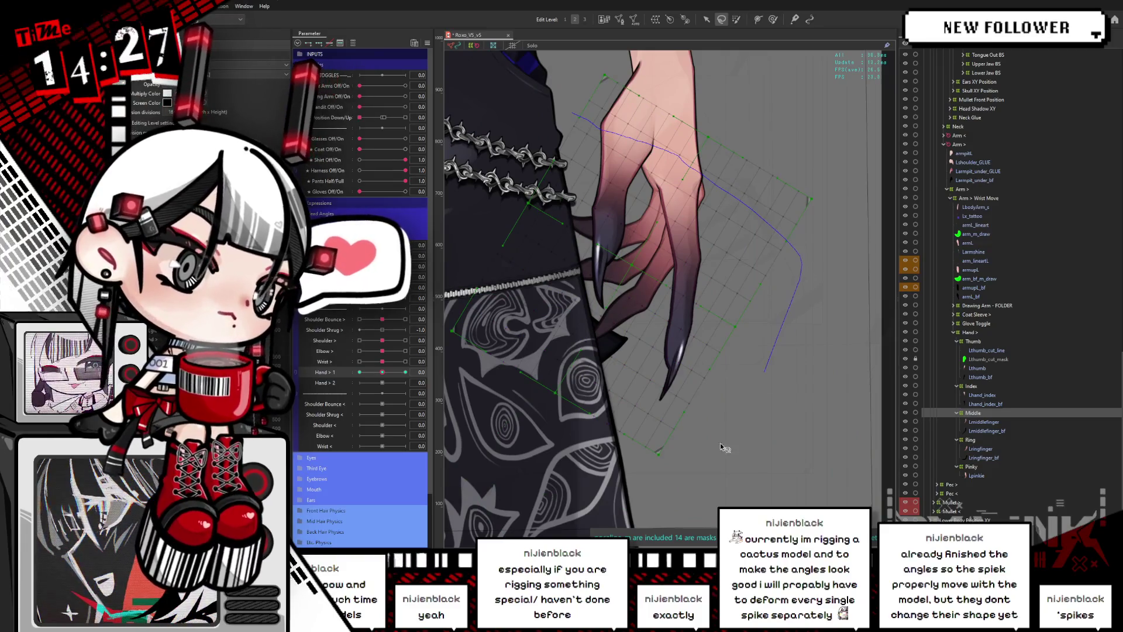
{"action": "left_click", "coordinate": [708, 20]}
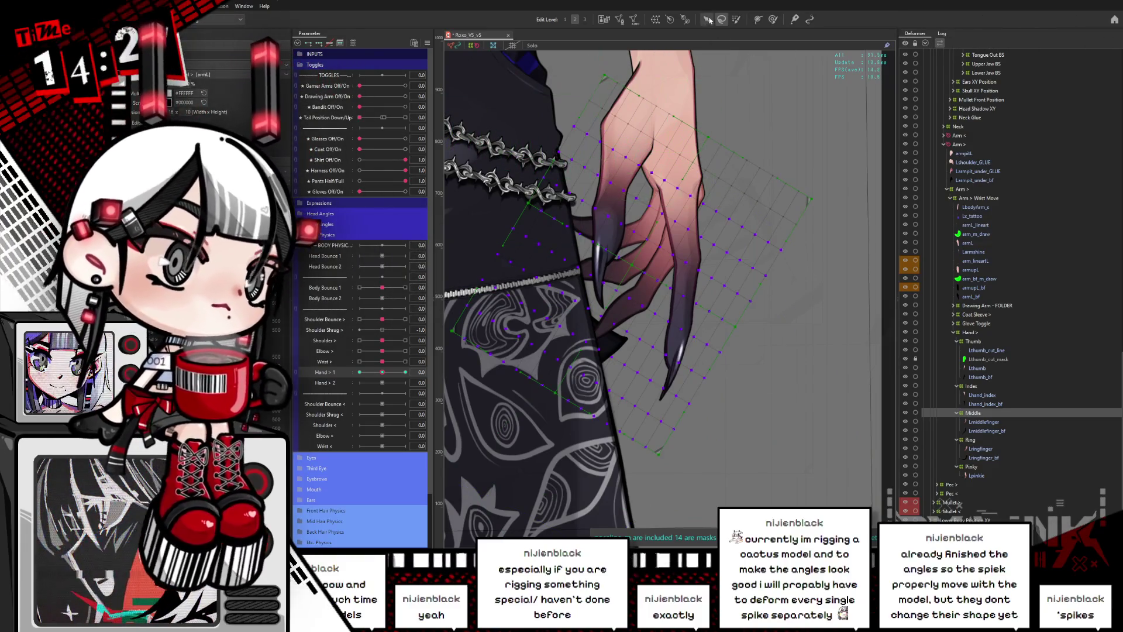
At Hand > 1 = -1.0, stretch the enclosing hand deformer's right edge.
{"action": "left_click", "coordinate": [359, 372]}
{"action": "left_click", "coordinate": [623, 220]}
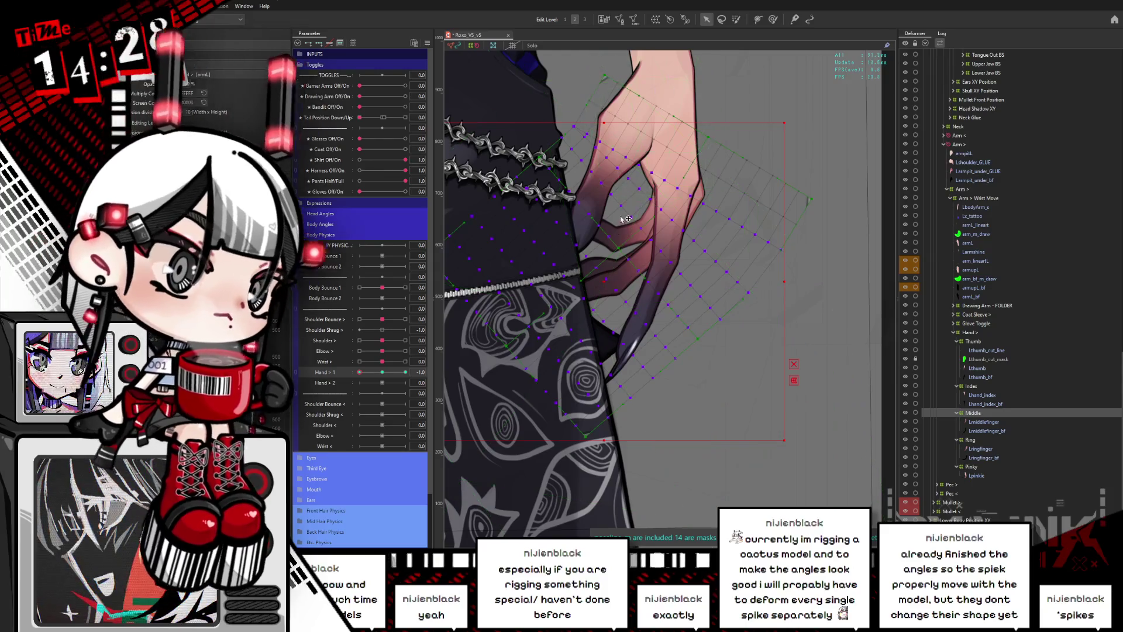
{"action": "left_click", "coordinate": [689, 181]}
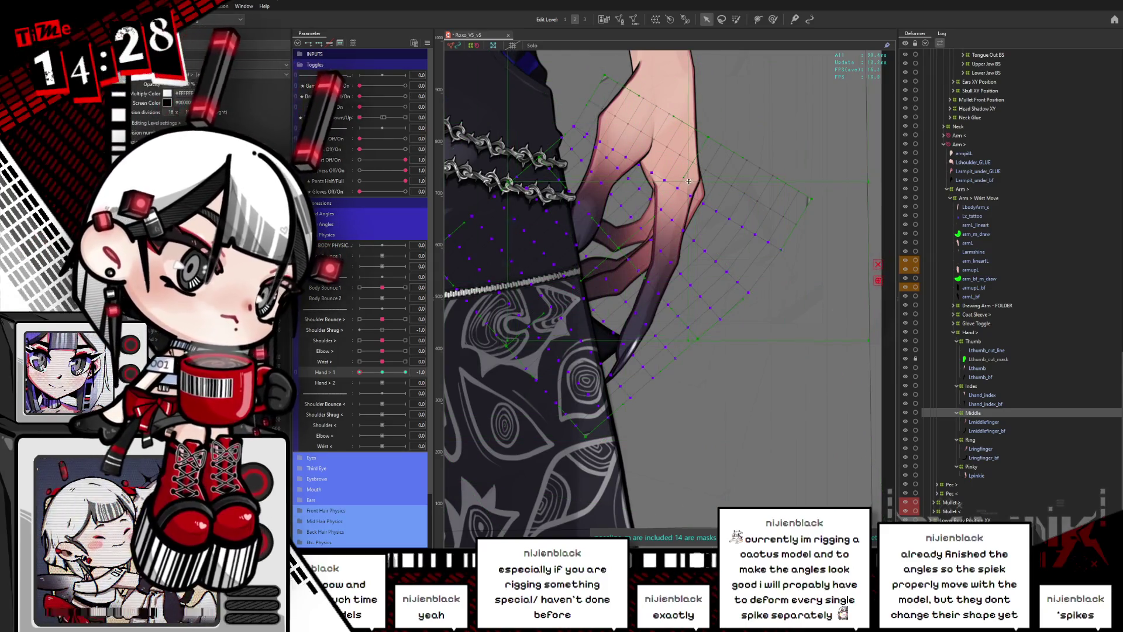
{"action": "left_click_drag", "start_coordinate": [866, 207], "coordinate": [851, 206]}
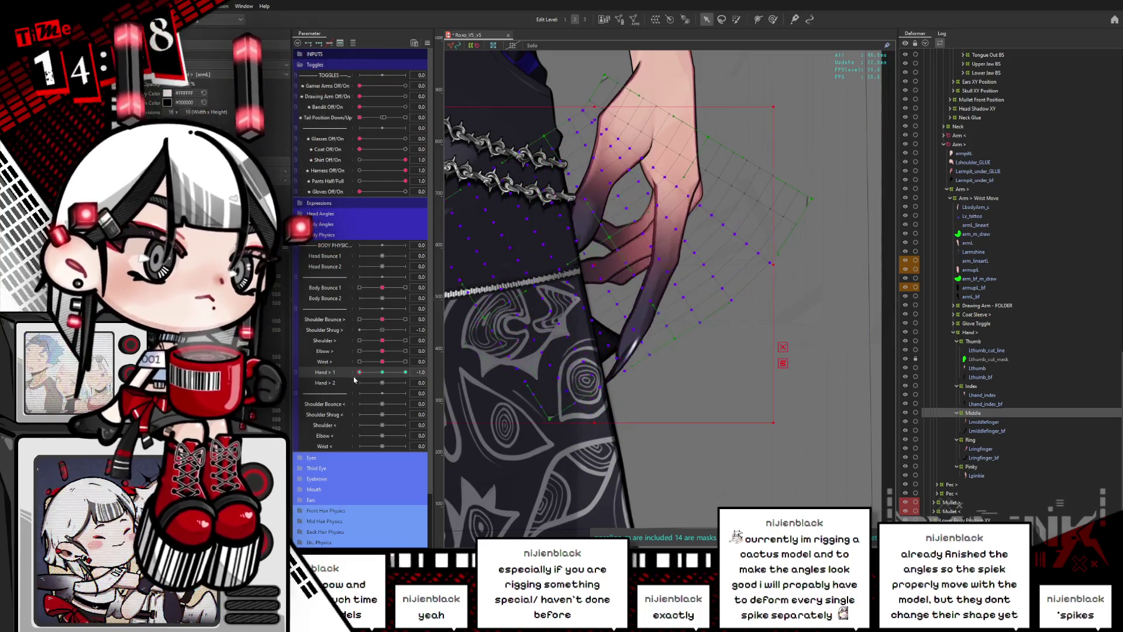
At Hand > 1 = 1.0, rotate the finger deformer for a tighter curl, then return near zero.
{"action": "left_click", "coordinate": [406, 372]}
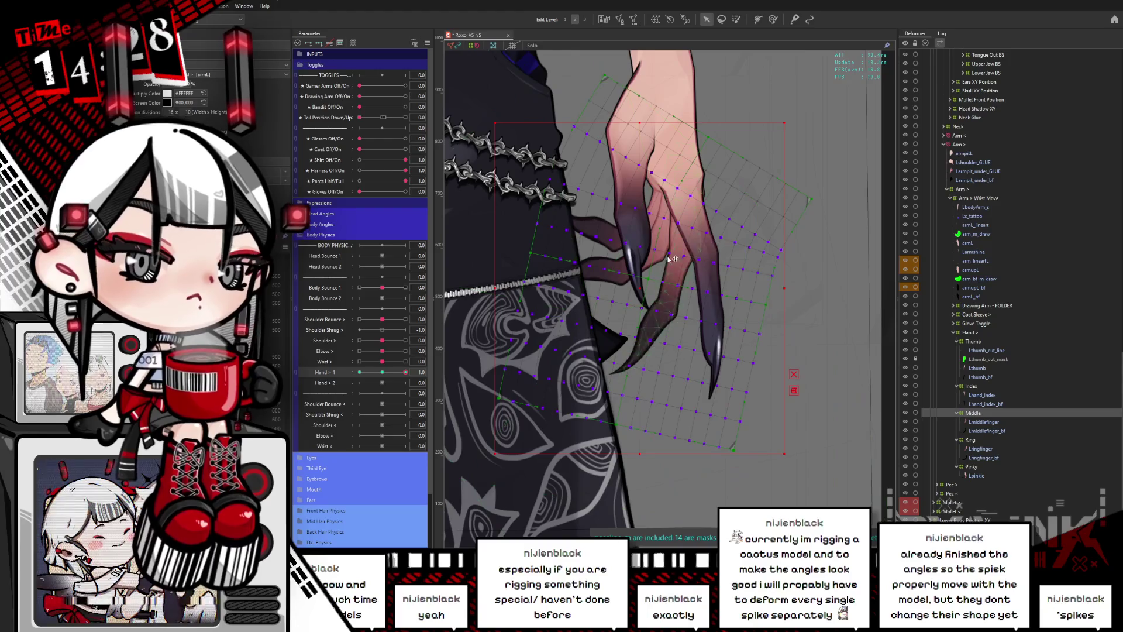
{"action": "left_click", "coordinate": [795, 193]}
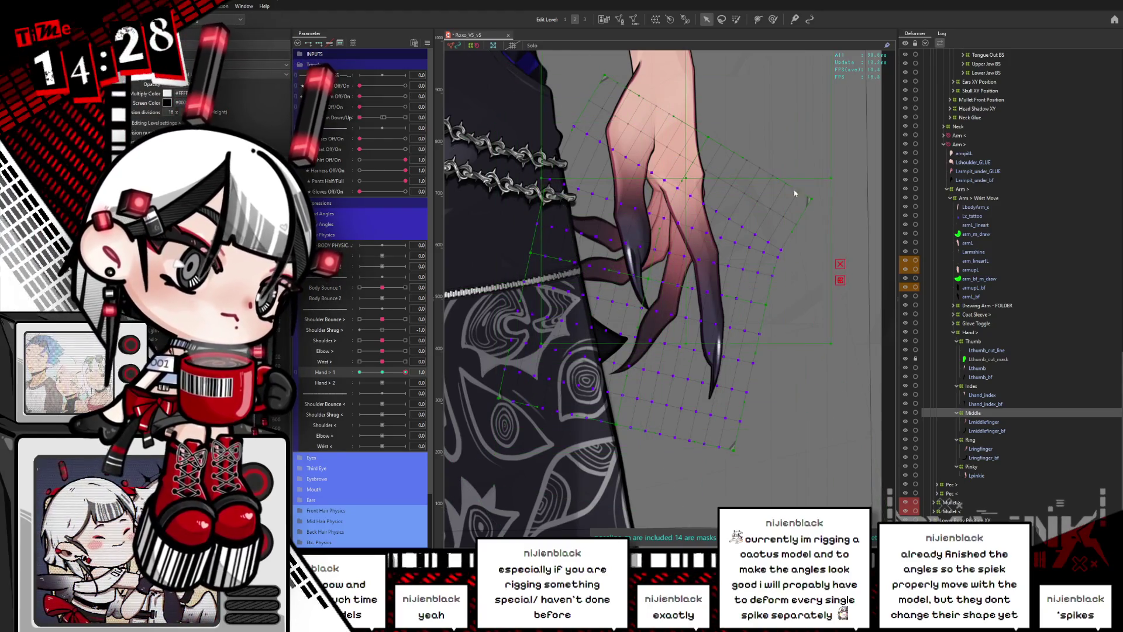
{"action": "left_click_drag", "start_coordinate": [819, 181], "coordinate": [844, 167]}
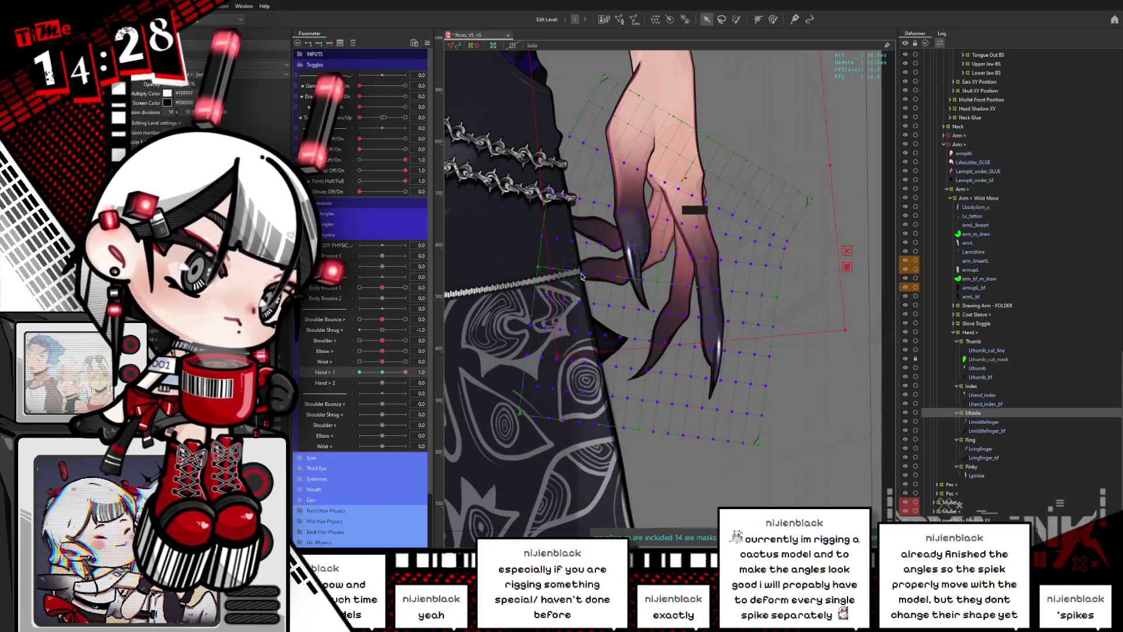
{"action": "mouse_move", "coordinate": [405, 372]}
{"action": "left_mouse_down"}
{"action": "mouse_move", "coordinate": [355, 376]}
{"action": "mouse_move", "coordinate": [385, 374]}
{"action": "left_mouse_up"}
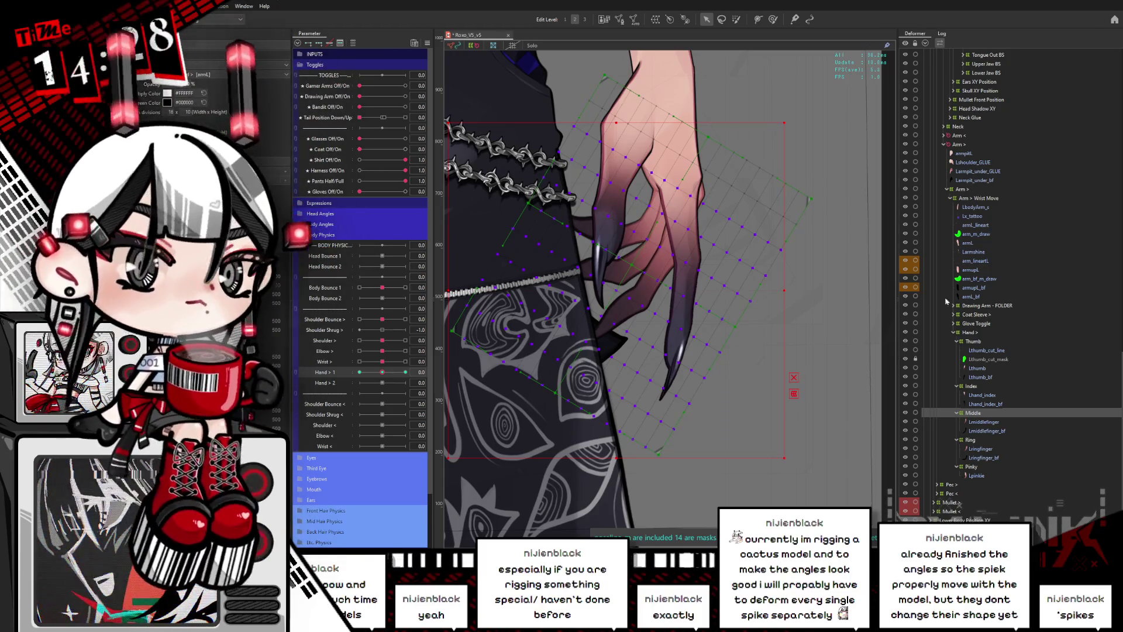
{"action": "left_click", "coordinate": [965, 440]}
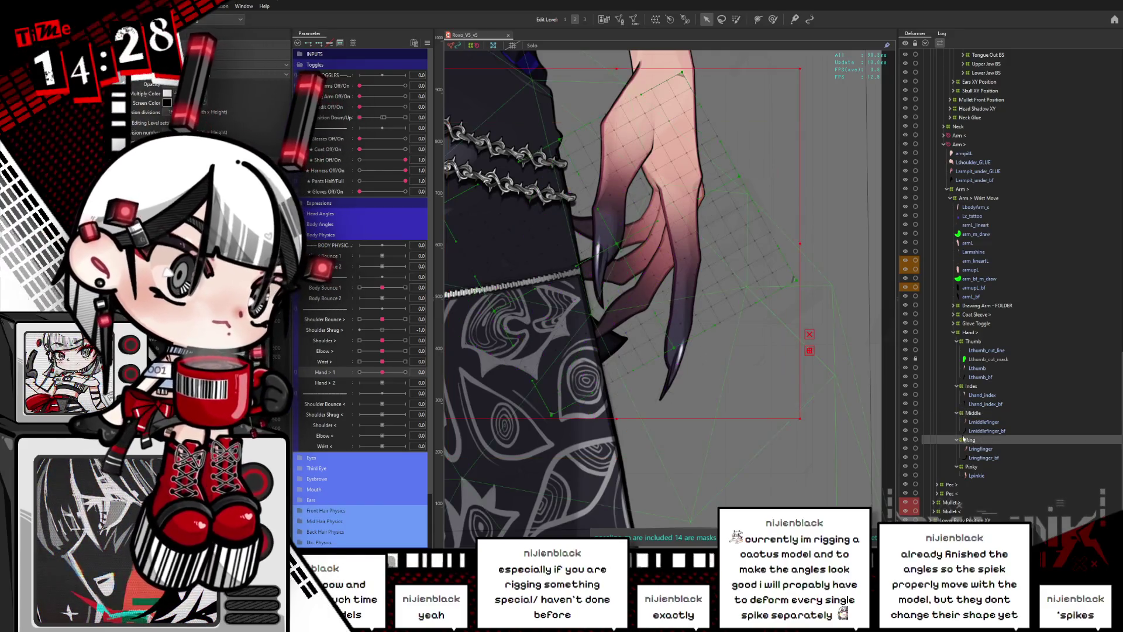
Isolate the ring finger's art mesh and set Hand > 1 to its fully curled 1.0 pose.
{"action": "left_click_drag", "start_coordinate": [727, 390], "coordinate": [791, 393]}
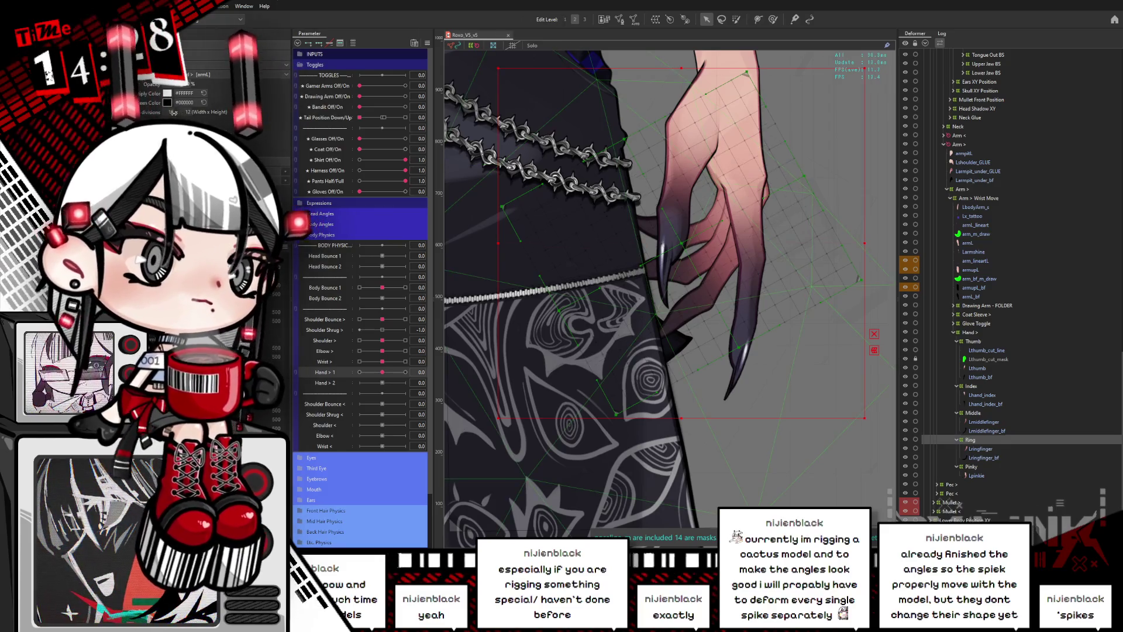
{"action": "left_click", "coordinate": [171, 113]}
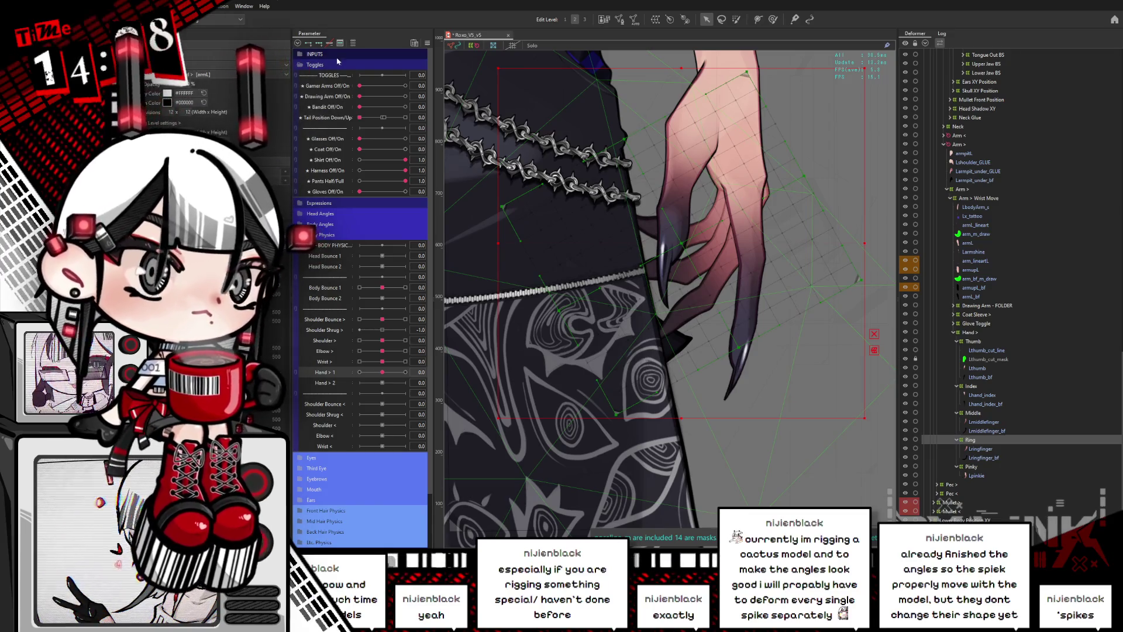
{"action": "left_click", "coordinate": [667, 266]}
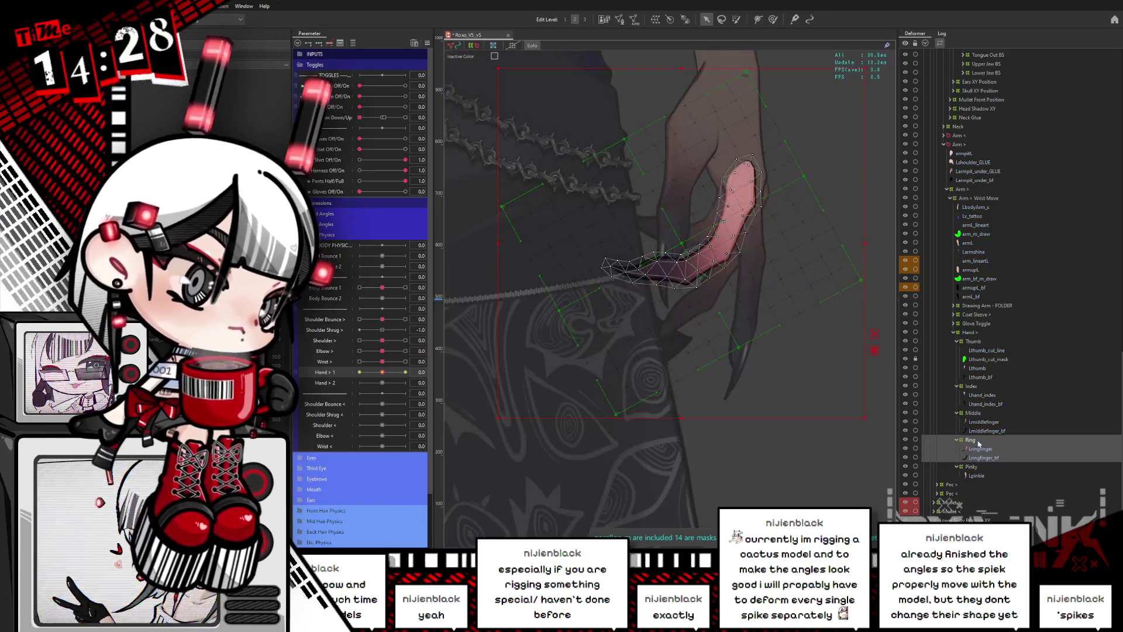
{"action": "left_click_drag", "start_coordinate": [381, 375], "coordinate": [405, 373]}
Lasso the ring finger's vertices and try a rotation, then undo it.
{"action": "left_click", "coordinate": [721, 20]}
{"action": "mouse_move", "coordinate": [622, 89]}
{"action": "left_mouse_down"}
{"action": "mouse_move", "coordinate": [651, 166]}
{"action": "mouse_move", "coordinate": [681, 199]}
{"action": "mouse_move", "coordinate": [725, 219]}
{"action": "mouse_move", "coordinate": [746, 214]}
{"action": "mouse_move", "coordinate": [443, 486]}
{"action": "mouse_move", "coordinate": [660, 38]}
{"action": "left_mouse_up"}
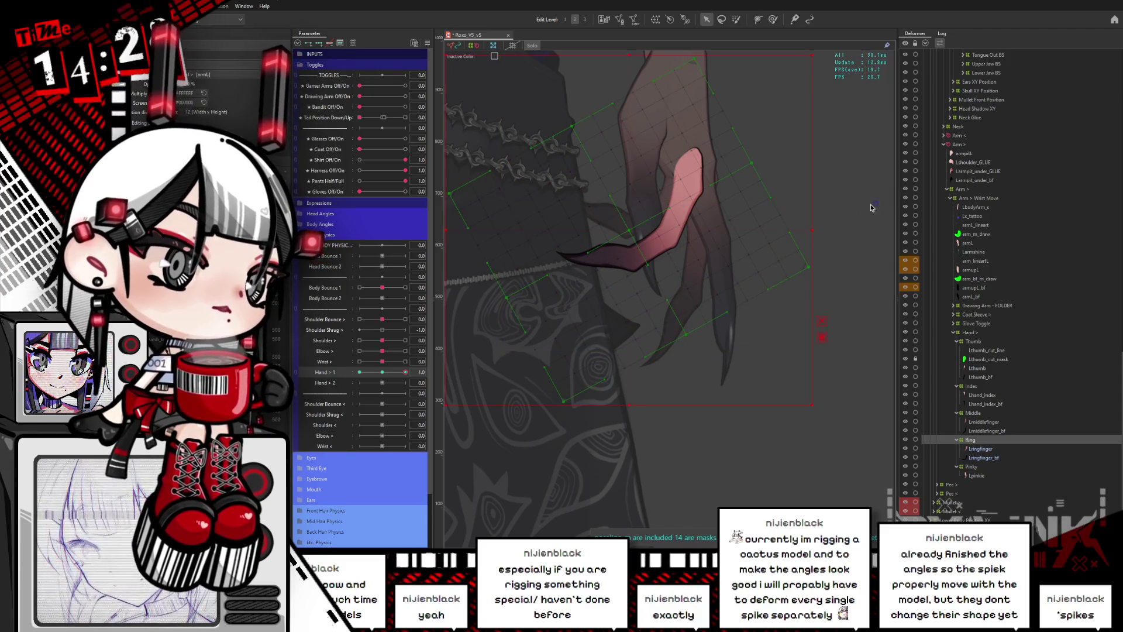
{"action": "mouse_move", "coordinate": [689, 192]}
{"action": "left_click_drag", "start_coordinate": [871, 195], "coordinate": [886, 160]}
{"action": "key", "text": "ctrl+z"}
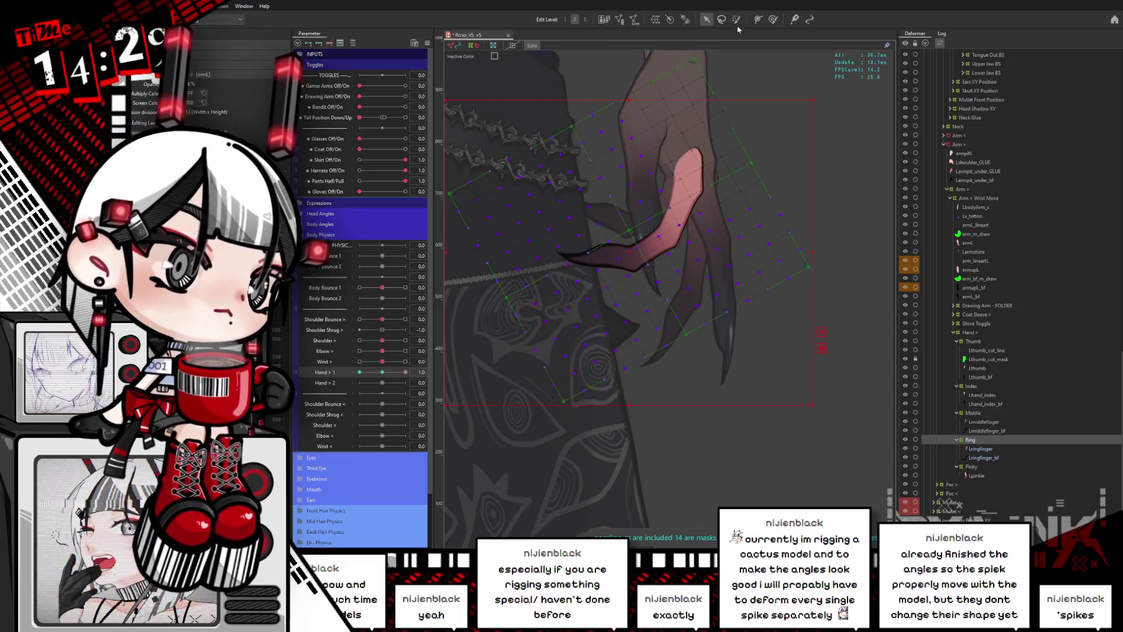
Select the Ring warp deformer and nudge and rotate it around the hand.
{"action": "left_click", "coordinate": [737, 116]}
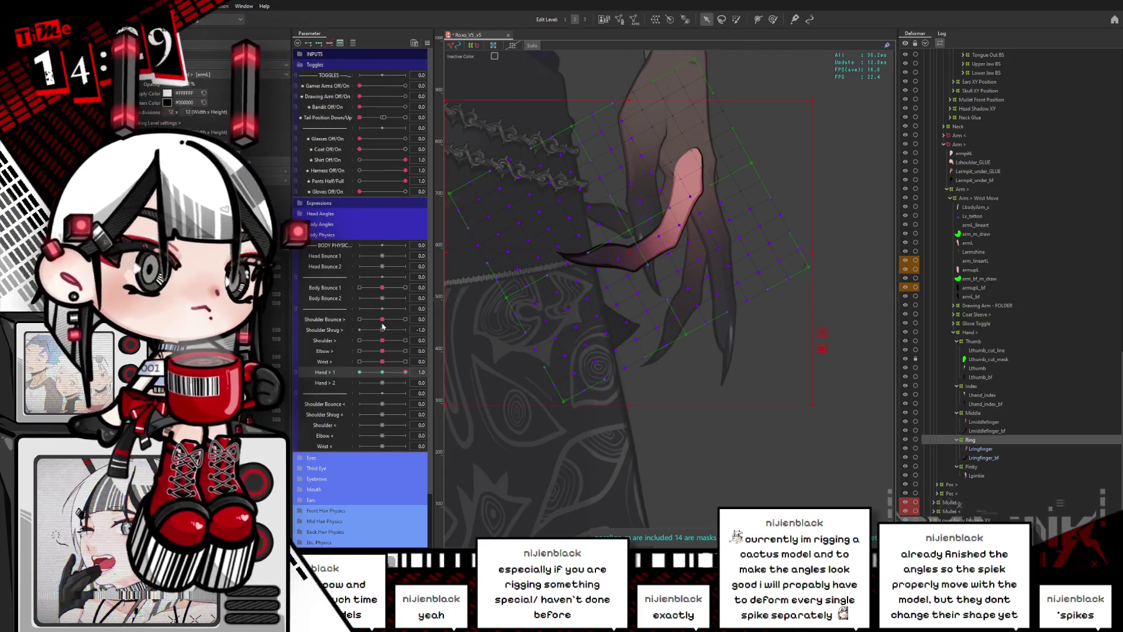
{"action": "left_click", "coordinate": [697, 190]}
{"action": "left_click_drag", "start_coordinate": [697, 190], "coordinate": [689, 187]}
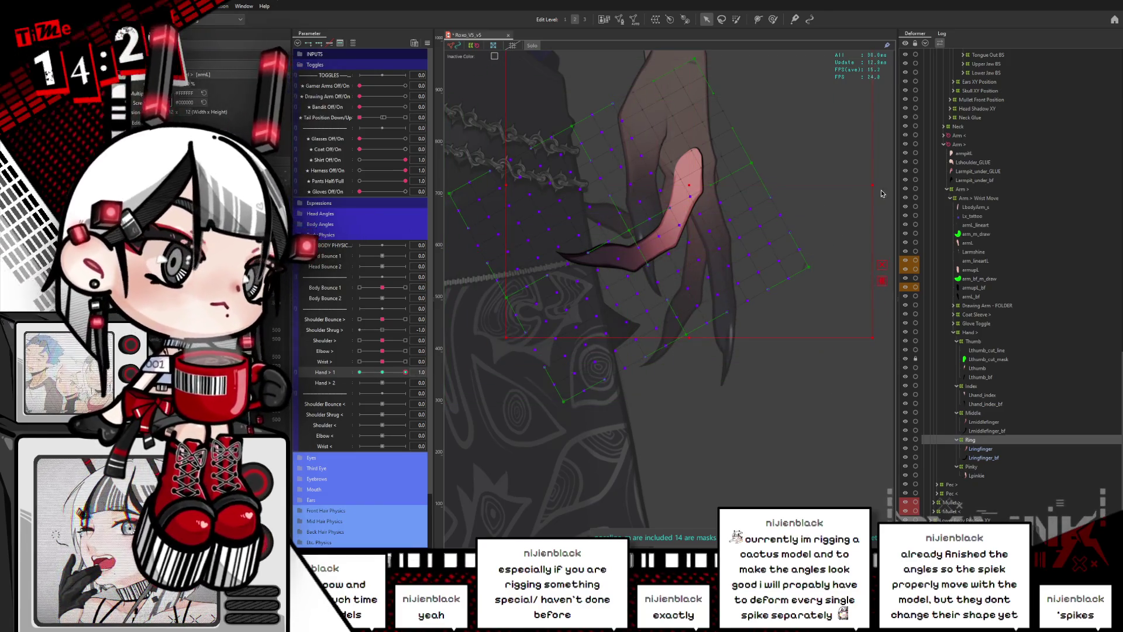
{"action": "left_click_drag", "start_coordinate": [879, 187], "coordinate": [879, 145]}
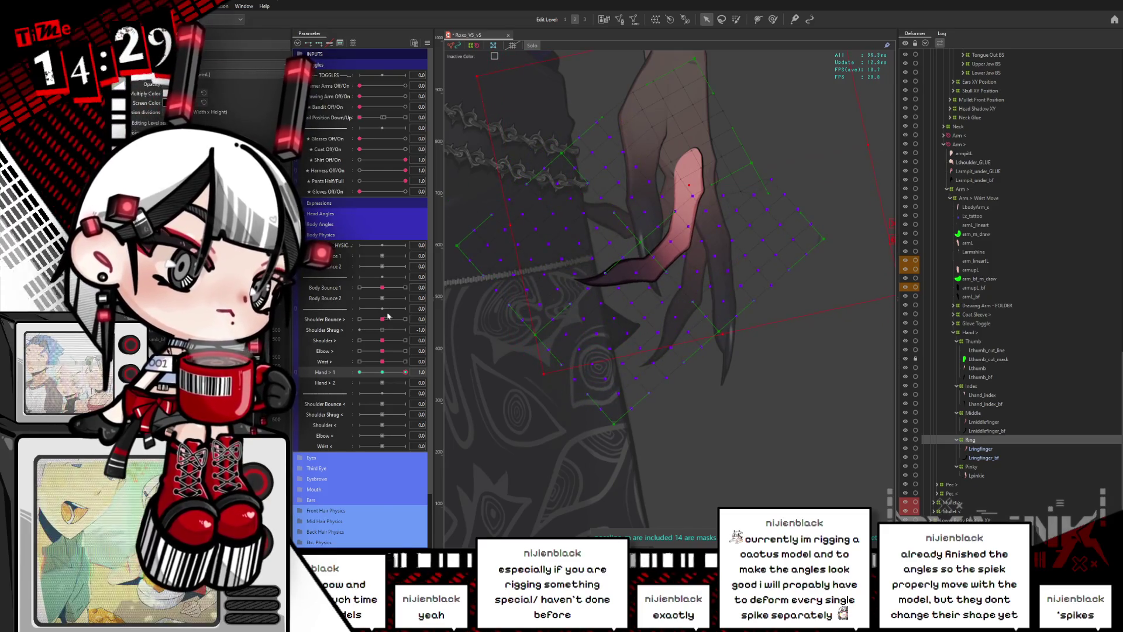
At Hand > 1 = -1.0, shift the Ring deformer up-right and rotate it, then sweep back to 1.0.
{"action": "left_click_drag", "start_coordinate": [384, 374], "coordinate": [359, 373]}
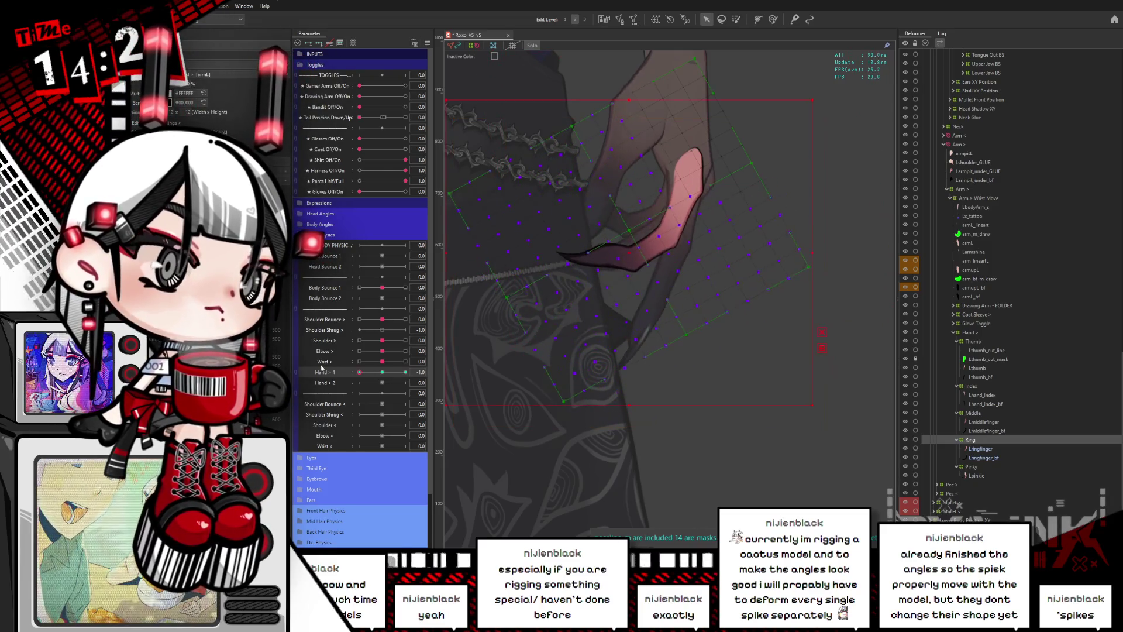
{"action": "left_click_drag", "start_coordinate": [655, 229], "coordinate": [670, 219]}
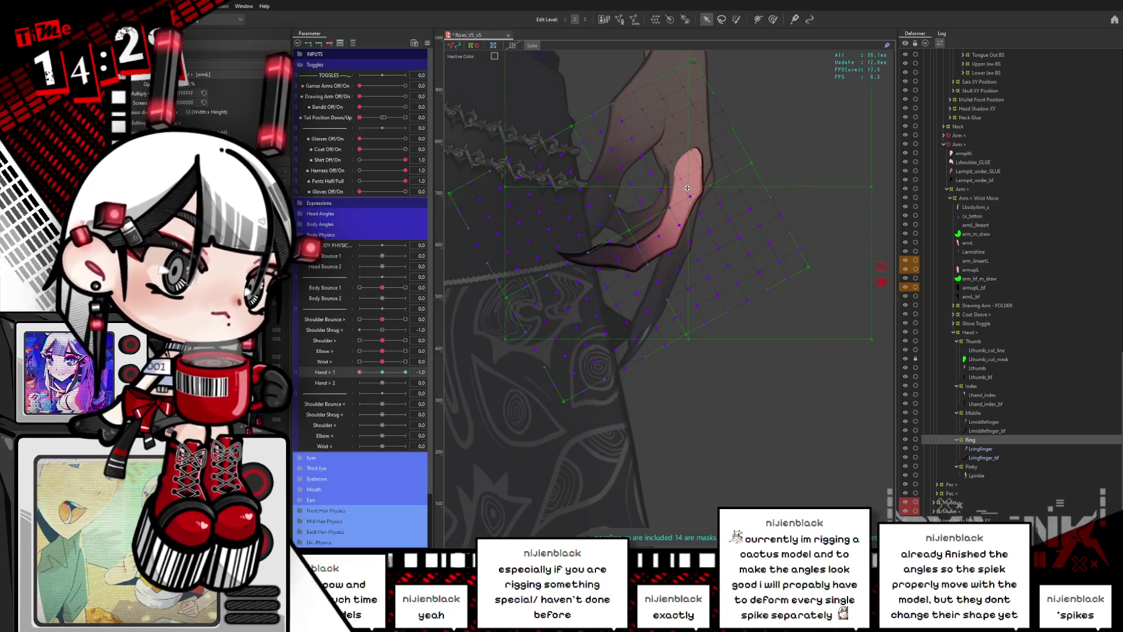
{"action": "left_click_drag", "start_coordinate": [877, 187], "coordinate": [834, 232]}
{"action": "mouse_move", "coordinate": [386, 373]}
{"action": "left_mouse_down"}
{"action": "mouse_move", "coordinate": [428, 378]}
{"action": "mouse_move", "coordinate": [377, 374]}
{"action": "mouse_move", "coordinate": [436, 369]}
{"action": "left_mouse_up"}
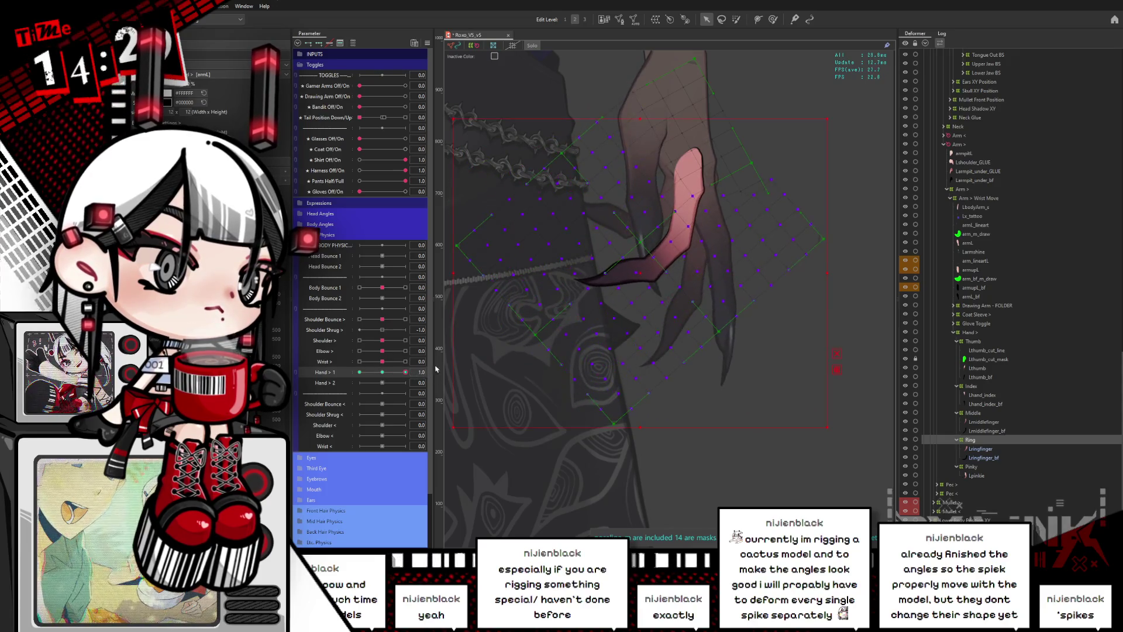
Slightly reposition the Ring deformer, reset Hand > 1 to rest, and lasso the ring finger's vertices.
{"action": "left_click", "coordinate": [647, 274]}
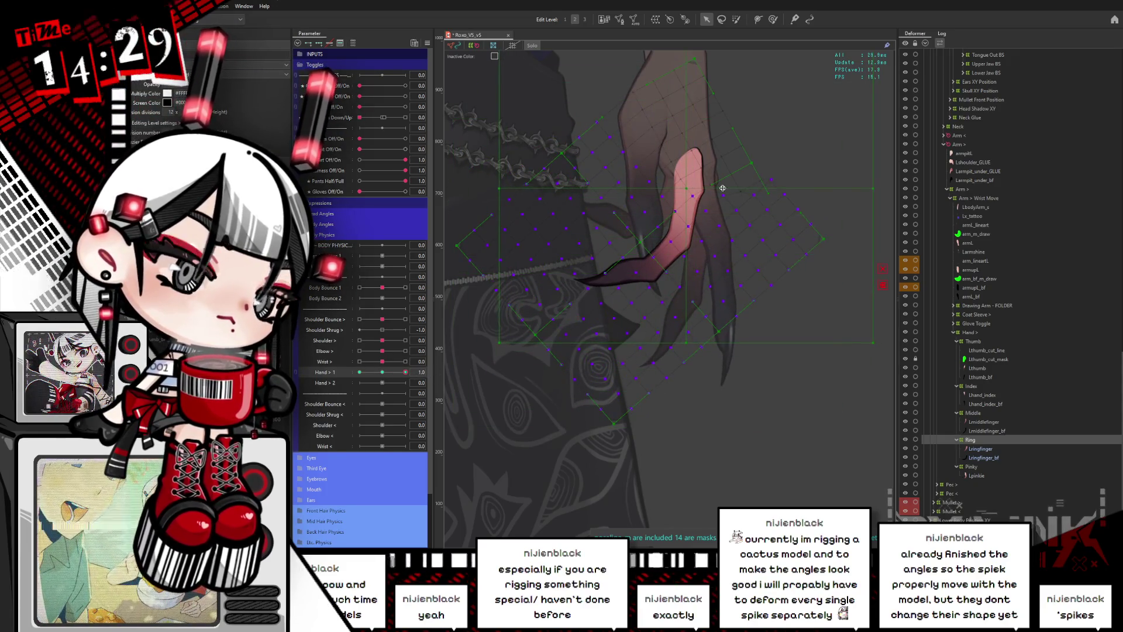
{"action": "left_click_drag", "start_coordinate": [879, 188], "coordinate": [869, 183]}
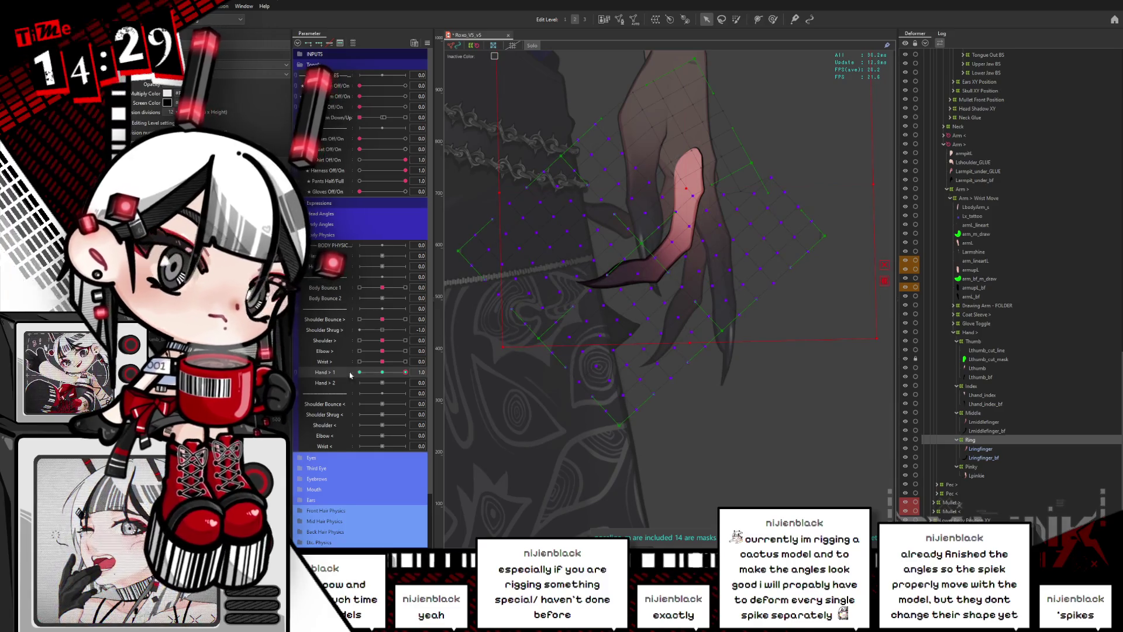
{"action": "left_click", "coordinate": [387, 371]}
{"action": "left_click", "coordinate": [721, 19]}
{"action": "mouse_move", "coordinate": [675, 145]}
{"action": "left_mouse_down"}
{"action": "mouse_move", "coordinate": [691, 172]}
{"action": "mouse_move", "coordinate": [753, 158]}
{"action": "mouse_move", "coordinate": [546, 507]}
{"action": "mouse_move", "coordinate": [679, 150]}
{"action": "left_mouse_up"}
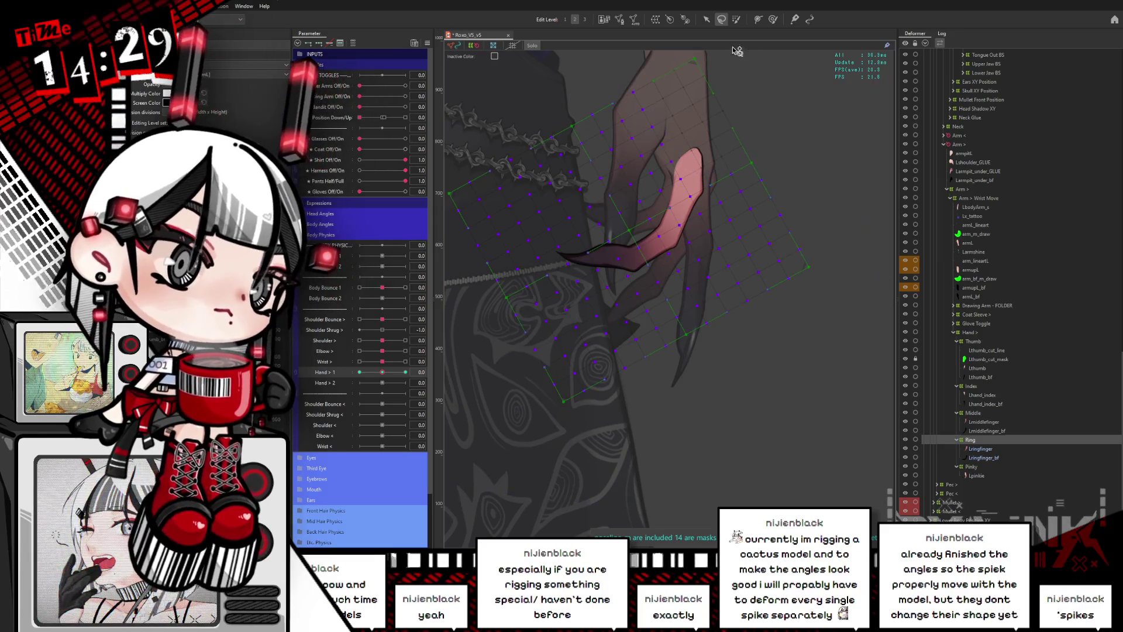
{"action": "key", "text": "v"}
At Hand > 1 = 1.0, rotate the ring finger lattice to curl it, then test an intermediate pose.
{"action": "left_click", "coordinate": [406, 372]}
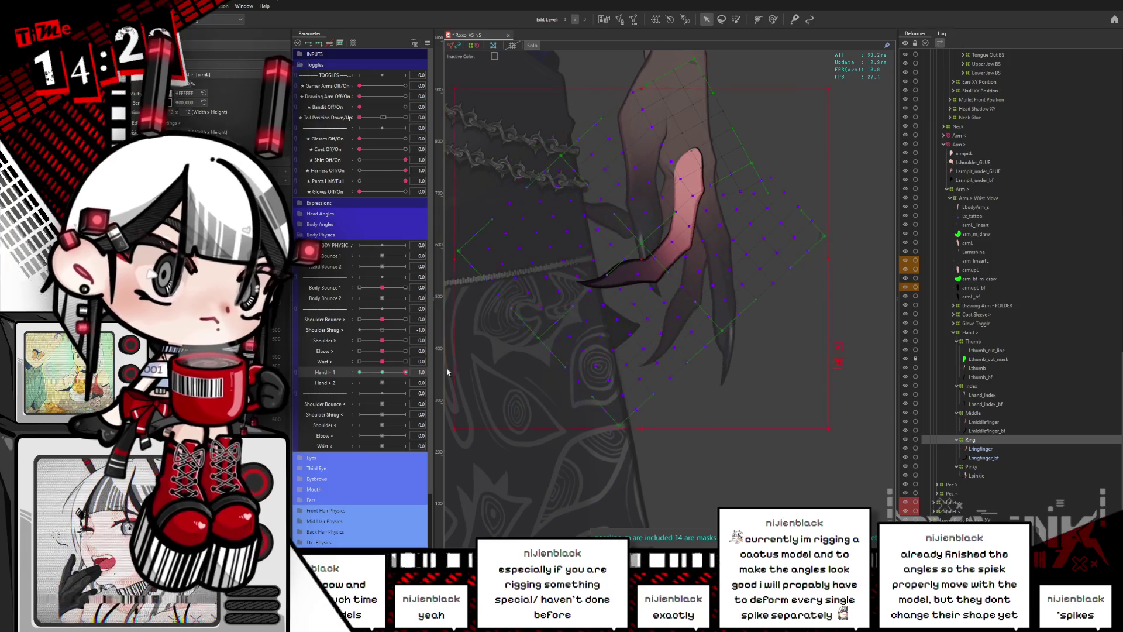
{"action": "left_click", "coordinate": [693, 174]}
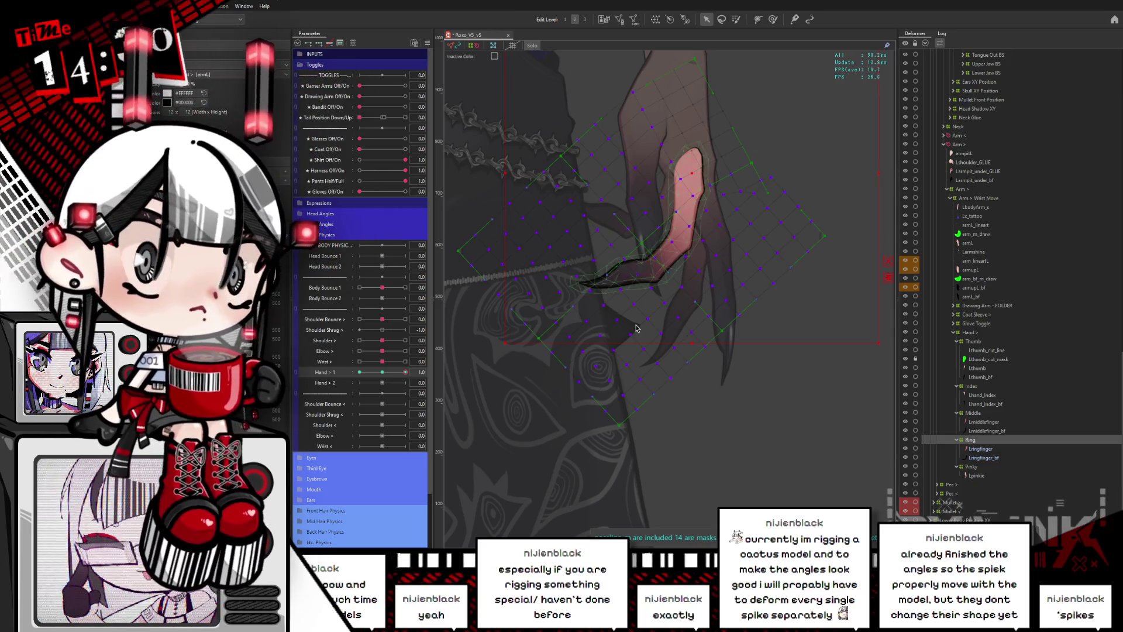
{"action": "left_click_drag", "start_coordinate": [499, 171], "coordinate": [486, 194]}
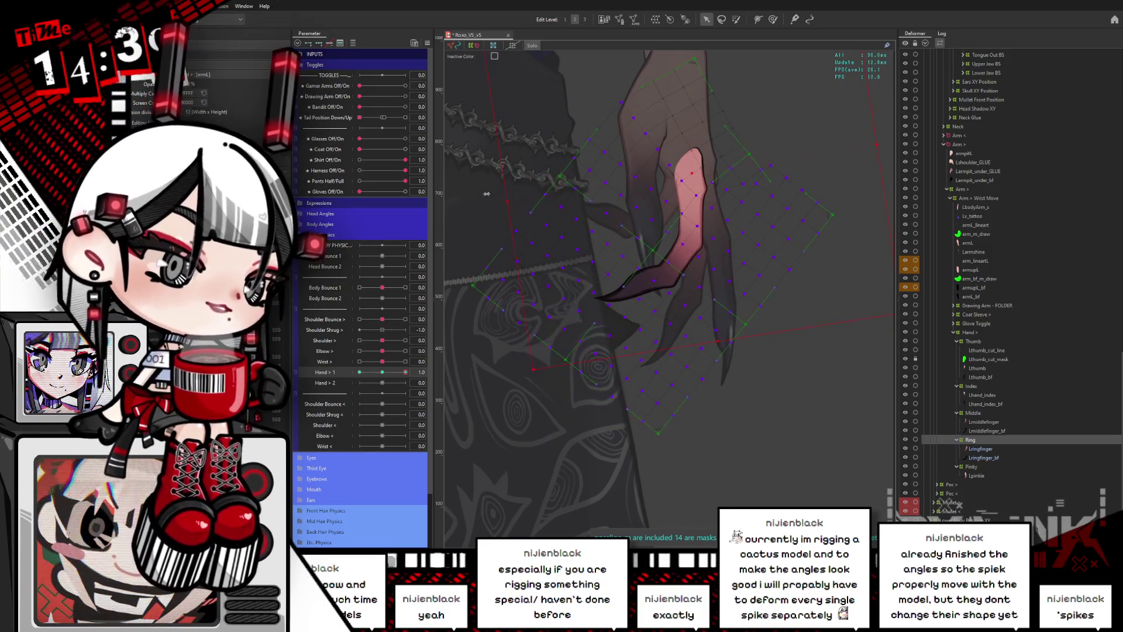
{"action": "mouse_move", "coordinate": [385, 373]}
{"action": "left_mouse_down"}
{"action": "mouse_move", "coordinate": [374, 373]}
{"action": "mouse_move", "coordinate": [393, 373]}
{"action": "mouse_move", "coordinate": [384, 372]}
{"action": "left_mouse_up"}
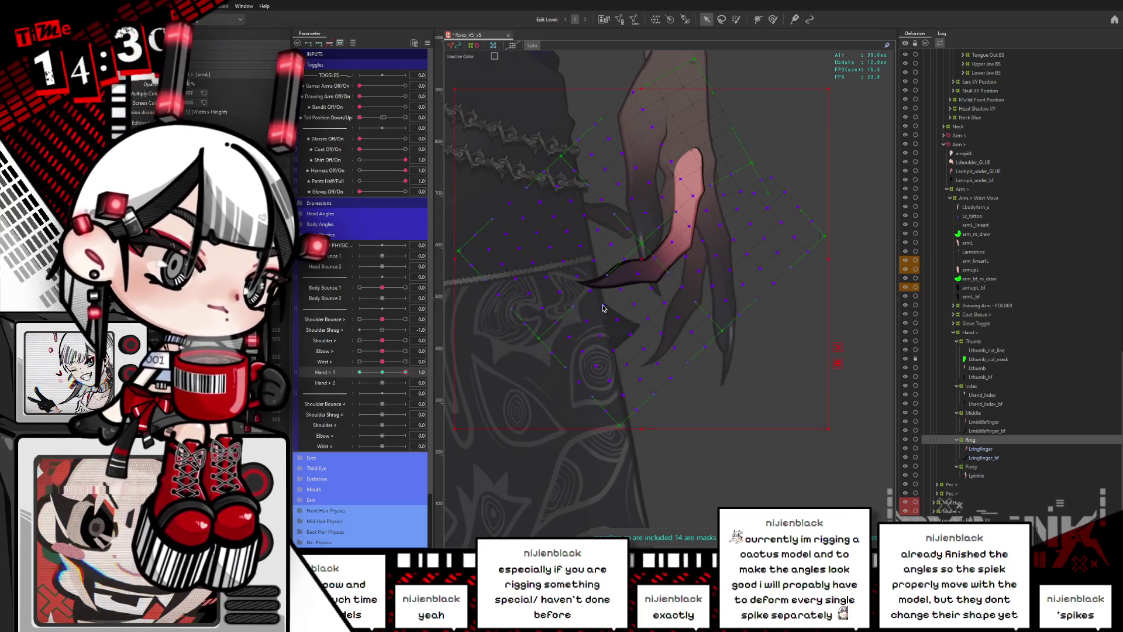
{"action": "left_click", "coordinate": [691, 172]}
{"action": "left_click", "coordinate": [691, 169]}
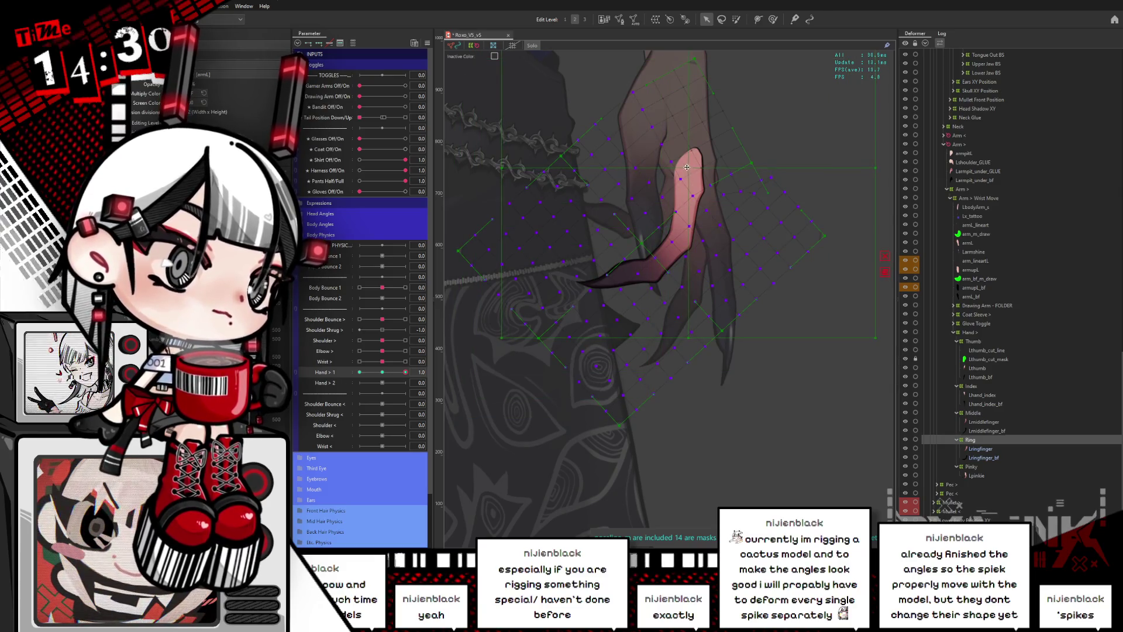
{"action": "left_click_drag", "start_coordinate": [405, 372], "coordinate": [335, 372]}
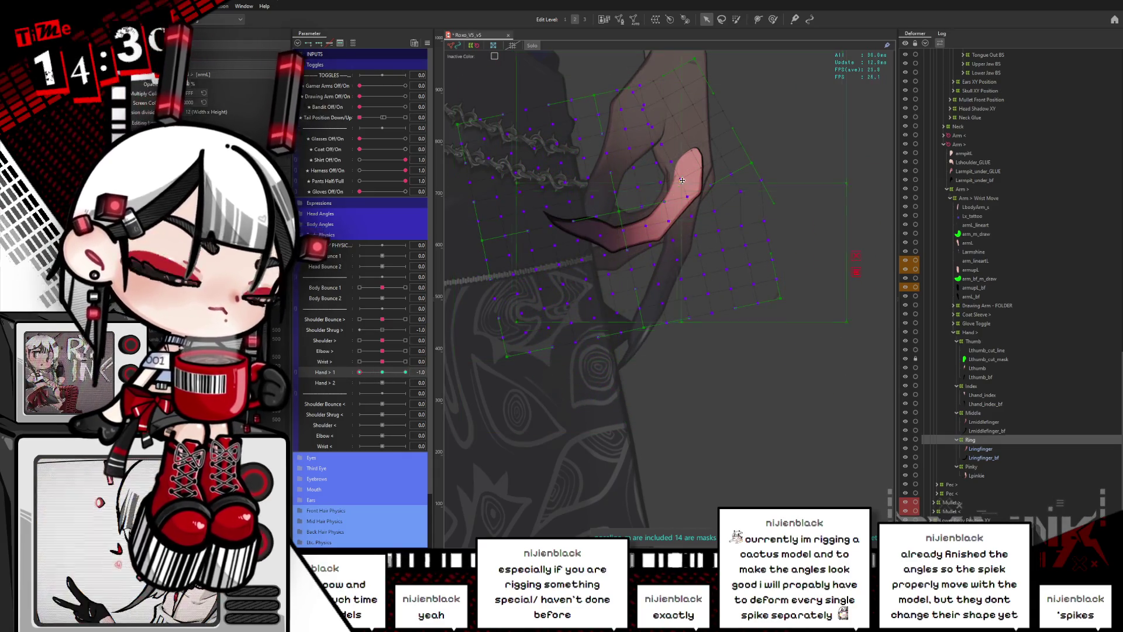
Rotate the deformer slightly clockwise and scrub Hand > 1 to its fully curled end.
{"action": "left_click", "coordinate": [691, 199]}
{"action": "left_click_drag", "start_coordinate": [861, 170], "coordinate": [856, 183]}
{"action": "mouse_move", "coordinate": [359, 372]}
{"action": "left_mouse_down"}
{"action": "mouse_move", "coordinate": [418, 382]}
{"action": "mouse_move", "coordinate": [389, 362]}
{"action": "left_mouse_up"}
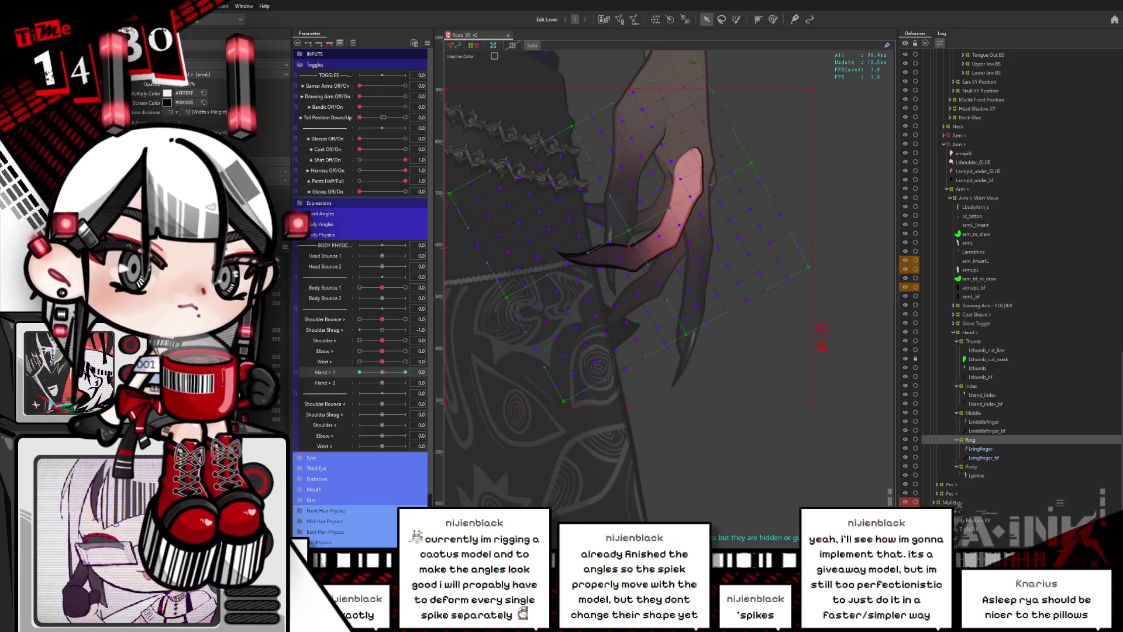
{"action": "mouse_move", "coordinate": [385, 371]}
{"action": "left_mouse_down"}
{"action": "mouse_move", "coordinate": [359, 372]}
{"action": "mouse_move", "coordinate": [420, 371]}
{"action": "left_mouse_up"}
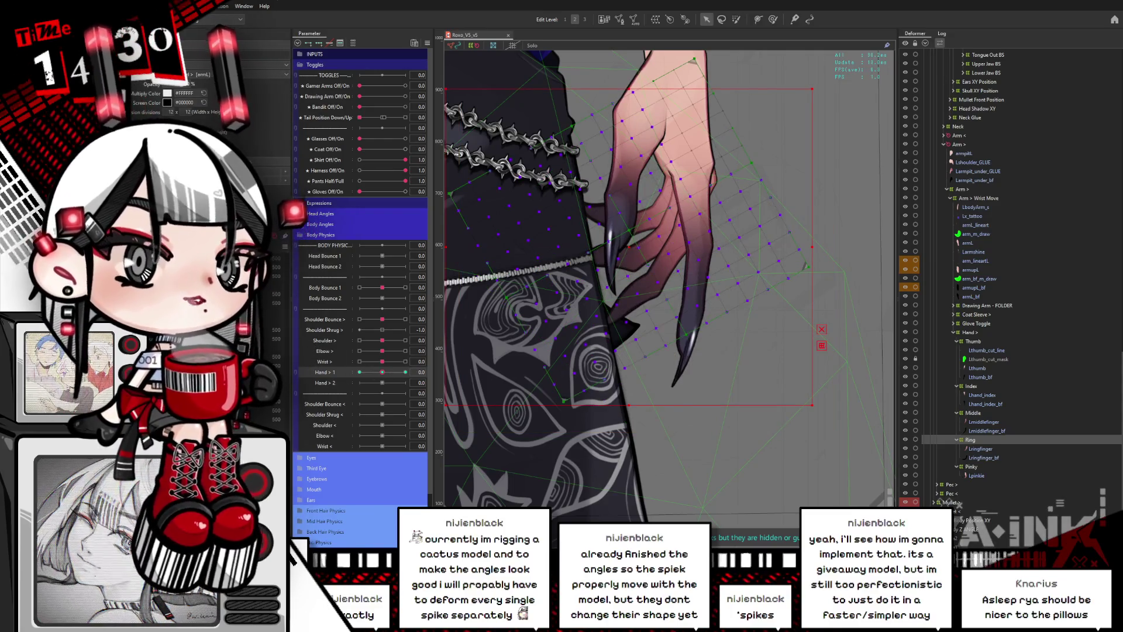
Hide overlays with H at Hand > 1 = 1.0 and compare the Middle and Ring deformers while scrubbing.
{"action": "mouse_move", "coordinate": [381, 372]}
{"action": "left_mouse_down"}
{"action": "mouse_move", "coordinate": [409, 372]}
{"action": "mouse_move", "coordinate": [368, 372]}
{"action": "mouse_move", "coordinate": [412, 372]}
{"action": "mouse_move", "coordinate": [361, 372]}
{"action": "mouse_move", "coordinate": [410, 372]}
{"action": "left_mouse_up"}
{"action": "left_click", "coordinate": [656, 142]}
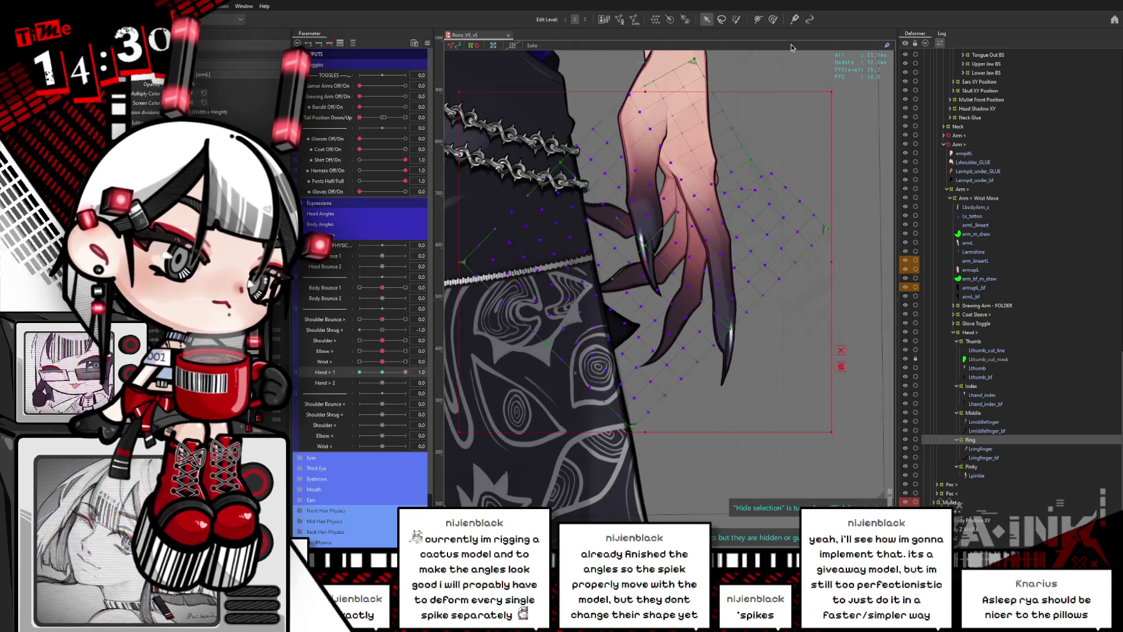
{"action": "left_click", "coordinate": [655, 142]}
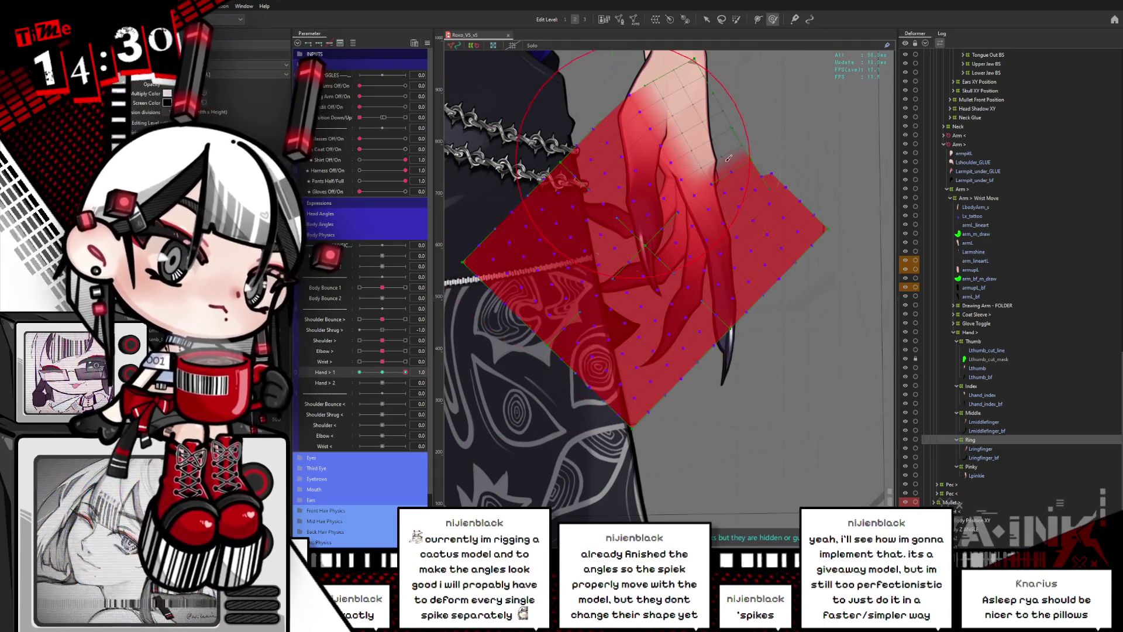
{"action": "key", "text": "h"}
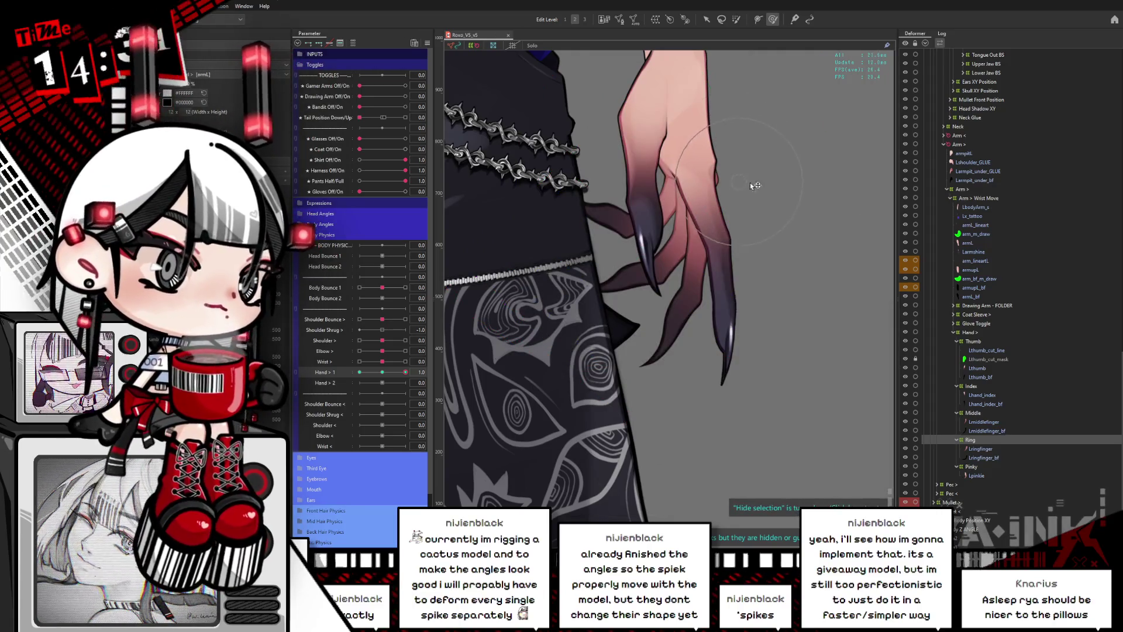
{"action": "left_click", "coordinate": [756, 182]}
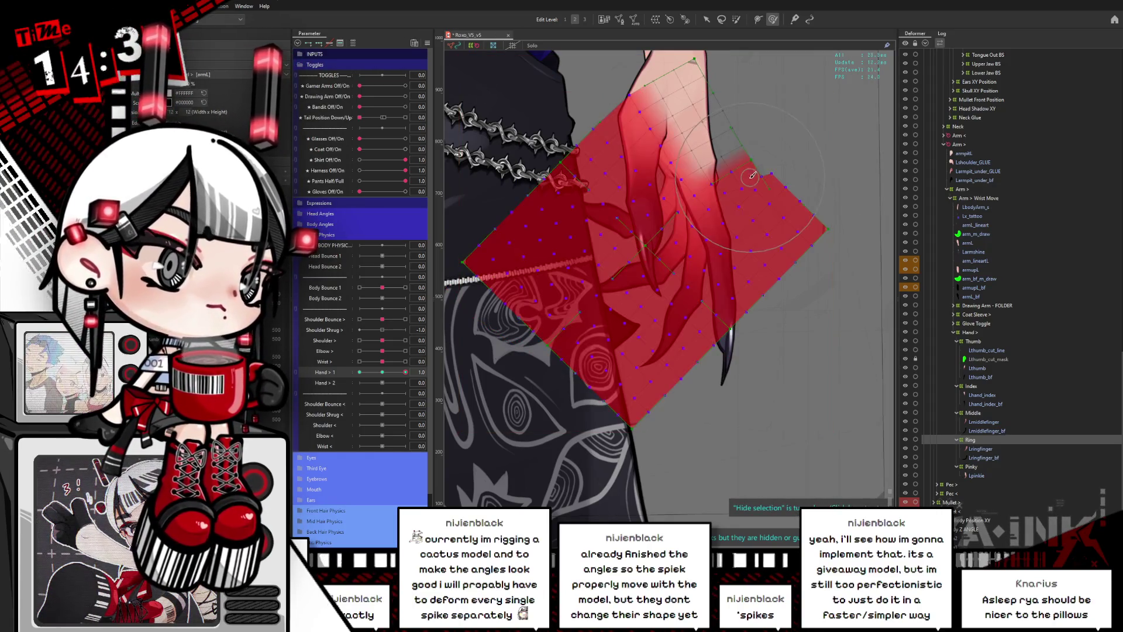
{"action": "left_click", "coordinate": [749, 177]}
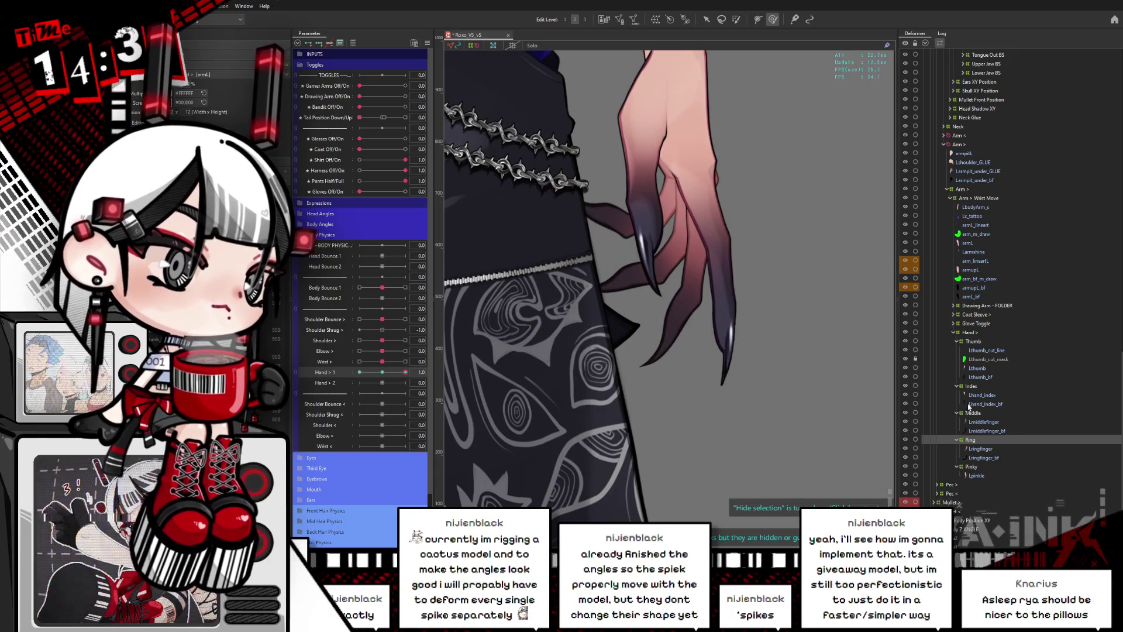
{"action": "left_click", "coordinate": [972, 412]}
{"action": "mouse_move", "coordinate": [405, 372]}
{"action": "left_mouse_down"}
{"action": "mouse_move", "coordinate": [359, 372]}
{"action": "mouse_move", "coordinate": [411, 372]}
{"action": "left_mouse_up"}
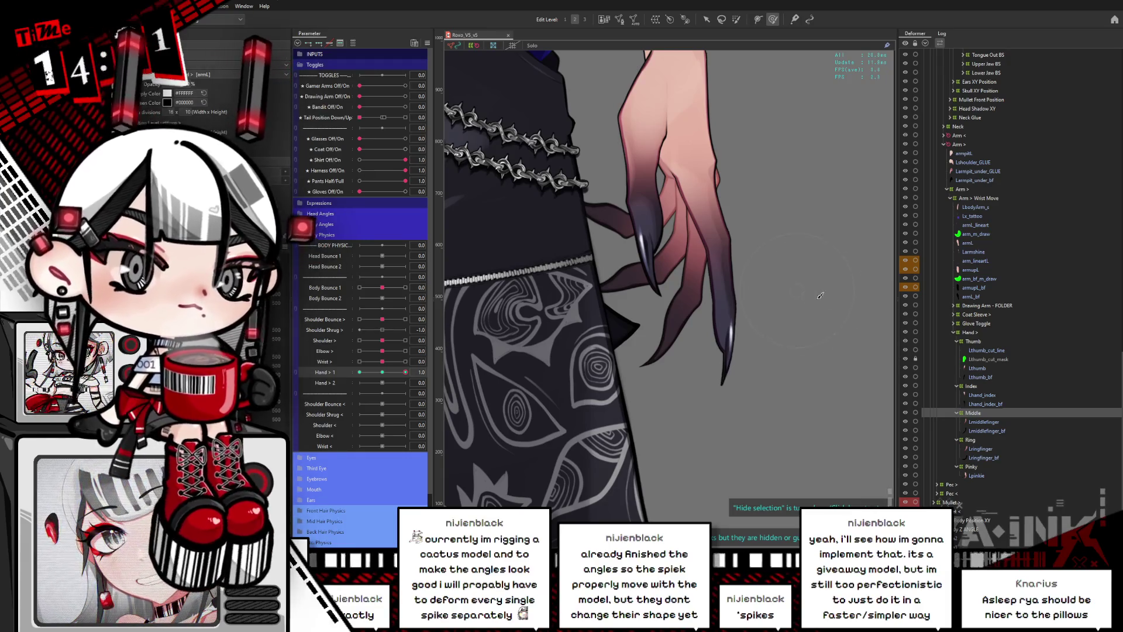
{"action": "left_click", "coordinate": [989, 443]}
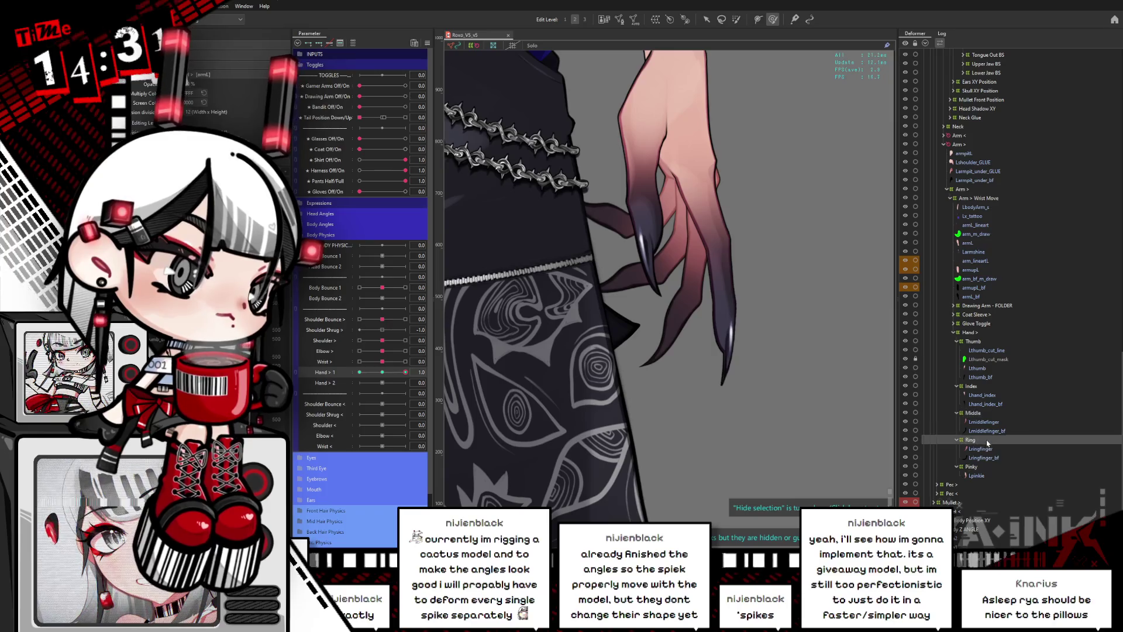
Select the Pinky deformer, isolate its art mesh, and set Hand > 1 to -1.0.
{"action": "left_click_drag", "start_coordinate": [740, 381], "coordinate": [758, 385]}
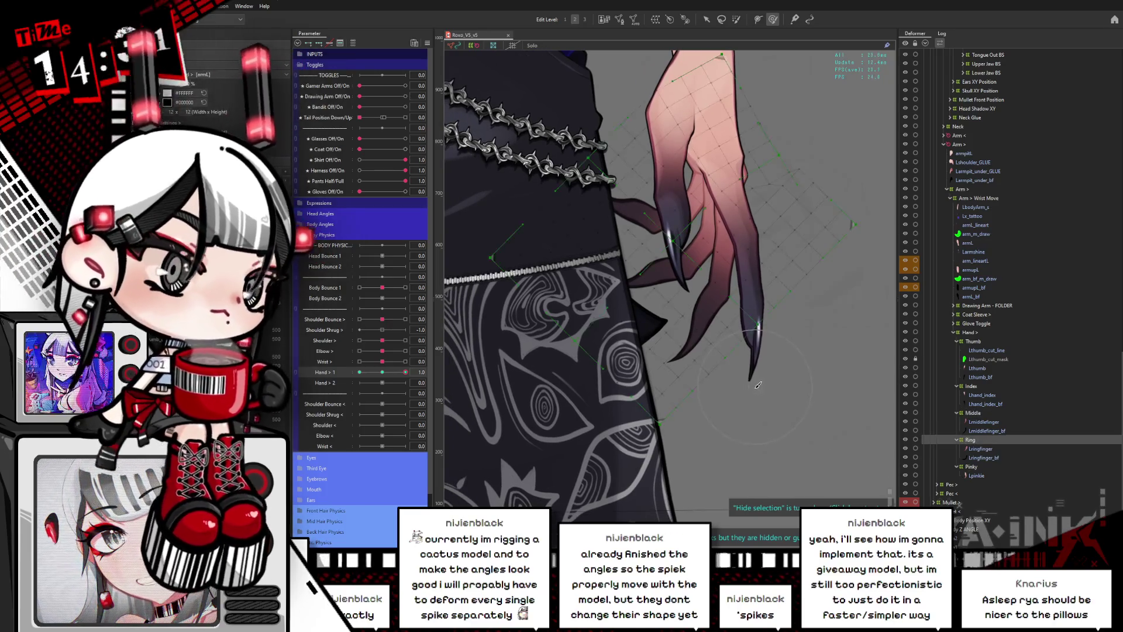
{"action": "left_click", "coordinate": [383, 372]}
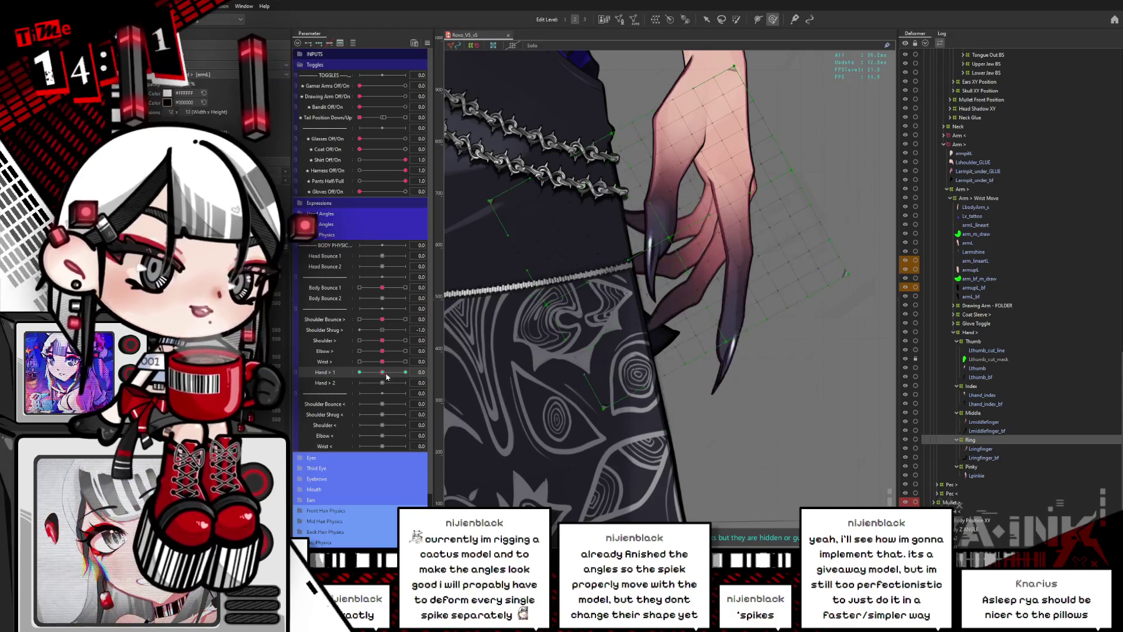
{"action": "left_click", "coordinate": [985, 466]}
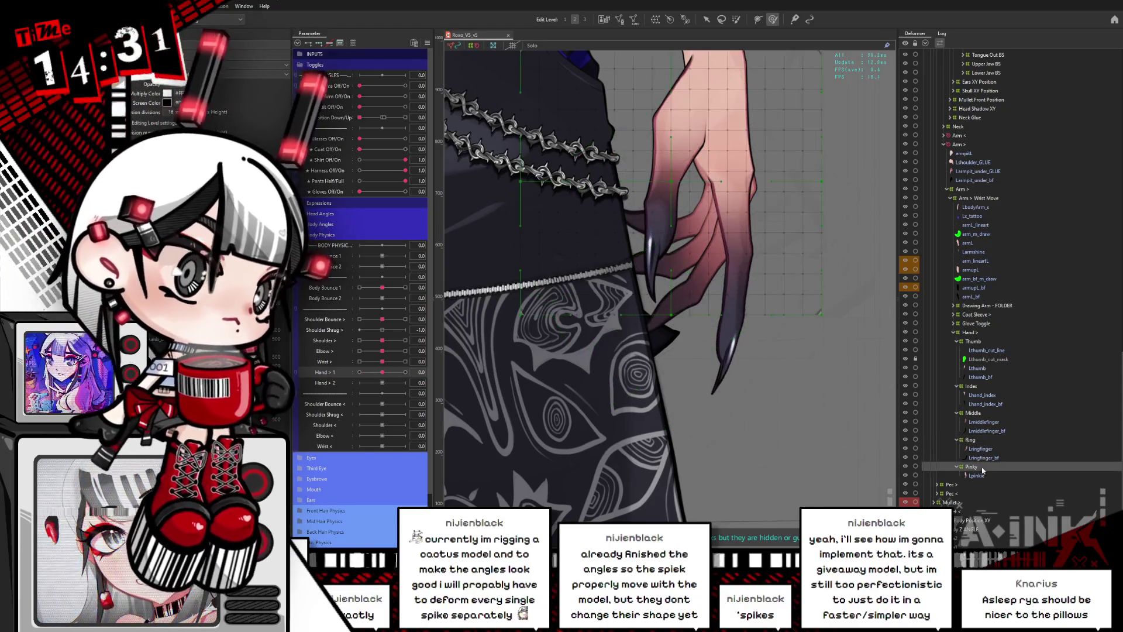
{"action": "left_click", "coordinate": [987, 475]}
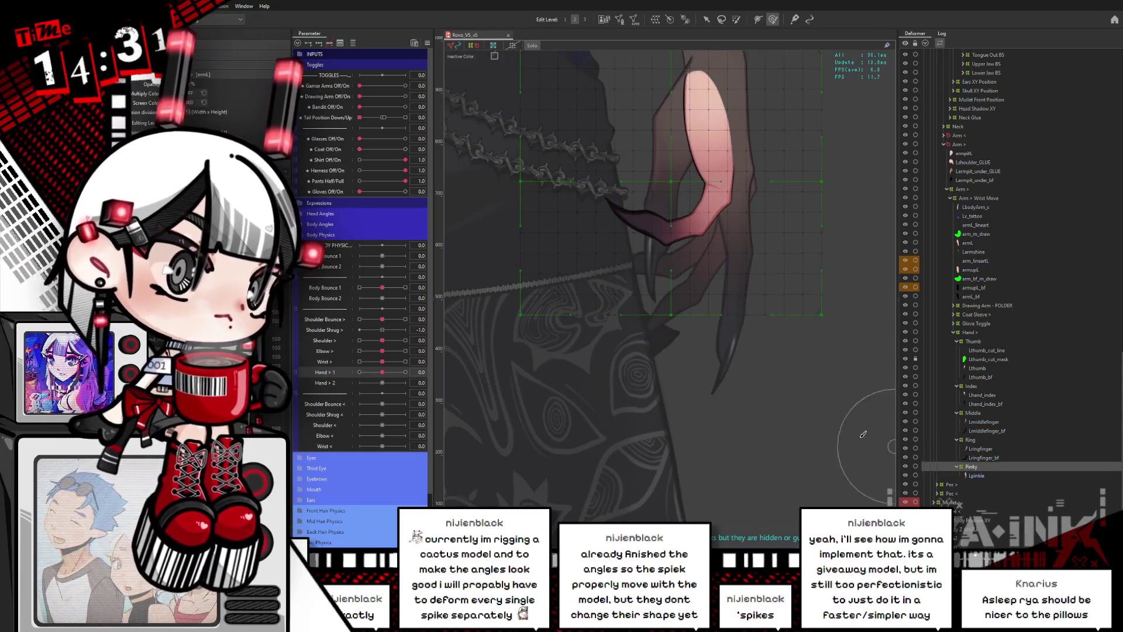
{"action": "left_click_drag", "start_coordinate": [806, 383], "coordinate": [799, 439]}
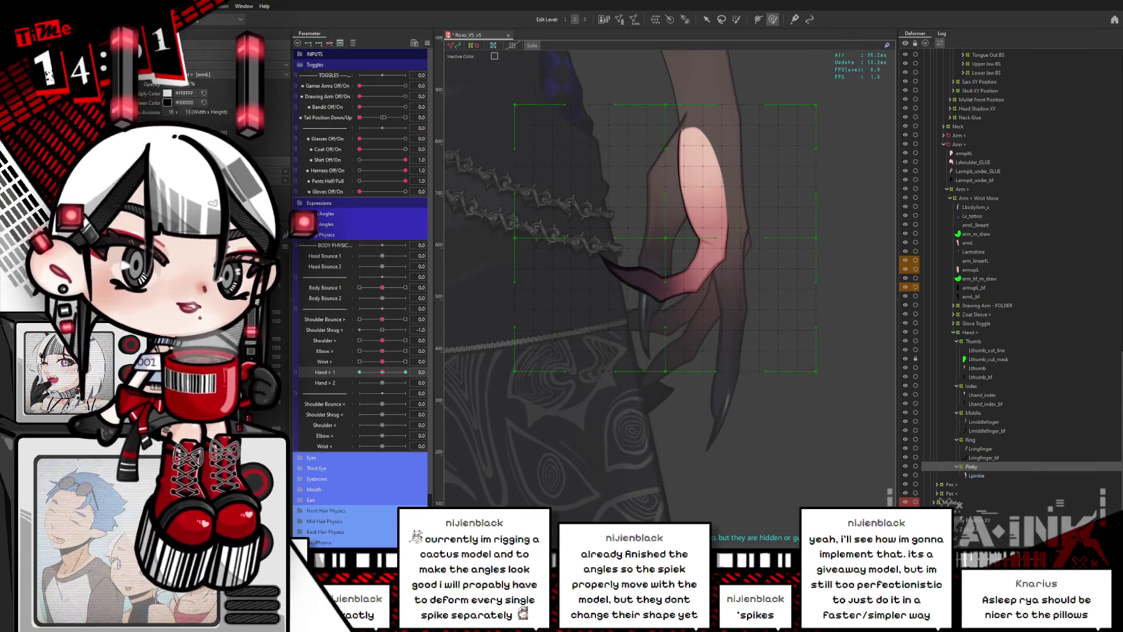
{"action": "left_click_drag", "start_coordinate": [396, 378], "coordinate": [359, 373]}
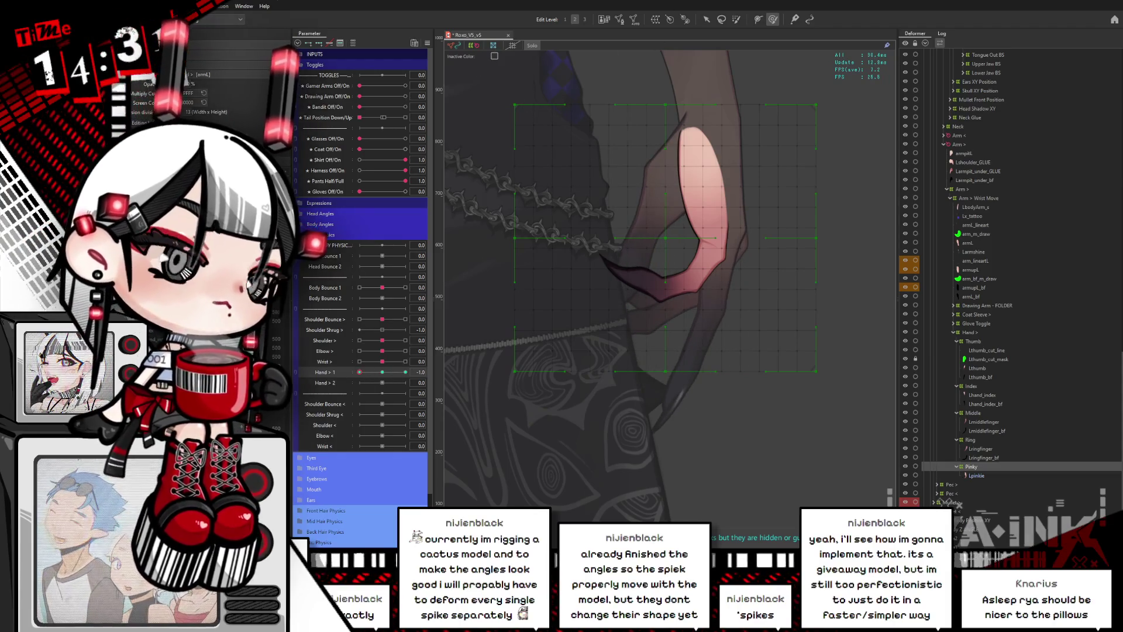
Lasso grid points across the lower arm and along the pinky.
{"action": "left_click", "coordinate": [721, 19]}
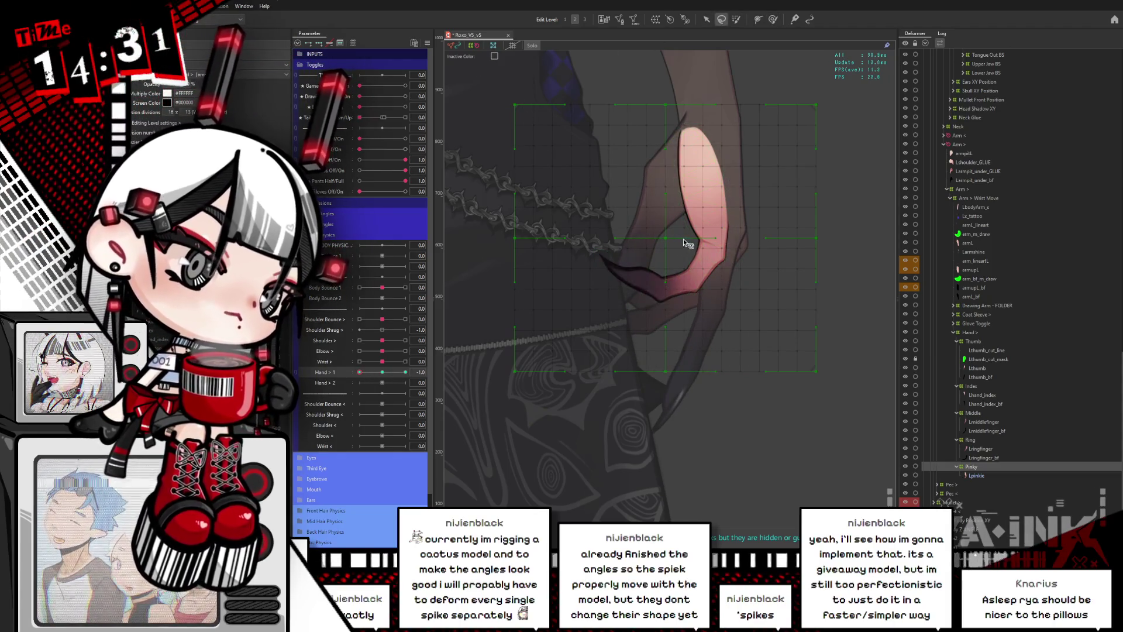
{"action": "left_click_drag", "start_coordinate": [648, 239], "coordinate": [795, 247]}
{"action": "mouse_move", "coordinate": [865, 360]}
{"action": "left_mouse_down"}
{"action": "mouse_move", "coordinate": [455, 409]}
{"action": "mouse_move", "coordinate": [472, 261]}
{"action": "left_mouse_up"}
{"action": "mouse_move", "coordinate": [631, 97]}
{"action": "left_mouse_down"}
{"action": "mouse_move", "coordinate": [636, 239]}
{"action": "mouse_move", "coordinate": [576, 253]}
{"action": "mouse_move", "coordinate": [507, 247]}
{"action": "mouse_move", "coordinate": [641, 81]}
{"action": "left_mouse_up"}
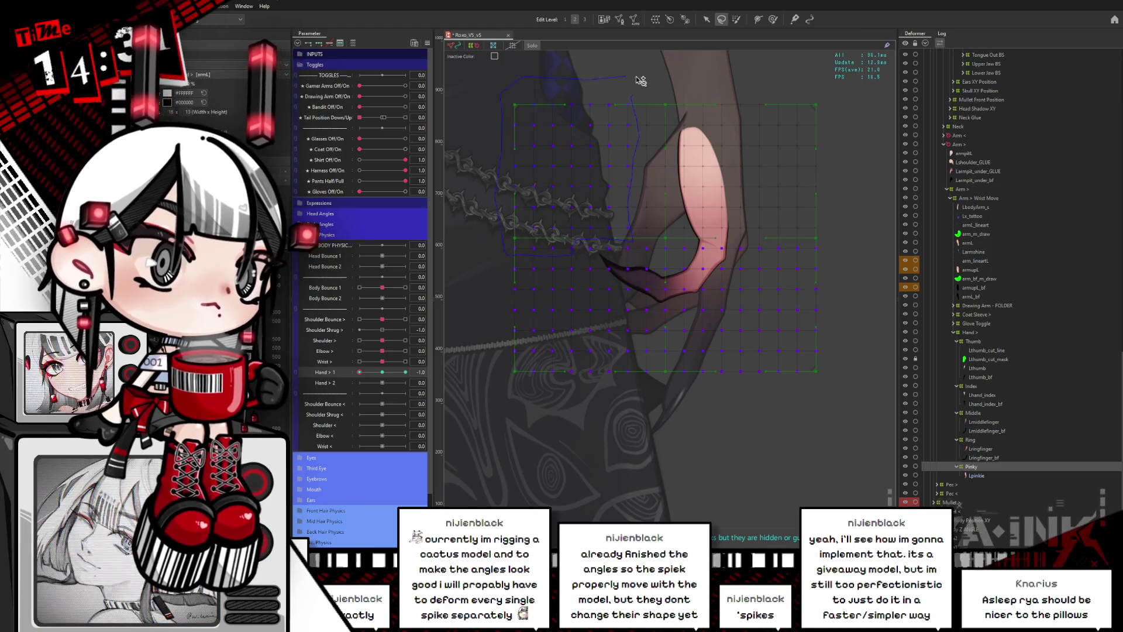
{"action": "left_click", "coordinate": [706, 20]}
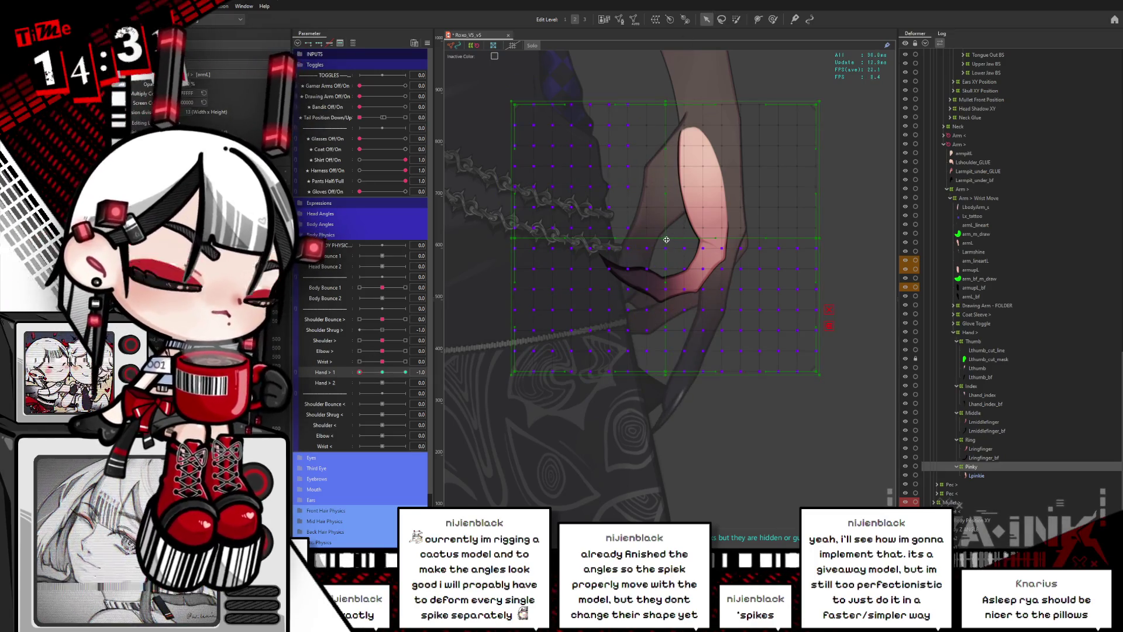
Redo the lasso around just the pinky, clear the arm mesh, and select the pinky's warp grid.
{"action": "left_click", "coordinate": [722, 19]}
{"action": "mouse_move", "coordinate": [698, 256]}
{"action": "left_mouse_down"}
{"action": "mouse_move", "coordinate": [673, 212]}
{"action": "mouse_move", "coordinate": [622, 276]}
{"action": "mouse_move", "coordinate": [714, 248]}
{"action": "left_mouse_up"}
{"action": "left_click", "coordinate": [714, 249]}
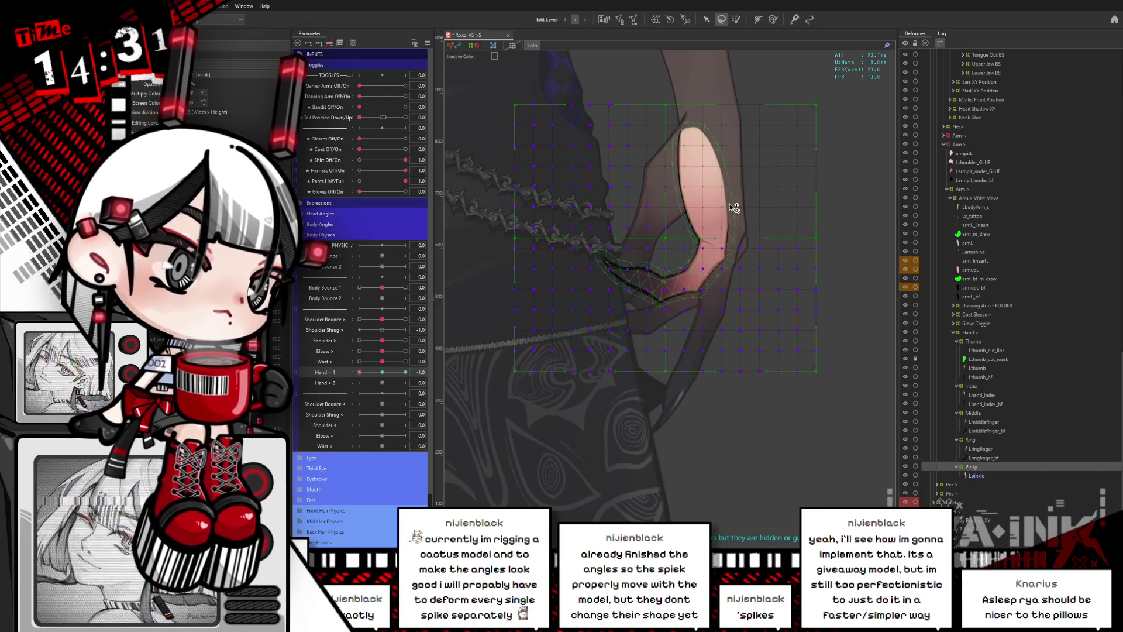
{"action": "left_click", "coordinate": [708, 20]}
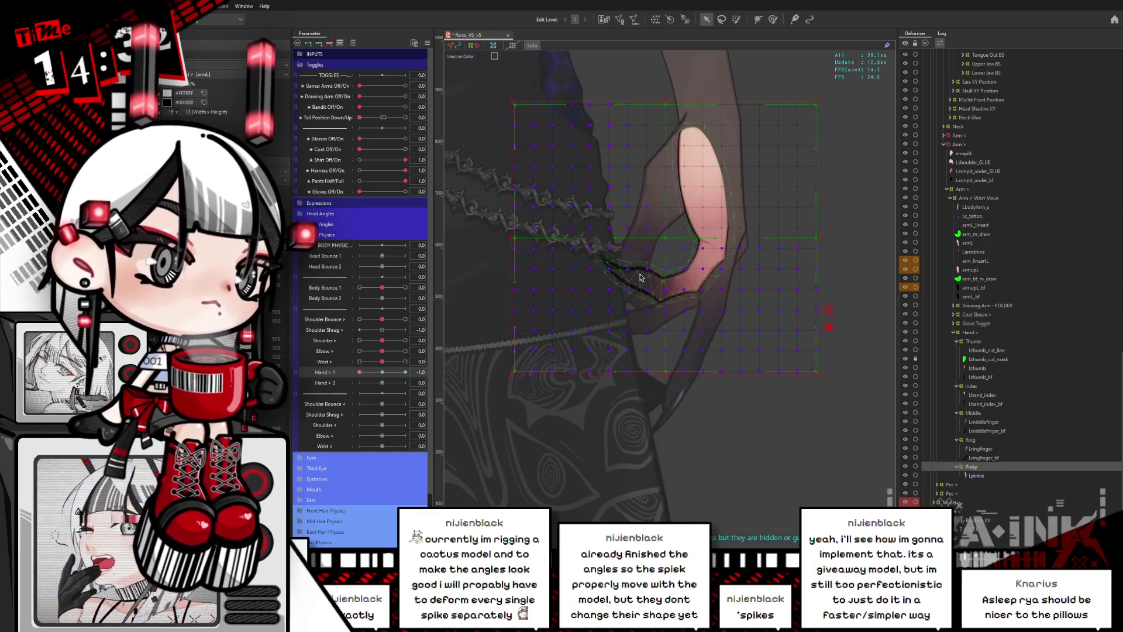
{"action": "left_click", "coordinate": [709, 234]}
Rotate the pinky deformer to curl the finger at the fully curled Hand pose.
{"action": "left_click", "coordinate": [709, 232]}
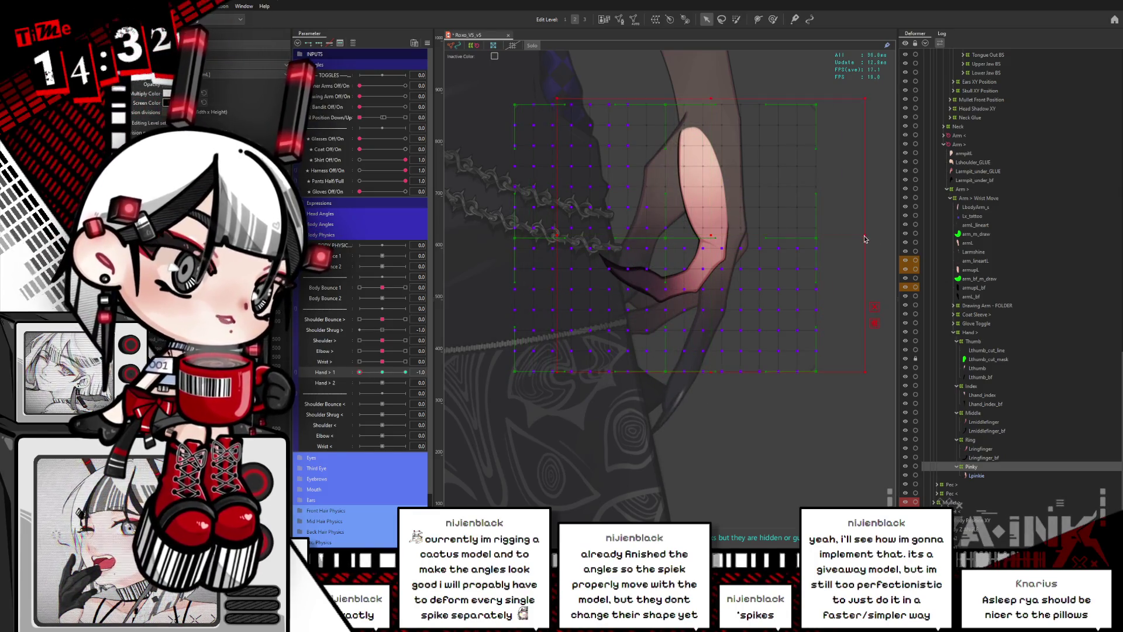
{"action": "left_click_drag", "start_coordinate": [870, 236], "coordinate": [868, 262]}
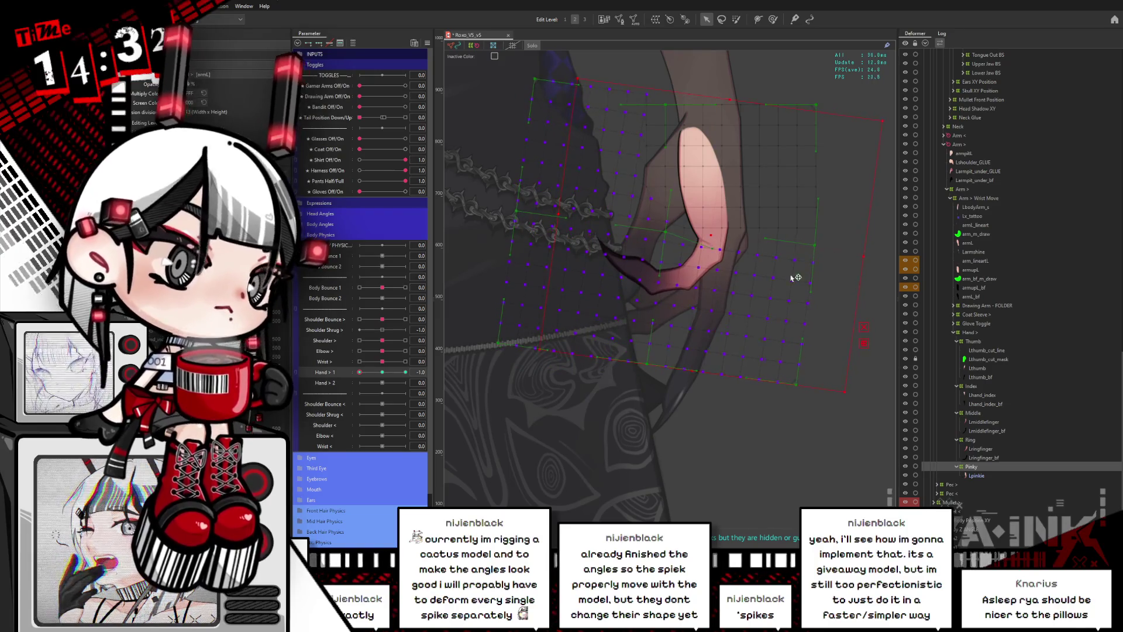
{"action": "left_click", "coordinate": [389, 372]}
{"action": "left_click_drag", "start_coordinate": [390, 376], "coordinate": [352, 375]}
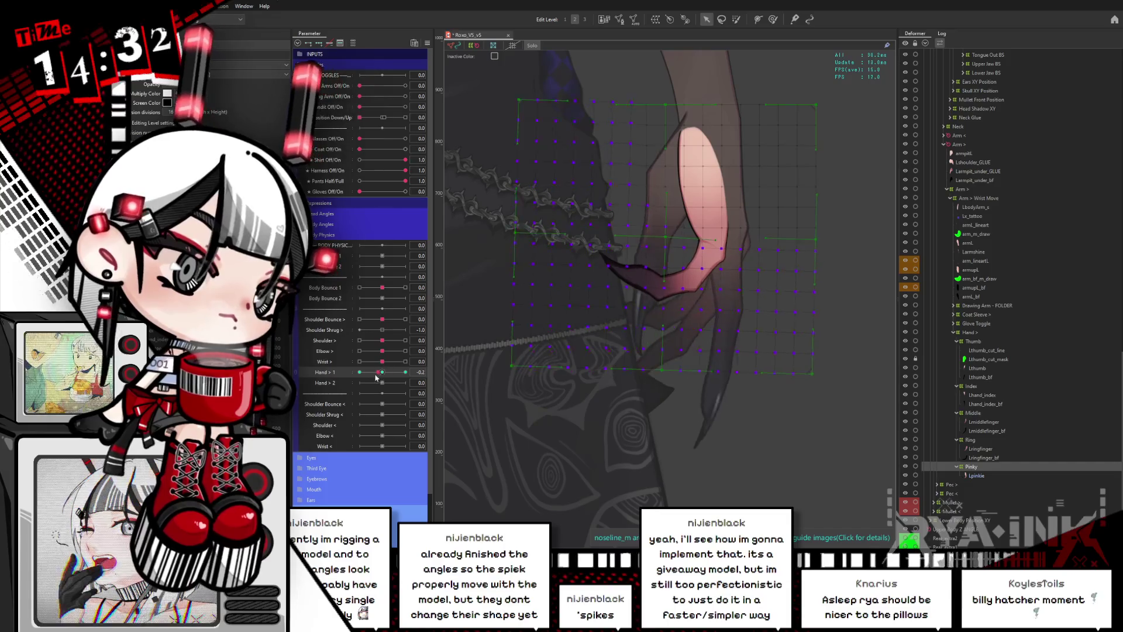
Widen the pinky deformer grid to the right, rotate it slightly clockwise, and test.
{"action": "mouse_move", "coordinate": [351, 375]}
{"action": "left_mouse_down"}
{"action": "mouse_move", "coordinate": [387, 381]}
{"action": "mouse_move", "coordinate": [627, 319]}
{"action": "left_mouse_up"}
{"action": "left_click_drag", "start_coordinate": [669, 235], "coordinate": [707, 238]}
{"action": "left_click_drag", "start_coordinate": [866, 243], "coordinate": [864, 215]}
{"action": "mouse_move", "coordinate": [385, 377]}
{"action": "left_mouse_down"}
{"action": "mouse_move", "coordinate": [429, 380]}
{"action": "mouse_move", "coordinate": [358, 375]}
{"action": "left_mouse_up"}
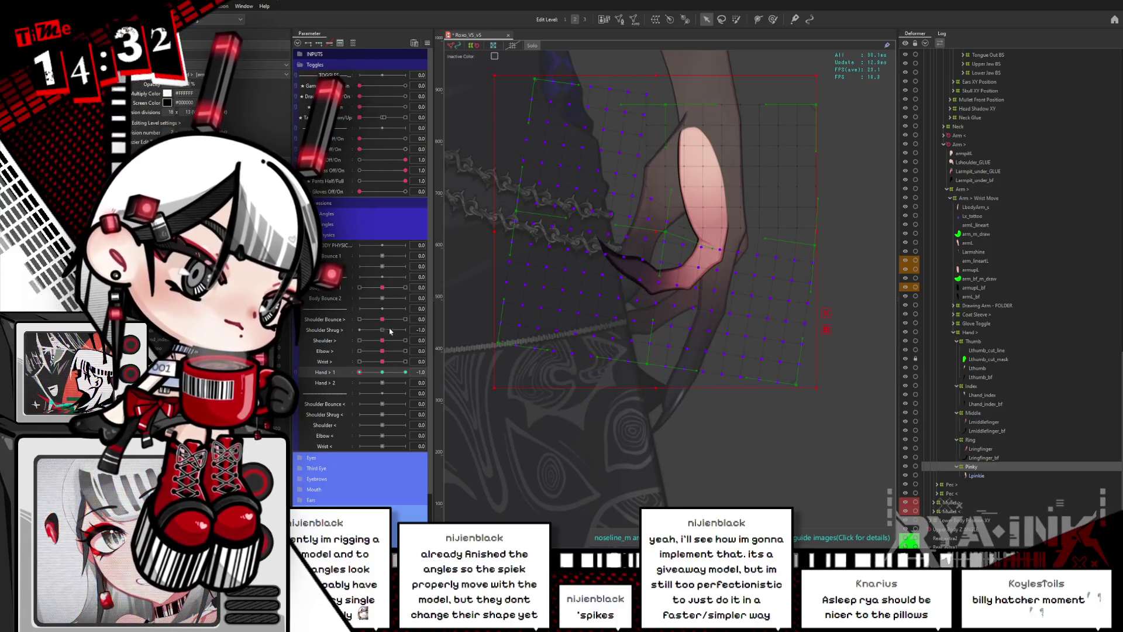
Reset Hand > 1, rotate the pinky deformer further inward at -1.0, and preview the curl.
{"action": "key", "text": "ctrl+shift+r"}
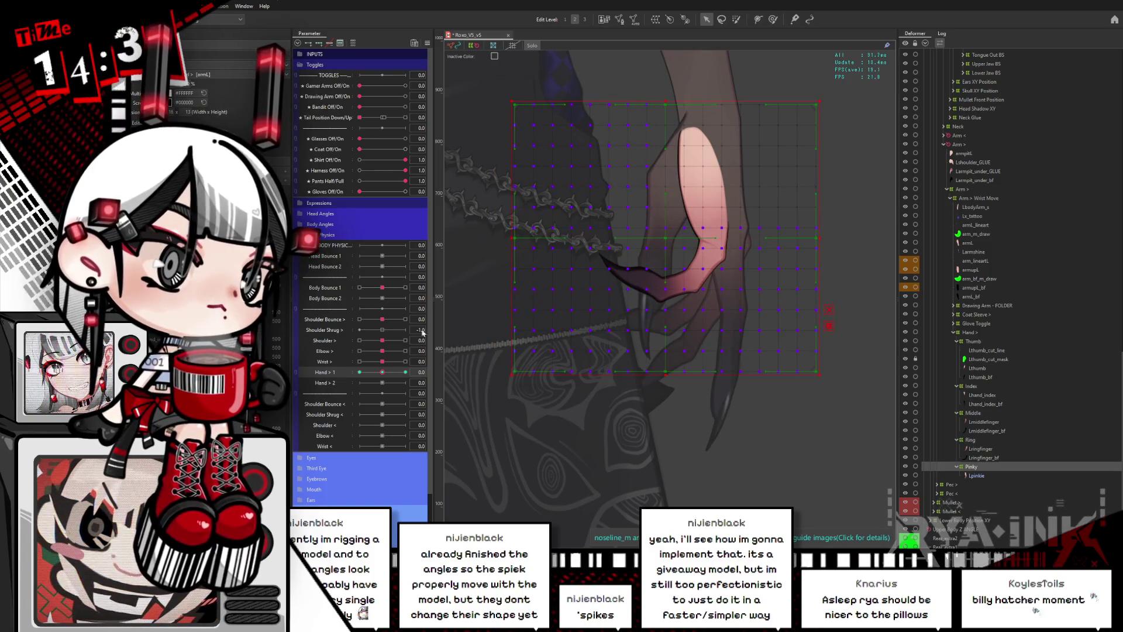
{"action": "left_click_drag", "start_coordinate": [382, 372], "coordinate": [360, 372]}
{"action": "left_click", "coordinate": [655, 232]}
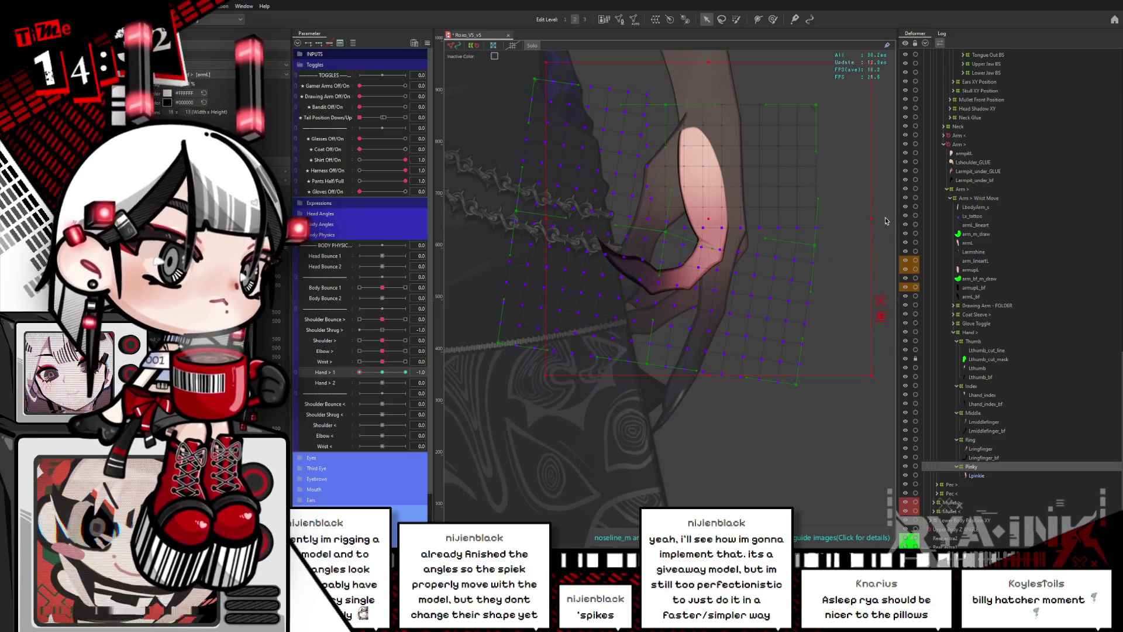
{"action": "left_click_drag", "start_coordinate": [876, 219], "coordinate": [867, 233]}
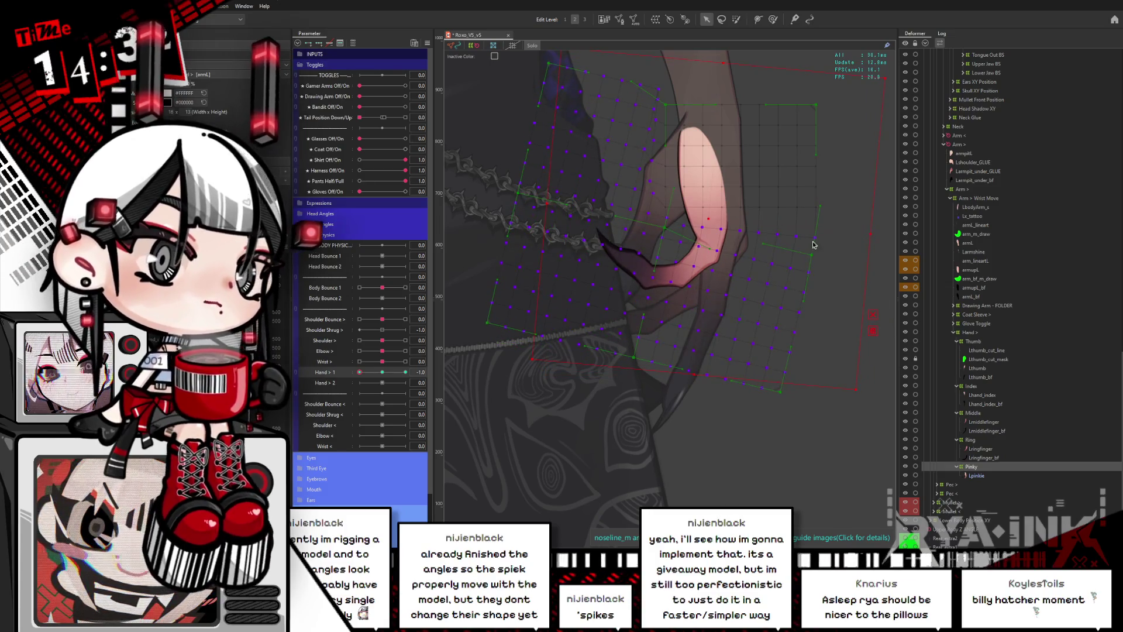
{"action": "left_click_drag", "start_coordinate": [383, 373], "coordinate": [586, 319]}
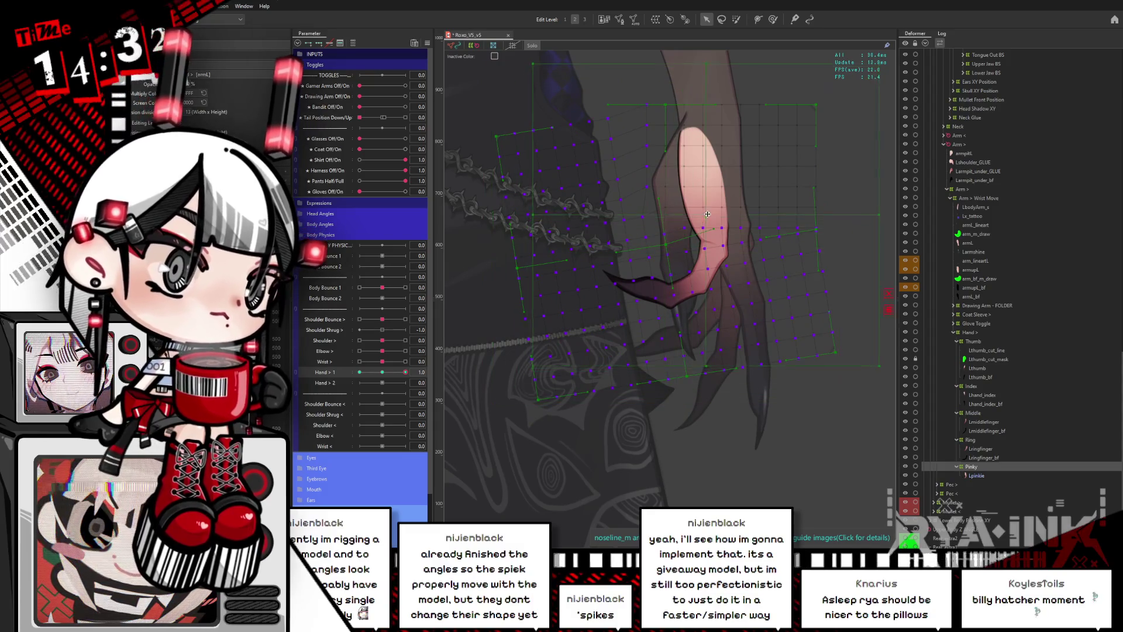
{"action": "left_click", "coordinate": [855, 176]}
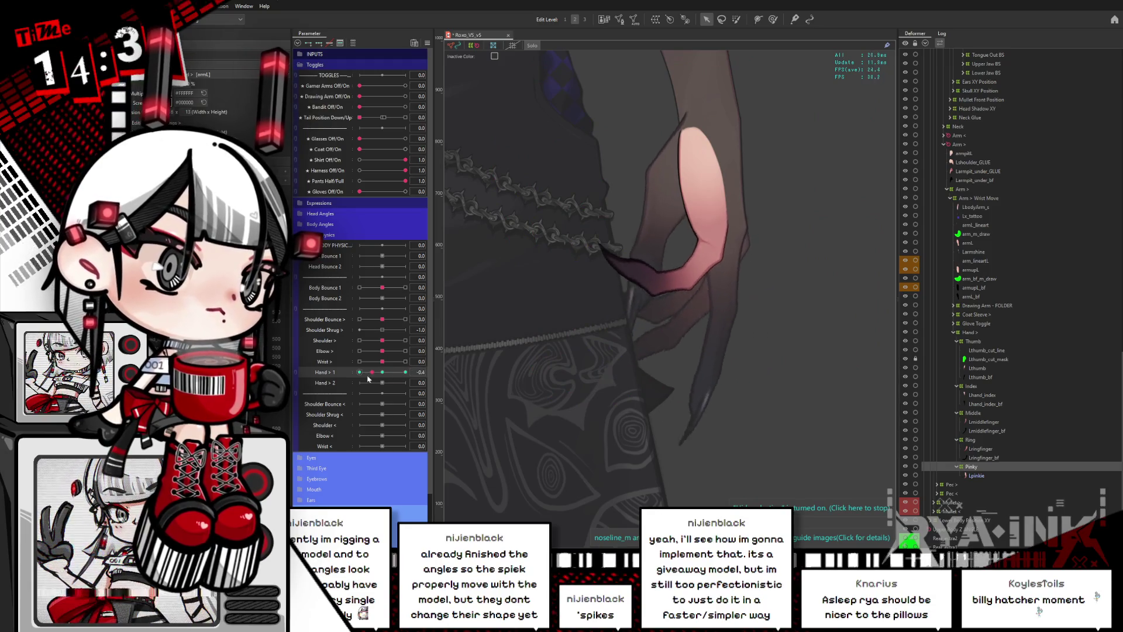
{"action": "mouse_move", "coordinate": [409, 379]}
{"action": "left_mouse_down"}
{"action": "mouse_move", "coordinate": [364, 382]}
{"action": "mouse_move", "coordinate": [389, 381]}
{"action": "left_mouse_up"}
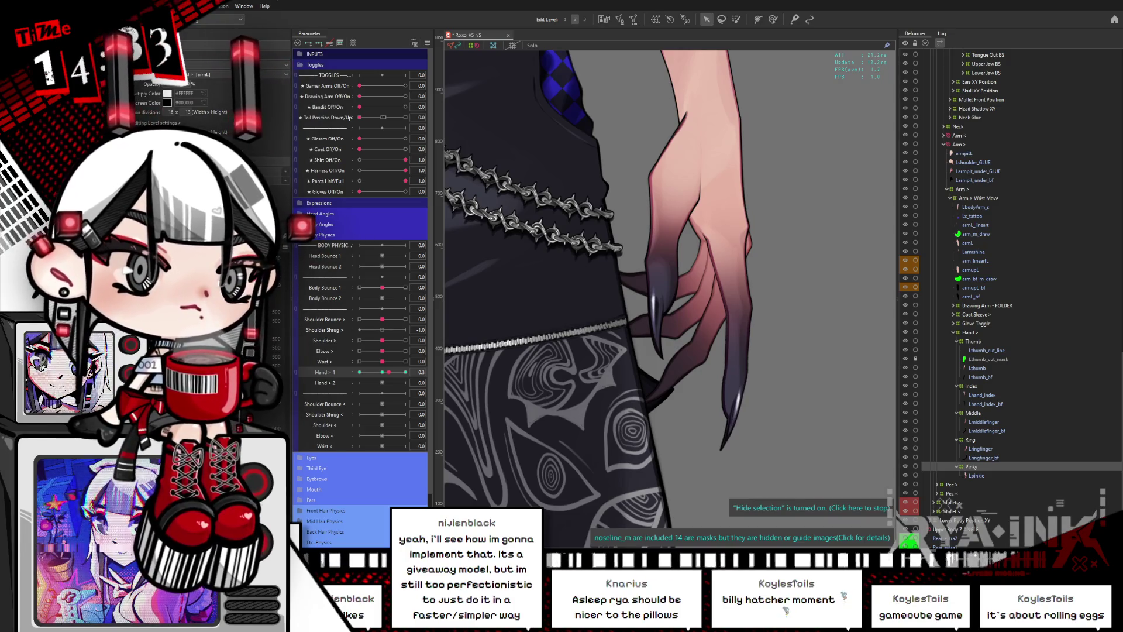
Scrub Hand > 1 between -1.0 and 1.0 to verify every finger's curl, then zoom toward the head.
{"action": "mouse_move", "coordinate": [386, 369]}
{"action": "left_mouse_down"}
{"action": "mouse_move", "coordinate": [364, 372]}
{"action": "mouse_move", "coordinate": [410, 372]}
{"action": "left_mouse_up"}
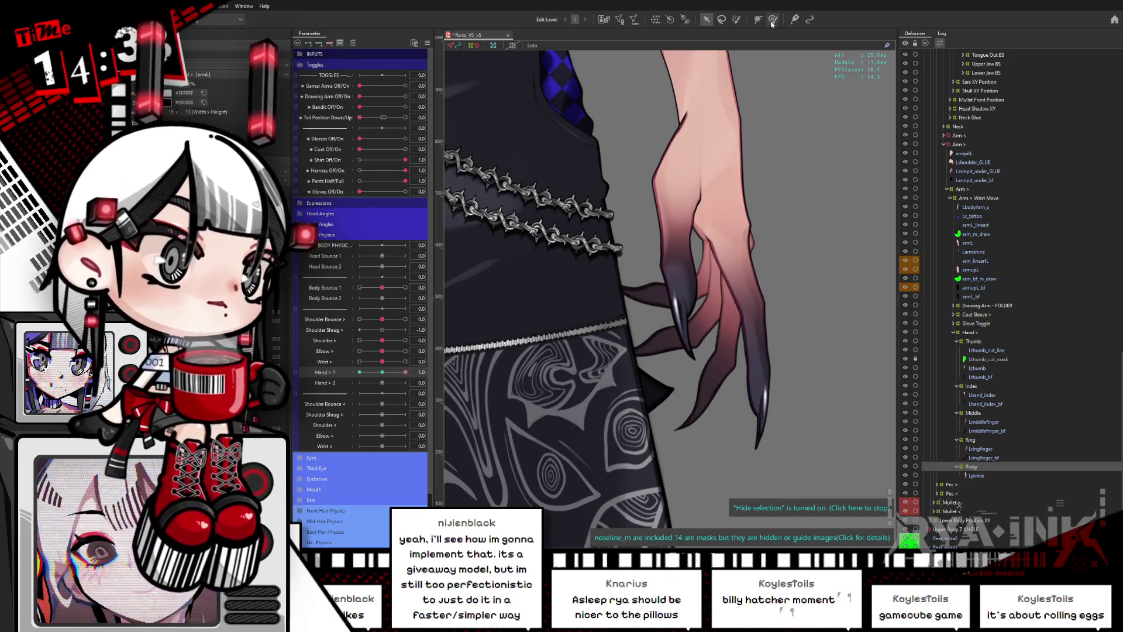
{"action": "left_click", "coordinate": [773, 19]}
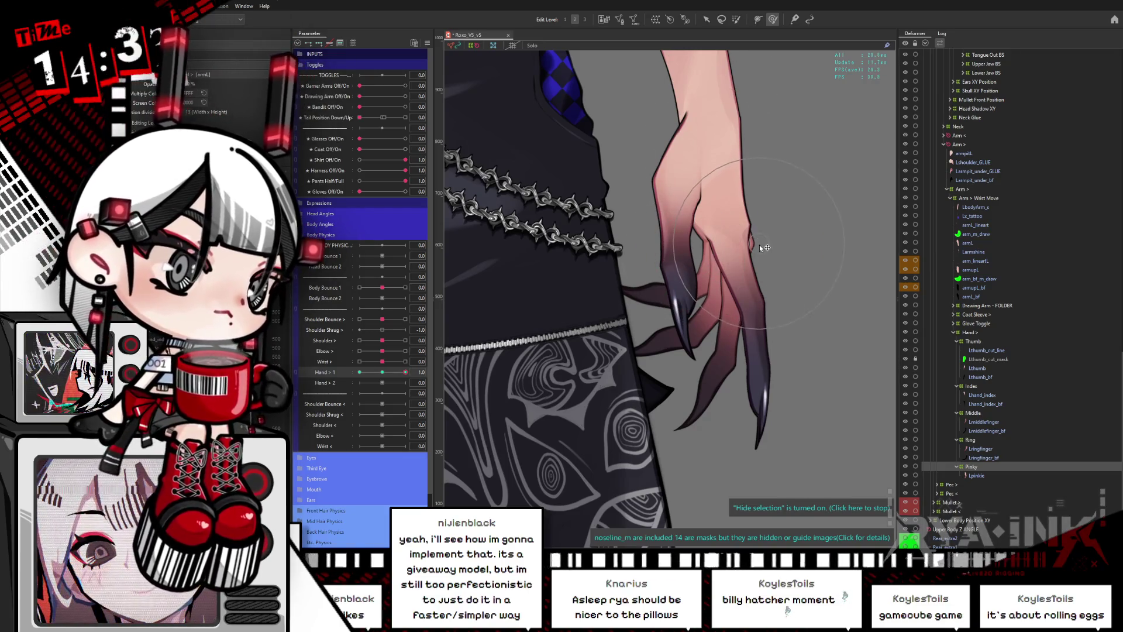
{"action": "left_click_drag", "start_coordinate": [406, 372], "coordinate": [358, 378]}
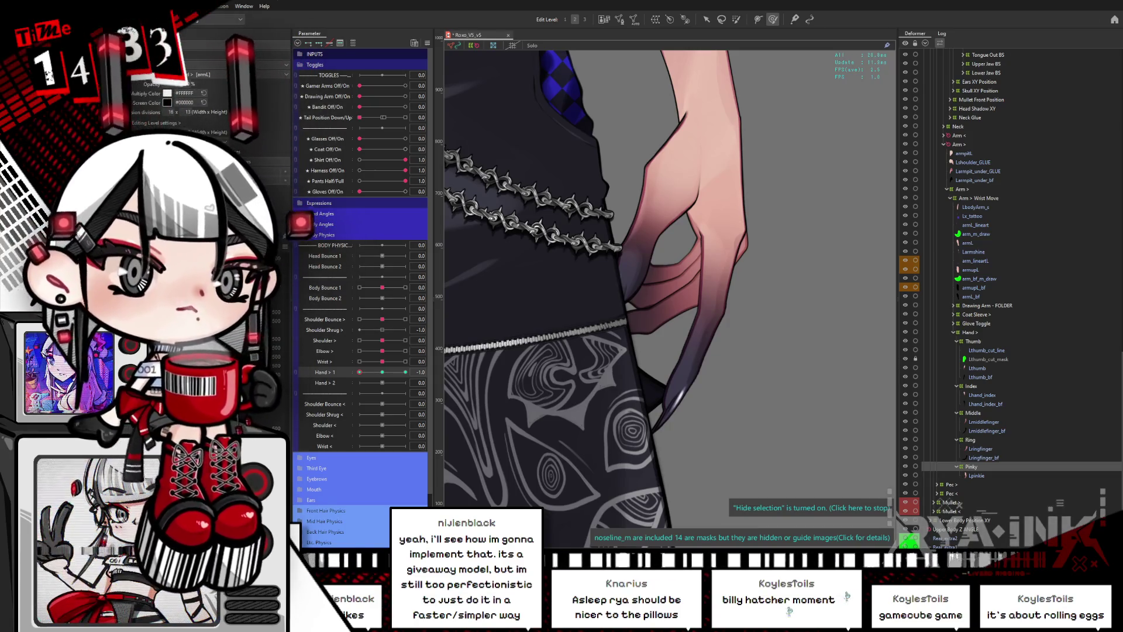
{"action": "mouse_move", "coordinate": [360, 372]}
{"action": "left_mouse_down"}
{"action": "mouse_move", "coordinate": [404, 372]}
{"action": "mouse_move", "coordinate": [360, 374]}
{"action": "mouse_move", "coordinate": [410, 382]}
{"action": "mouse_move", "coordinate": [358, 382]}
{"action": "mouse_move", "coordinate": [411, 381]}
{"action": "mouse_move", "coordinate": [357, 385]}
{"action": "mouse_move", "coordinate": [406, 393]}
{"action": "mouse_move", "coordinate": [362, 394]}
{"action": "mouse_move", "coordinate": [409, 395]}
{"action": "mouse_move", "coordinate": [360, 391]}
{"action": "mouse_move", "coordinate": [404, 389]}
{"action": "mouse_move", "coordinate": [382, 373]}
{"action": "left_mouse_up"}
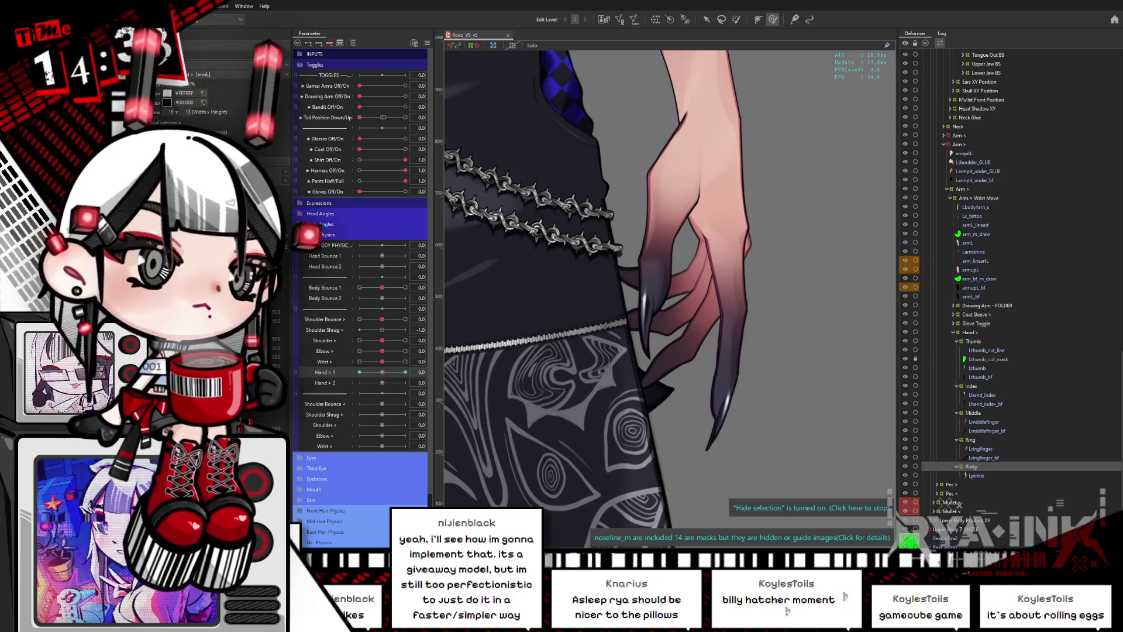
{"action": "scroll", "coordinate": [694, 358], "scroll_direction": "down", "scroll_amount": 6}
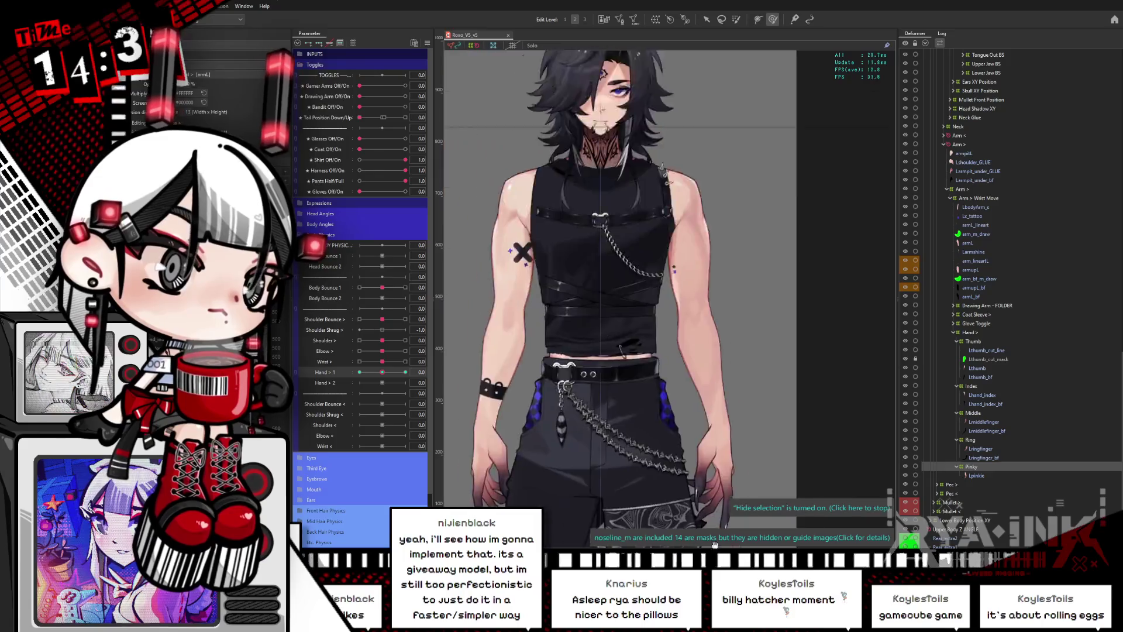
{"action": "scroll", "coordinate": [667, 403], "scroll_direction": "up", "scroll_amount": 3}
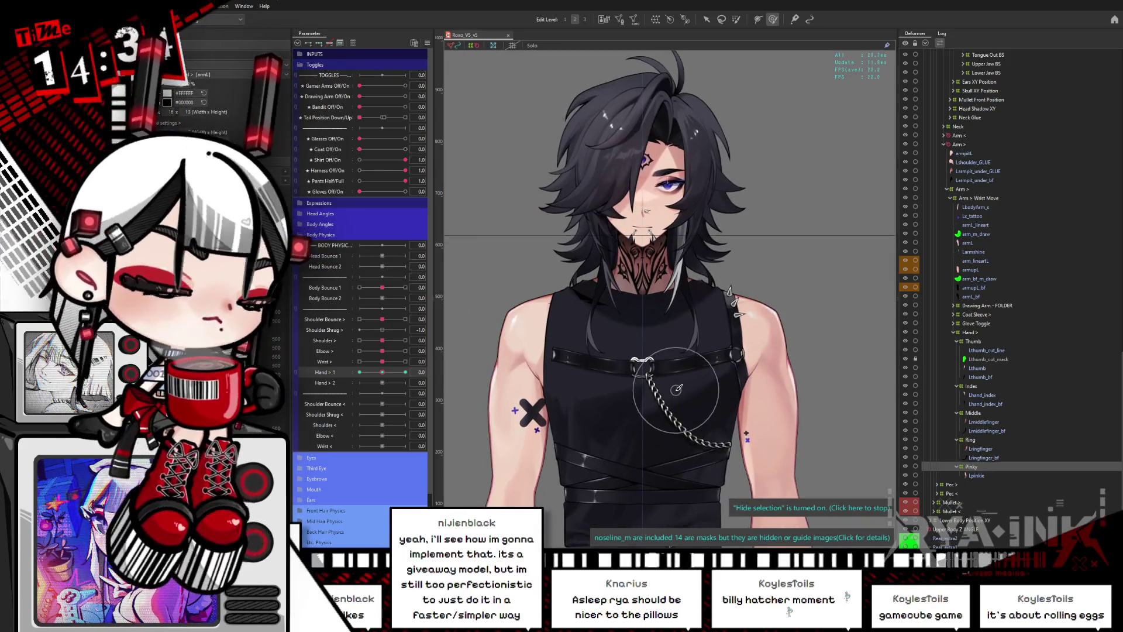